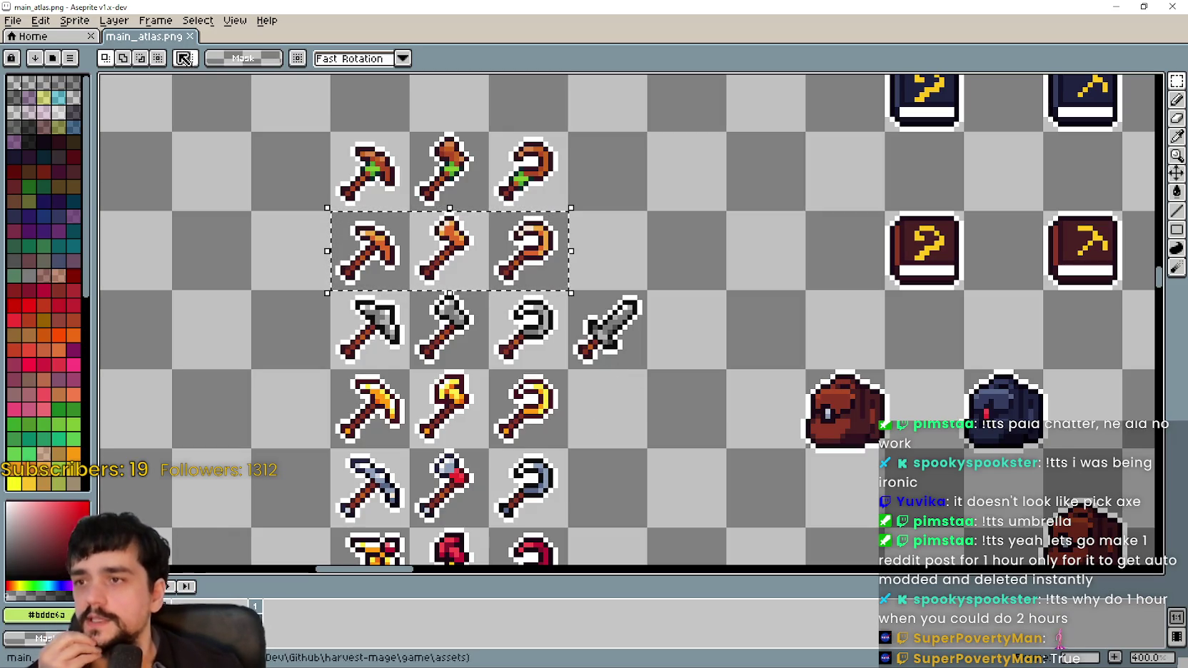
- Marquee-select the row of orange pickaxe, axe and hoe sprites
left_click_drag(372, 132, 405, 205)
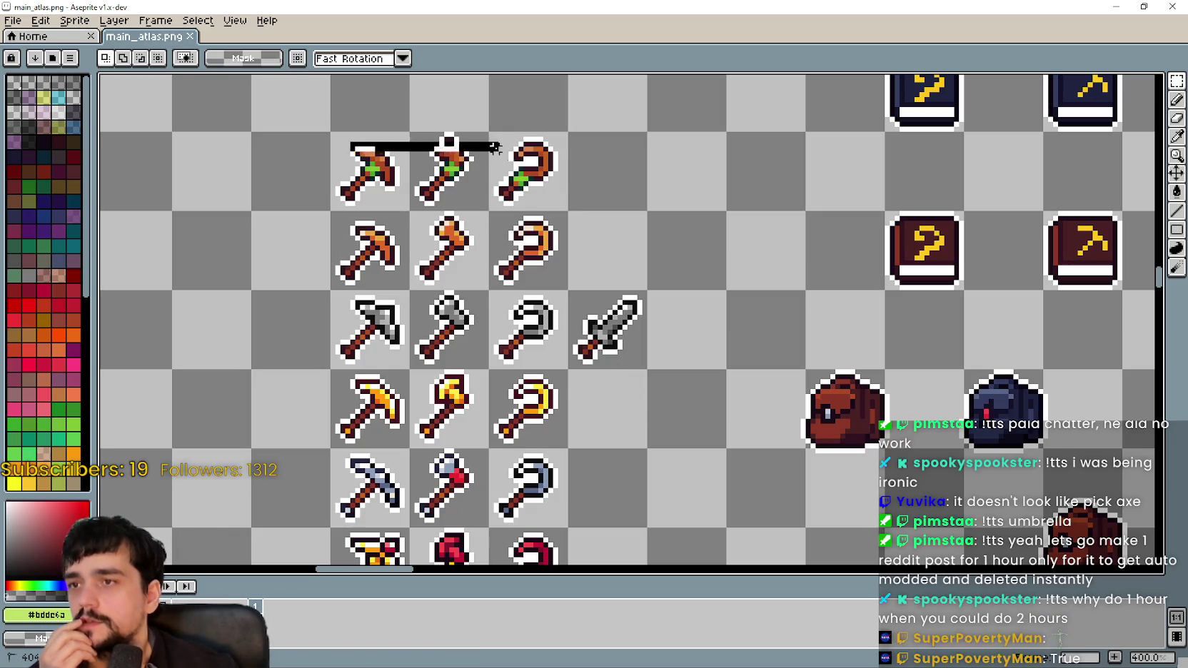
left_click_drag(370, 146, 553, 337)
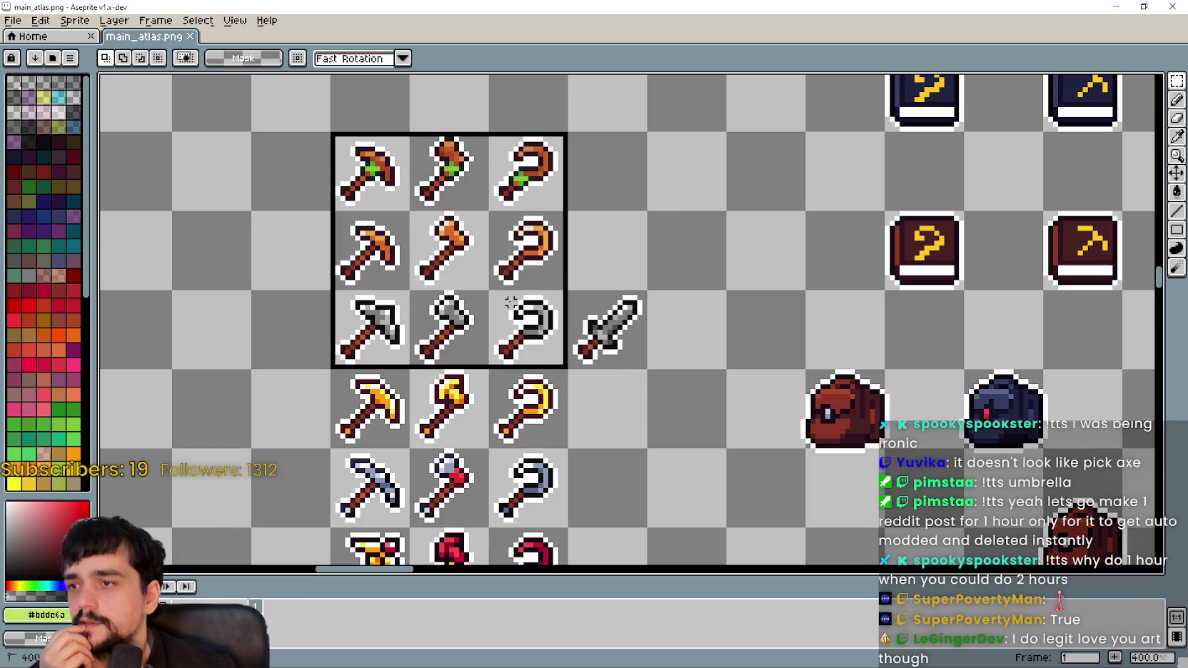
left_click(553, 337)
left_click_drag(364, 243, 543, 343)
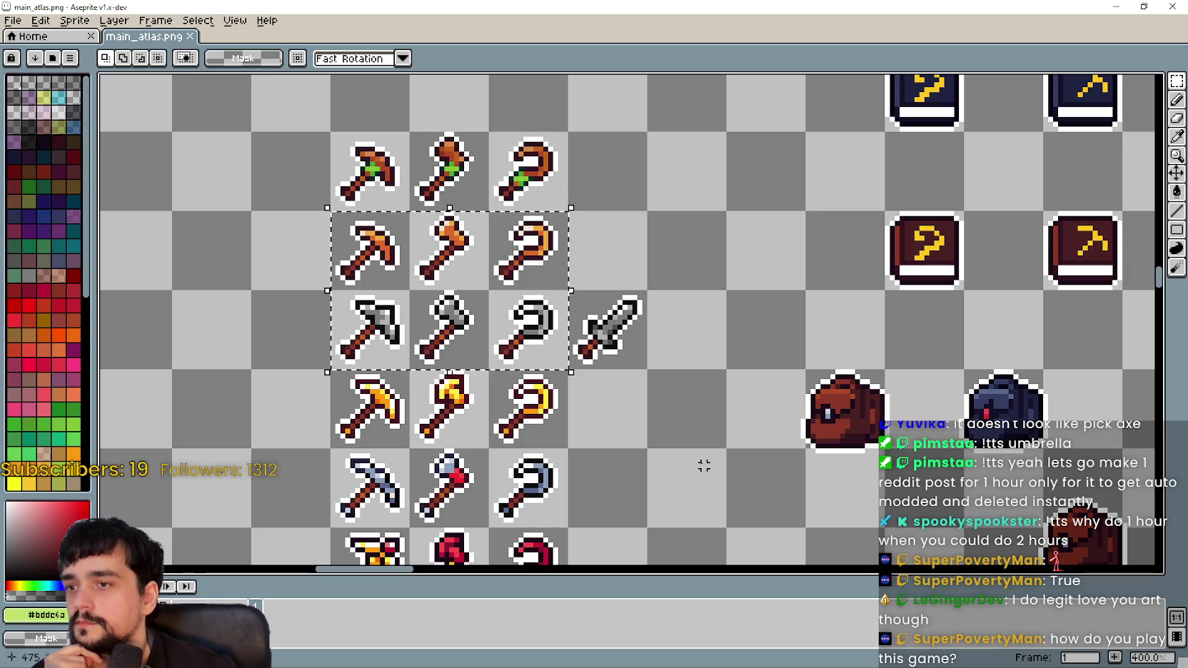
mouse_move(389, 260)
left_mouse_down()
mouse_move(541, 325)
mouse_move(485, 268)
mouse_move(553, 261)
left_mouse_up()
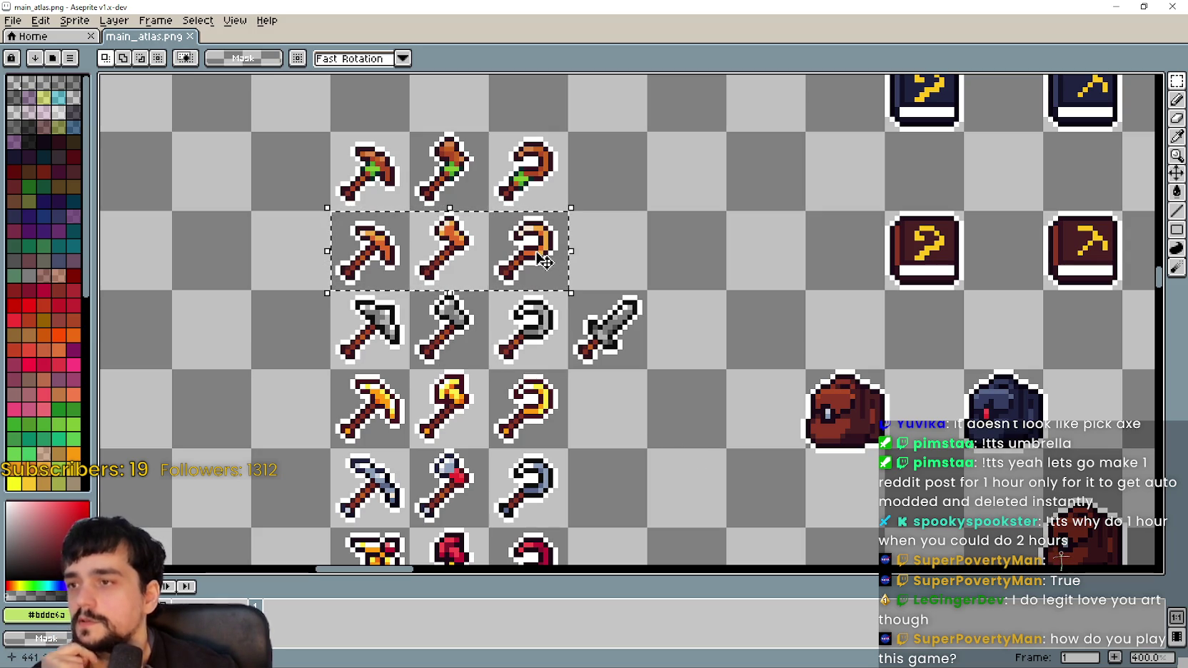
- Zoom out and pan the atlas toward the effects area
scroll(389, 246, "up", 2)
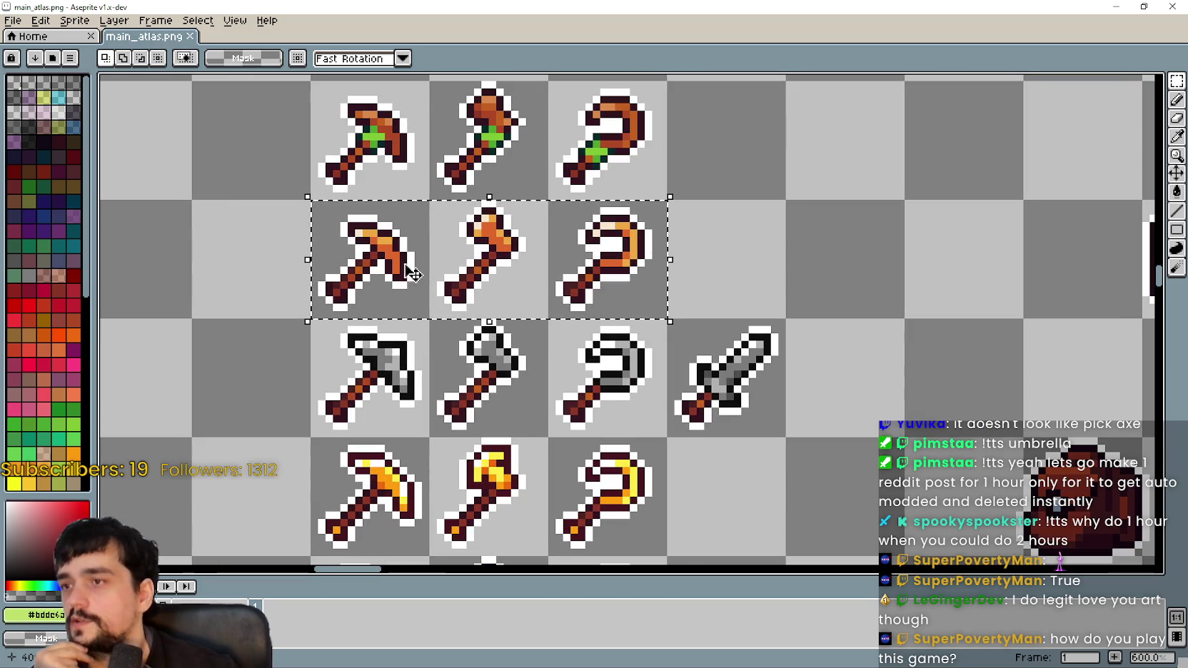
scroll(412, 235, "down", 2)
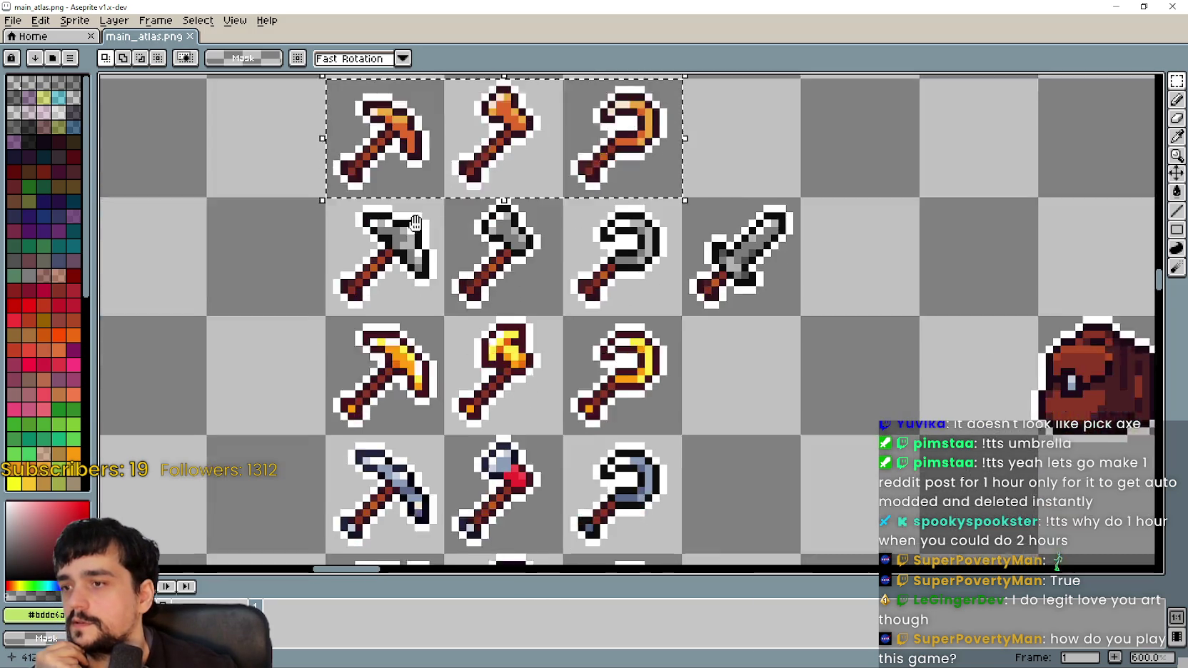
left_click_drag(413, 236, 428, 397)
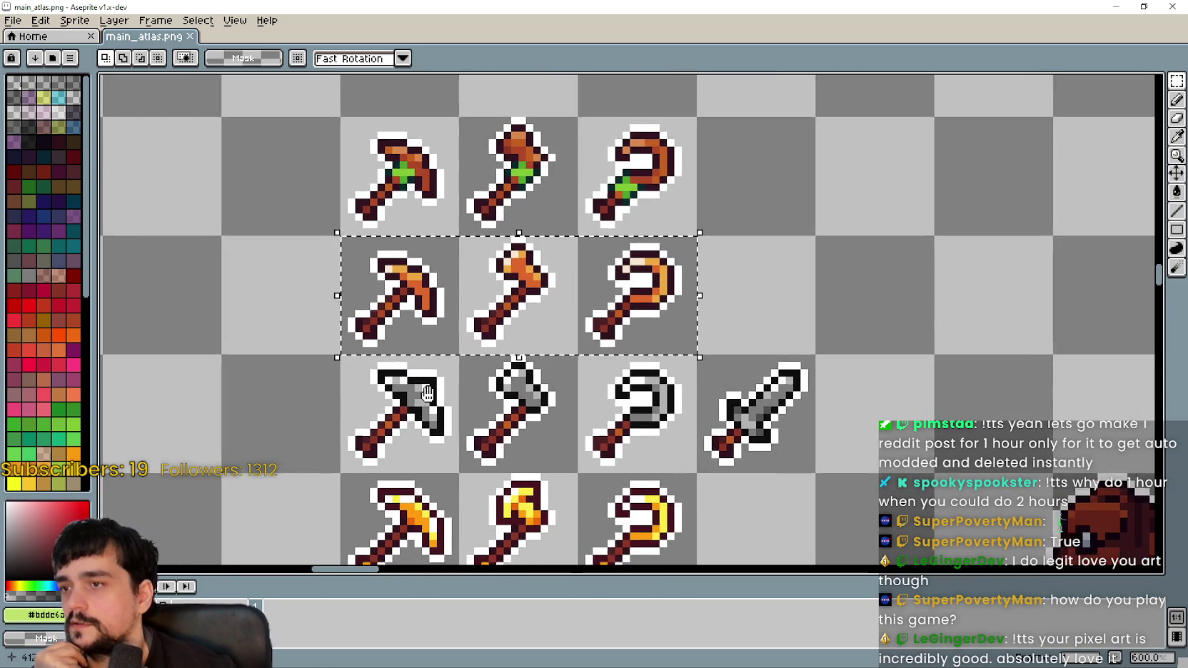
scroll(399, 321, "down", 1)
scroll(420, 336, "down", 2)
scroll(420, 334, "down", 1)
scroll(419, 334, "down", 2)
mouse_move(882, 542)
left_mouse_down()
mouse_move(587, 168)
mouse_move(477, 363)
left_mouse_up()
scroll(477, 363, "up", 2)
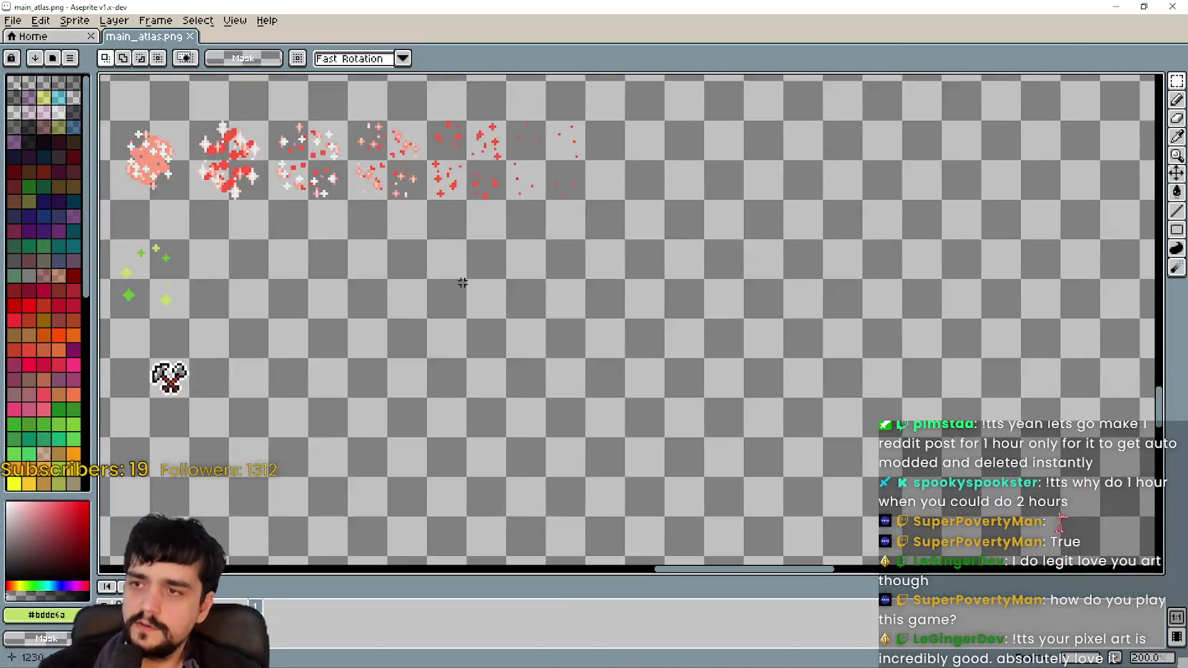
- Paste the orange tools beside the crossed-axes icon and commit the placement
scroll(463, 283, "down", 2)
scroll(536, 371, "up", 3)
key("ctrl+v")
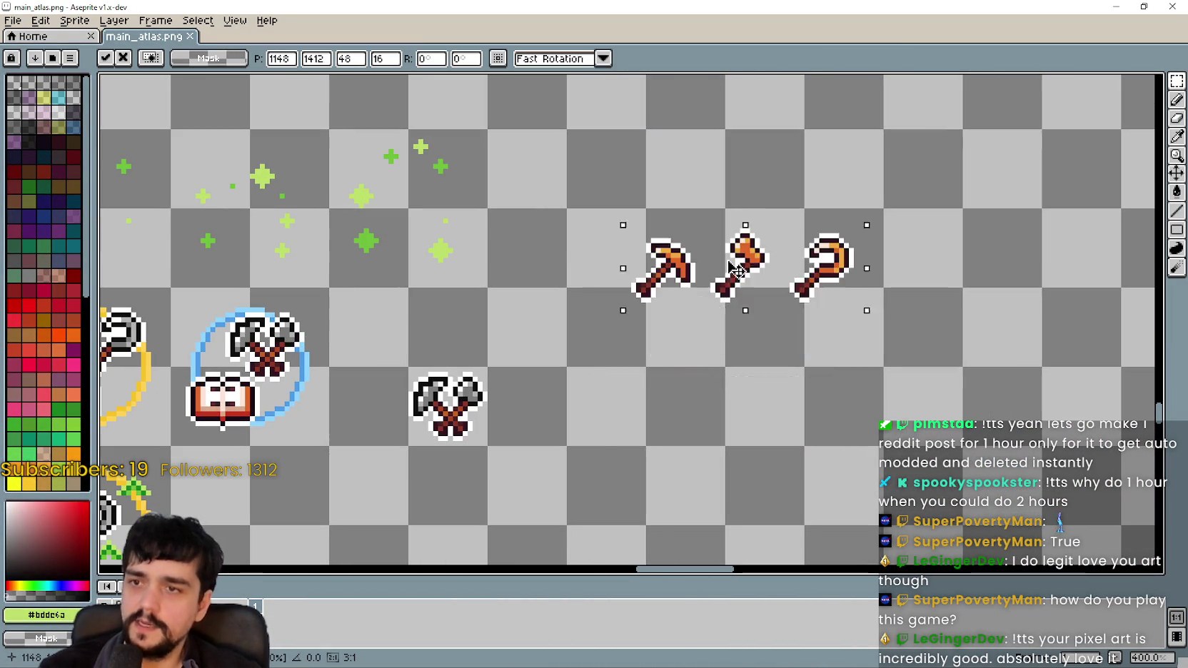
left_click_drag(860, 306, 767, 235)
key("Return")
- Switch to the browser showing MR FARMBOY's SteamDB charts
scroll(673, 346, "down", 1)
left_click_drag(765, 334, 628, 363)
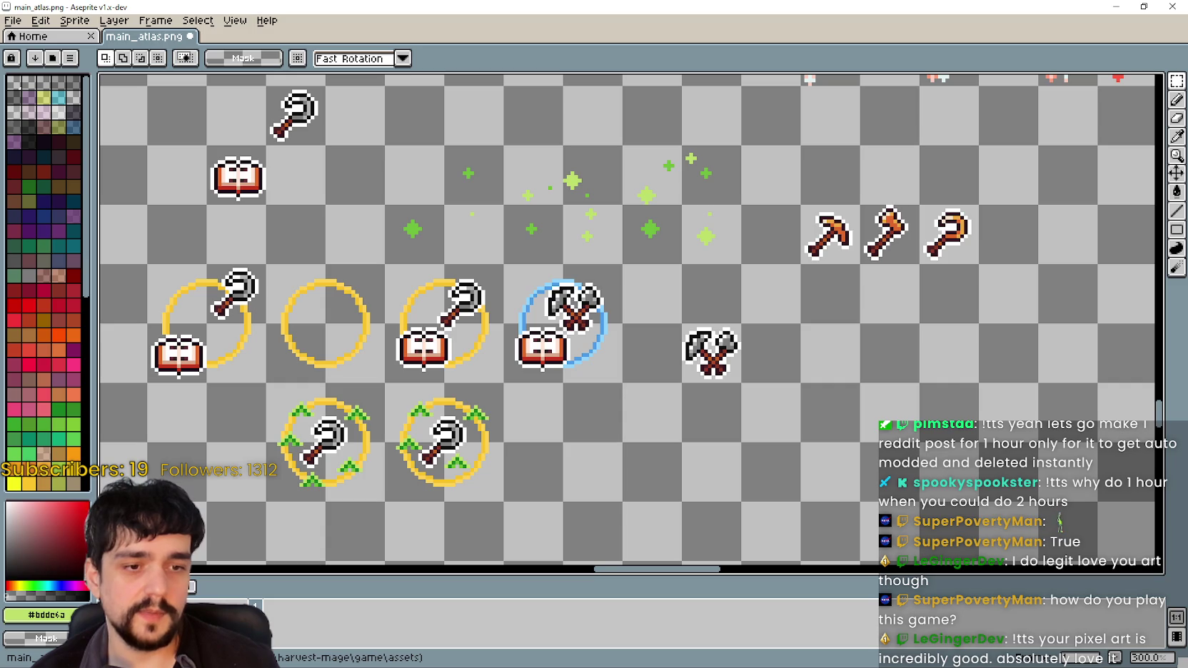
key("alt+Tab")
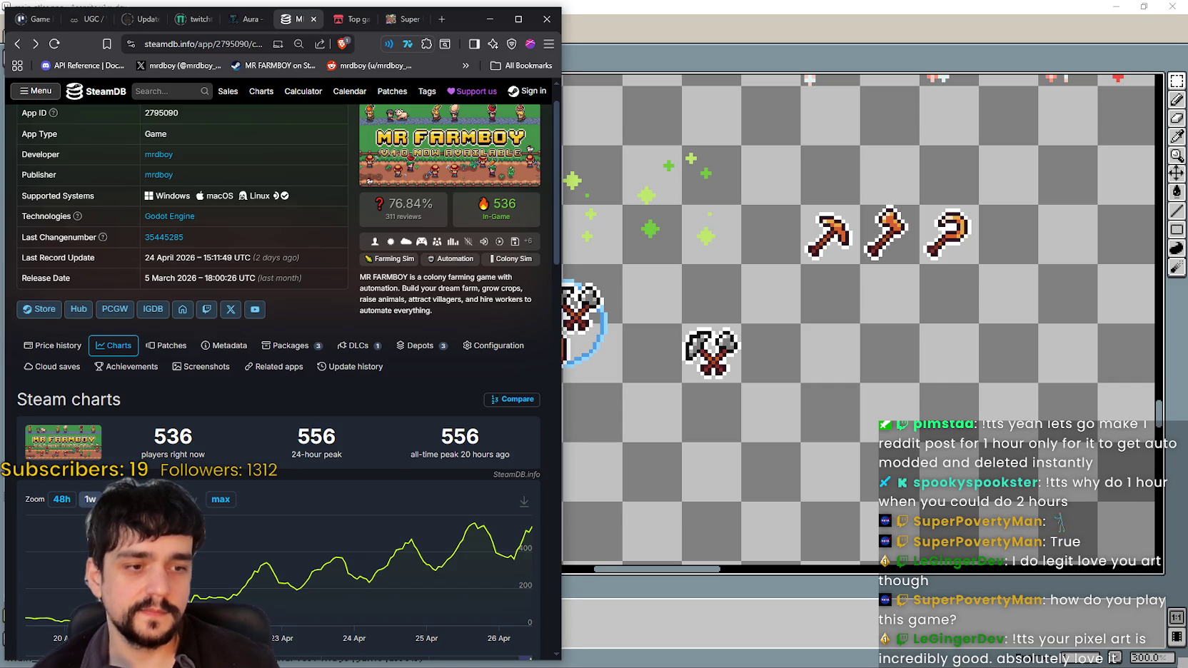
- Show MR FARMBOY's town screenshot on its Steam store page, then return to Aseprite
key("alt+Tab")
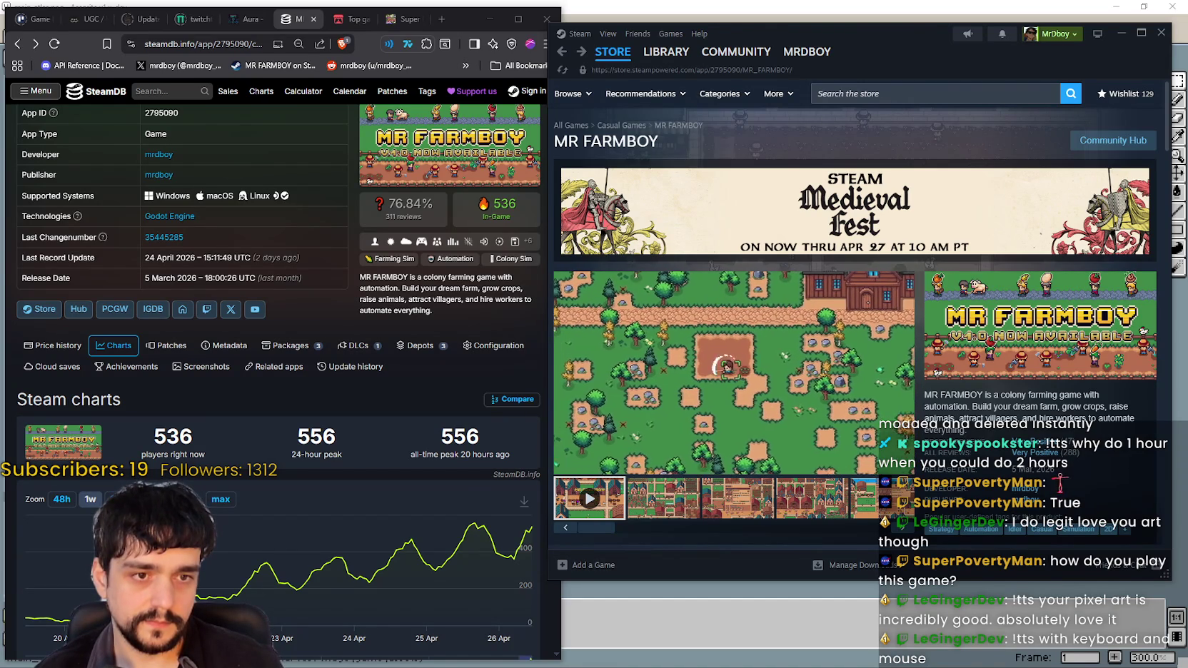
left_click(654, 487)
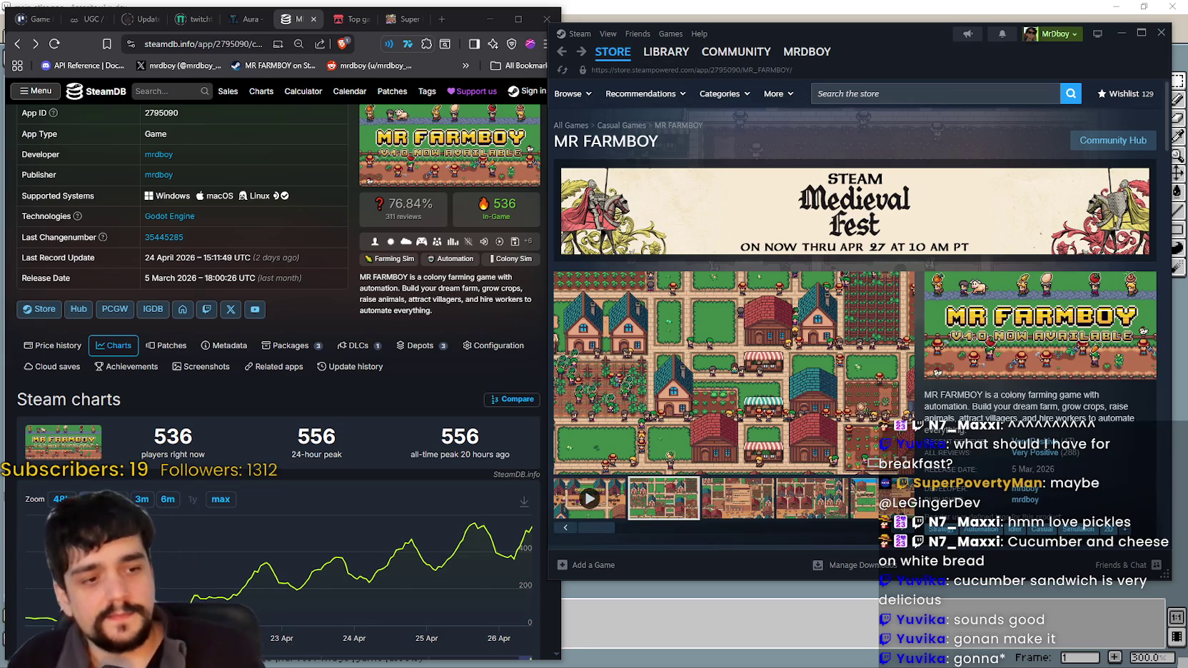
left_click(921, 6)
- Zoom and pan to bring the orange tool icons into view
scroll(621, 421, "down", 1)
scroll(621, 422, "up", 2)
left_click_drag(513, 353, 621, 421)
scroll(621, 421, "down", 1)
scroll(643, 392, "down", 1)
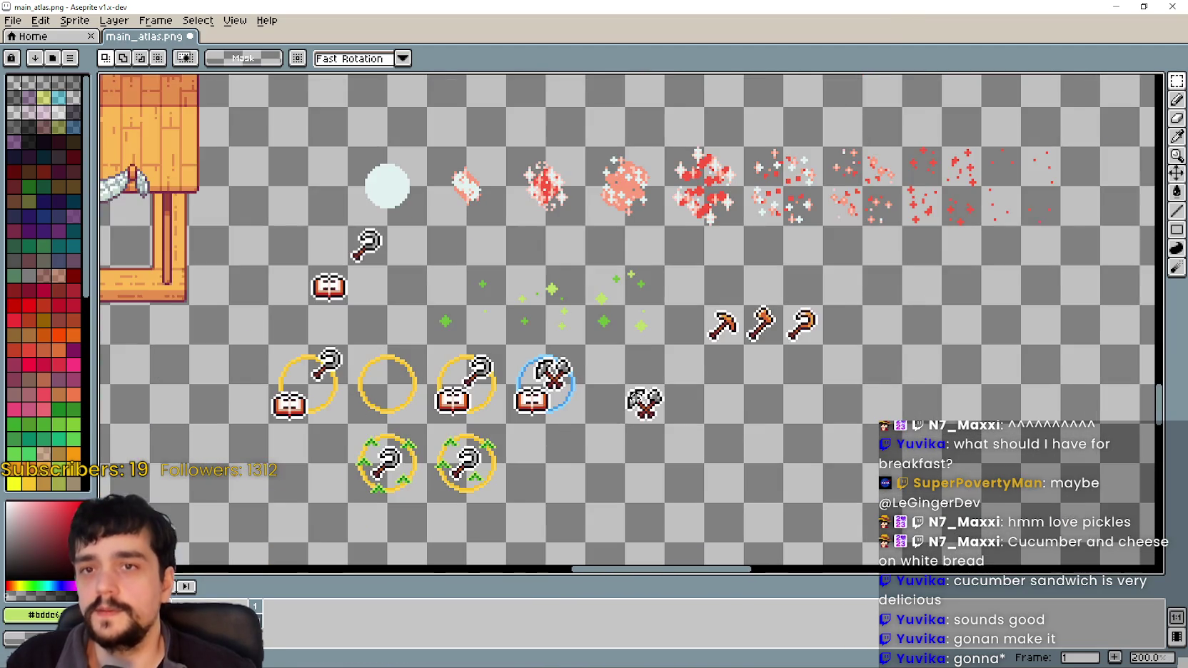
scroll(685, 335, "right", 1)
- Marquee-select the three orange tools, reselecting until the box fits
left_click_drag(675, 321, 814, 318)
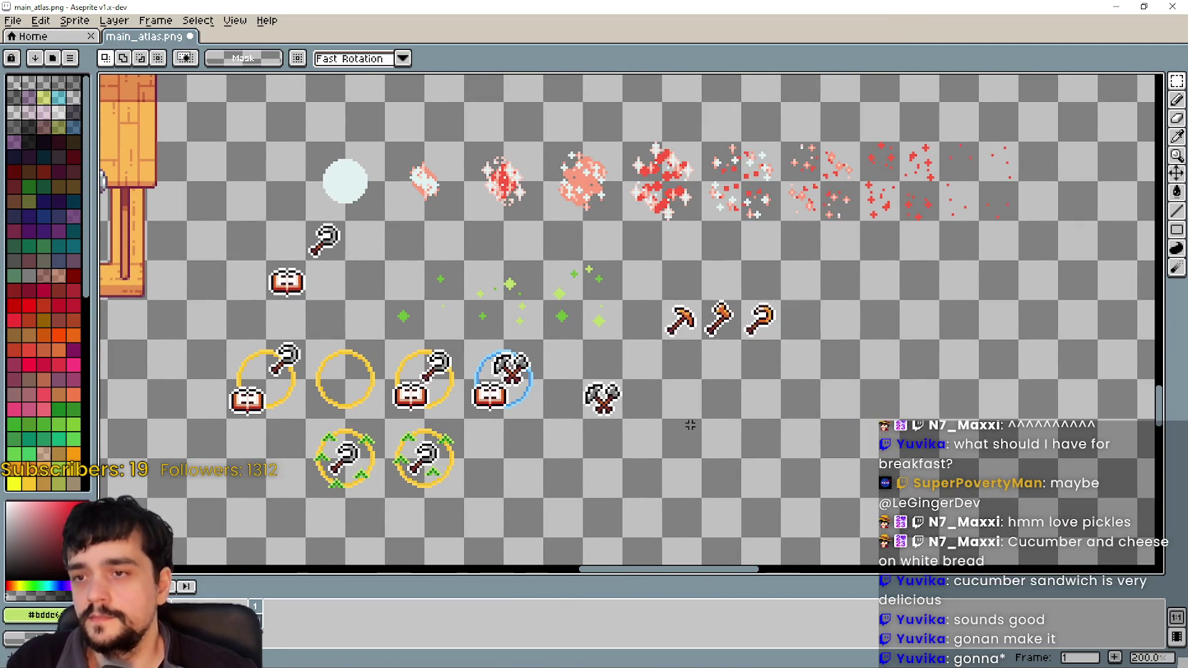
left_click(713, 385)
scroll(716, 364, "left", 2)
scroll(716, 364, "down", 1)
left_click_drag(719, 271, 890, 321)
left_click(766, 294)
left_click_drag(719, 270, 849, 321)
left_click(755, 329)
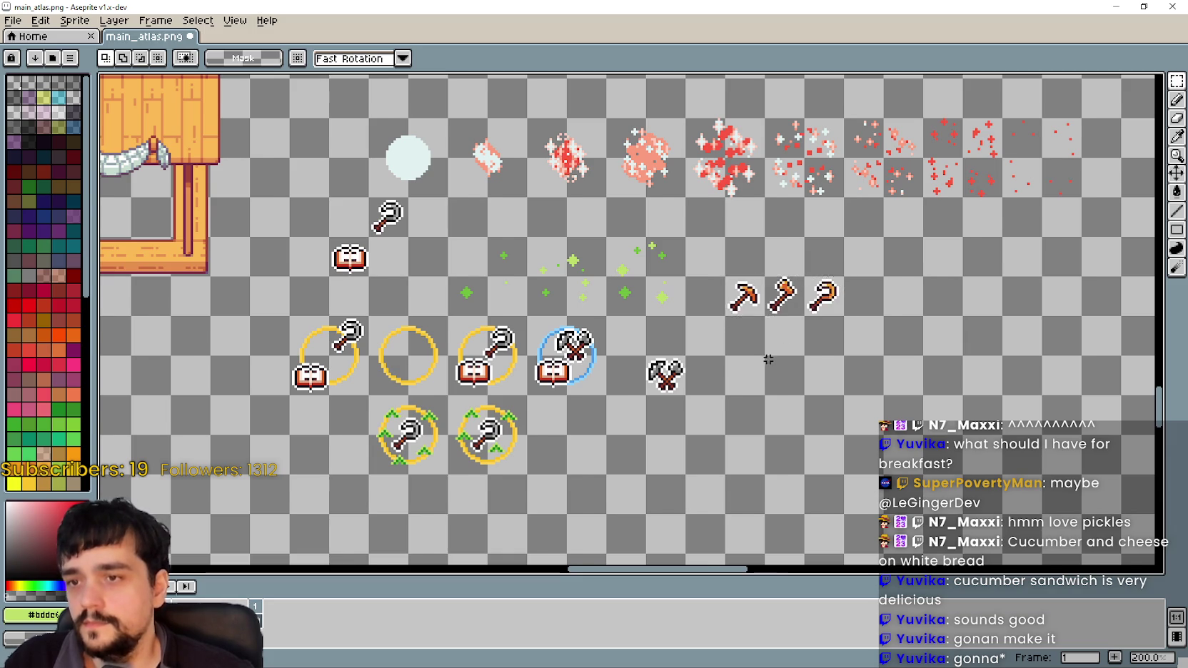
scroll(770, 306, "down", 1)
scroll(771, 307, "up", 2)
left_click(787, 405)
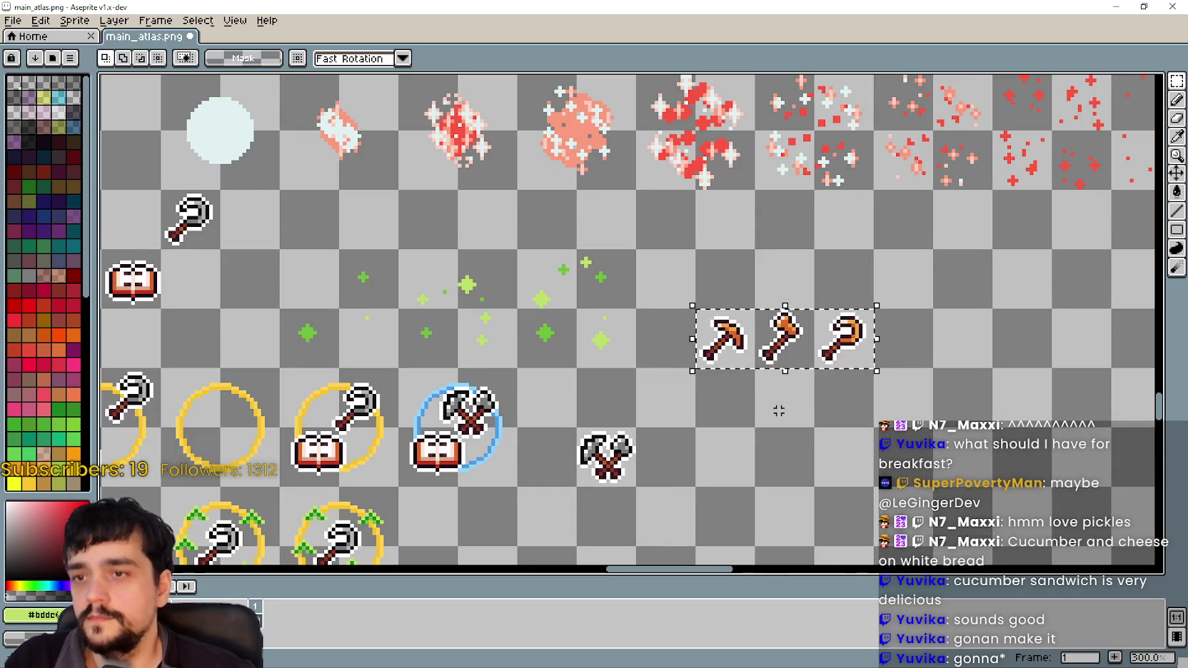
scroll(693, 340, "down", 1)
left_click_drag(695, 322, 816, 362)
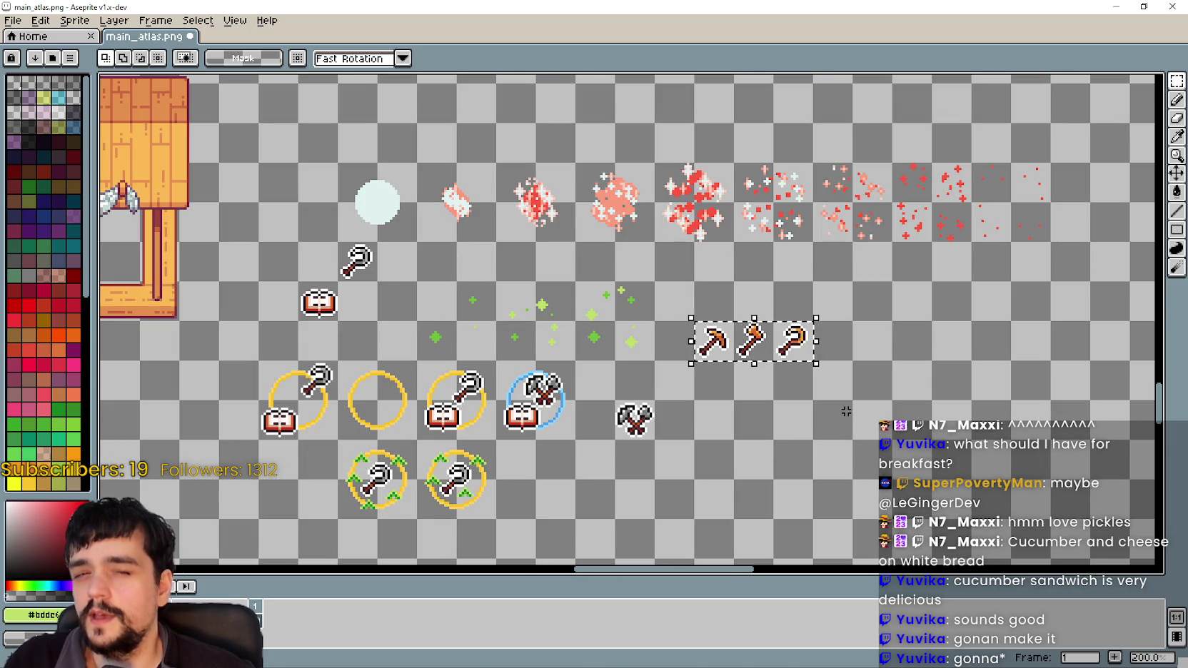
left_click(705, 340)
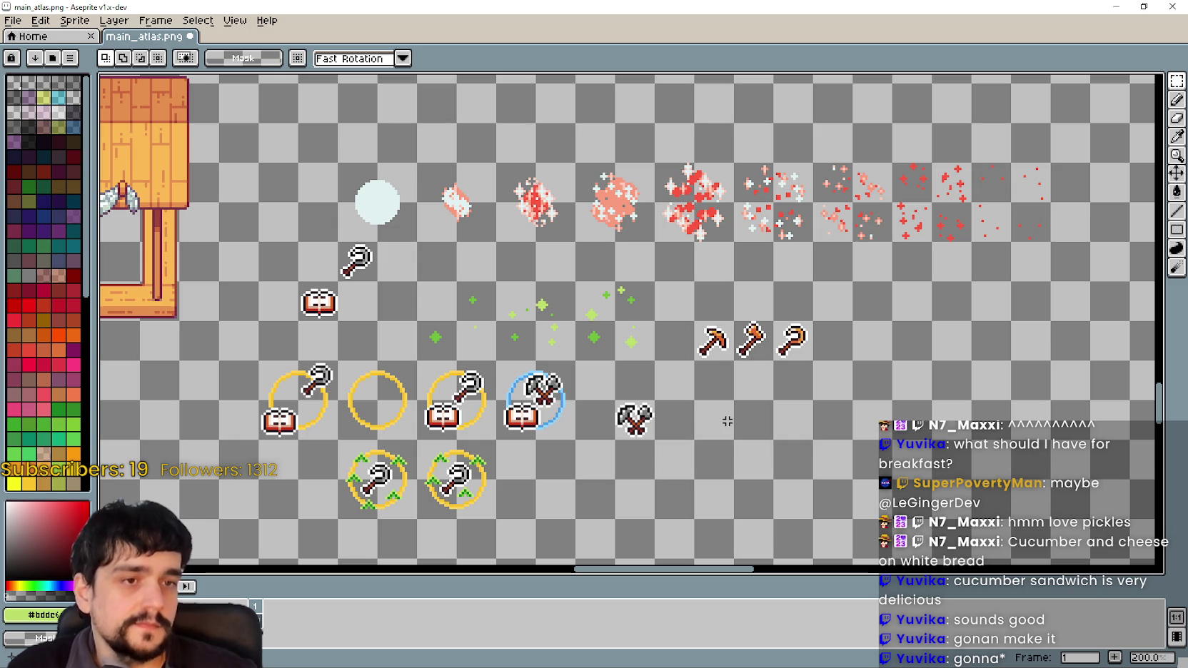
- Zoom and pan across the ring icons and red bursts, centring the orange tools
scroll(730, 421, "down", 1)
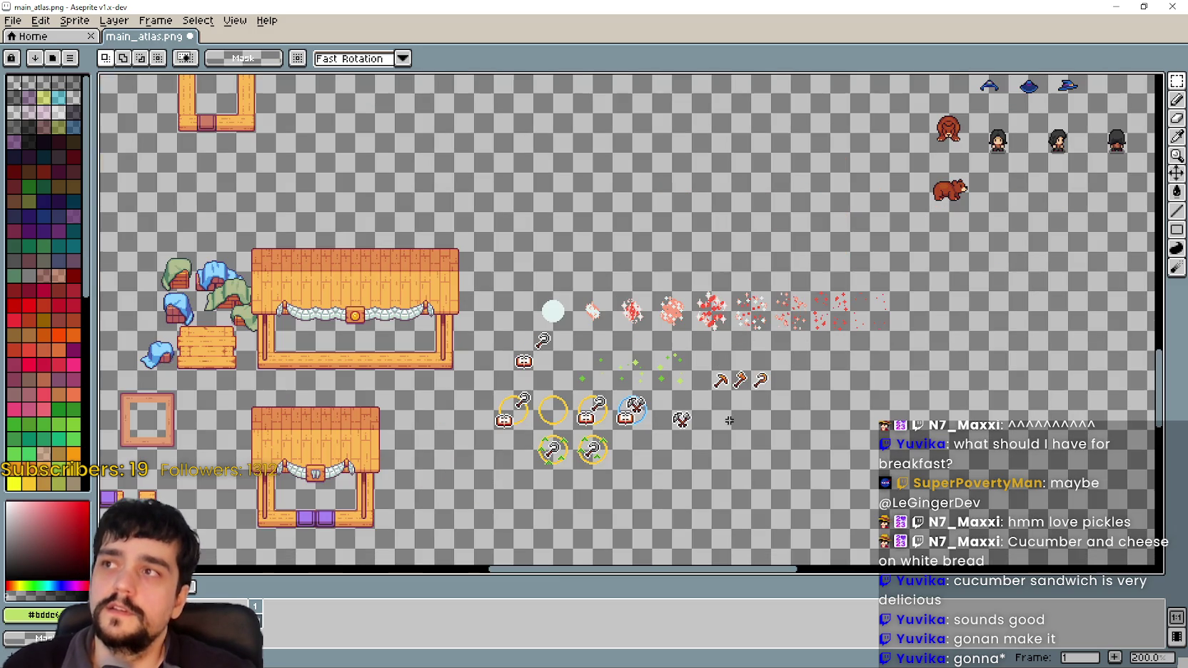
scroll(701, 219, "up", 1)
scroll(751, 320, "up", 2)
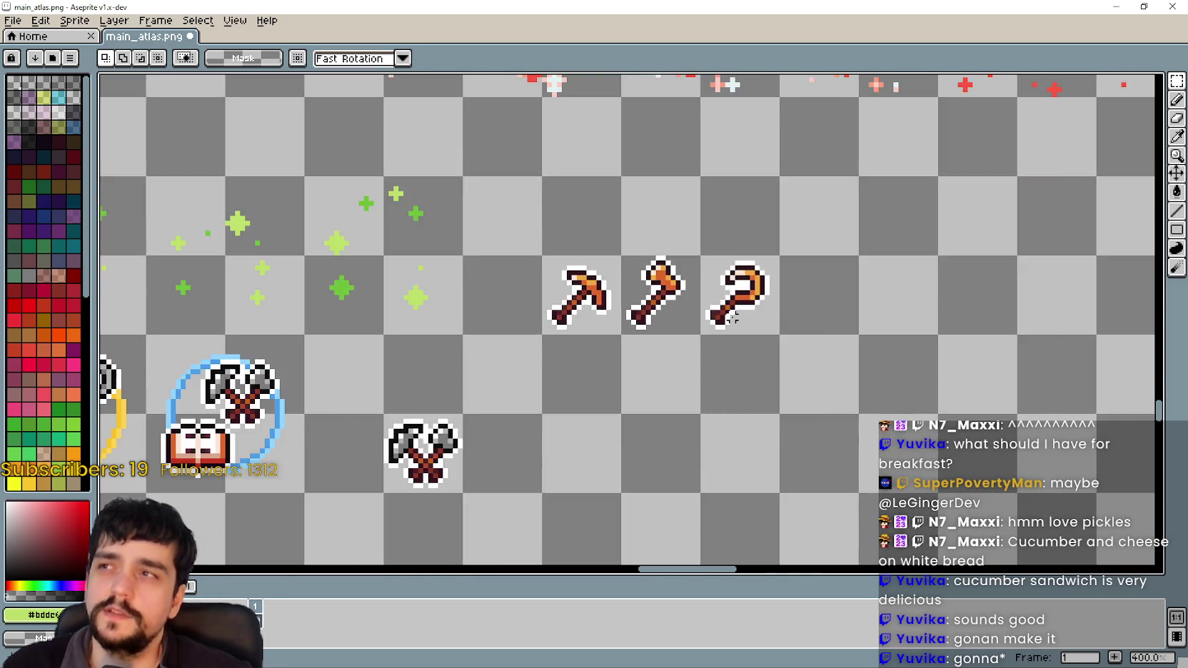
scroll(732, 317, "down", 3)
scroll(625, 290, "up", 1)
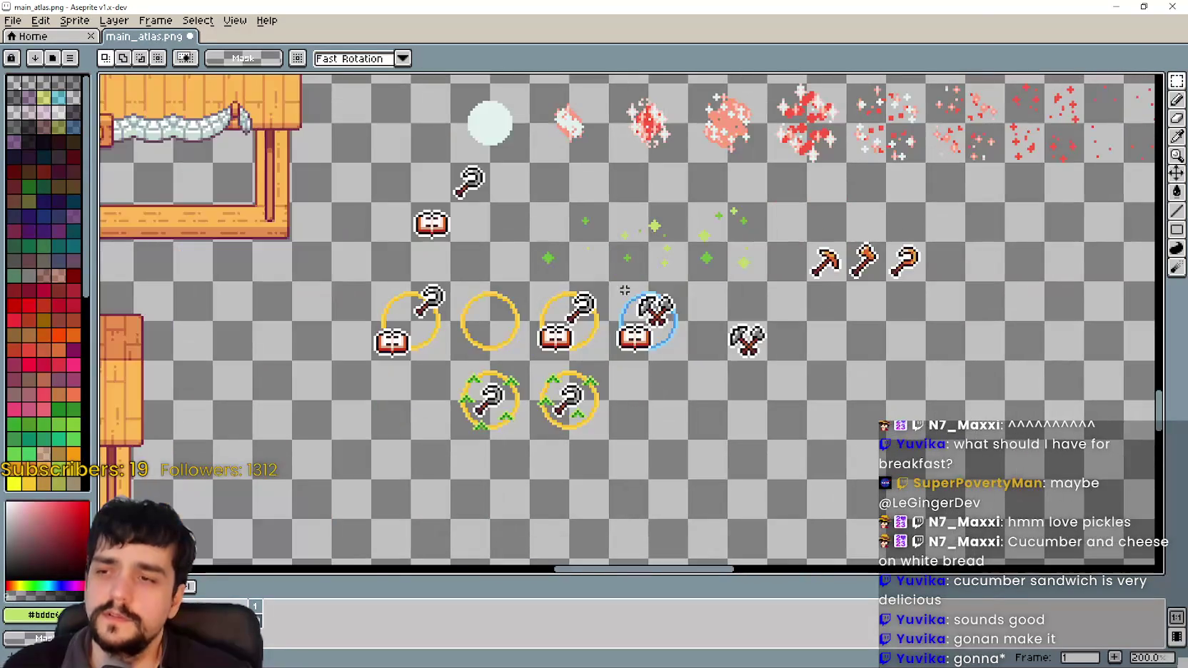
scroll(785, 319, "up", 1)
scroll(713, 317, "down", 2)
scroll(699, 317, "down", 1)
scroll(692, 316, "up", 2)
left_click_drag(692, 316, 503, 199)
scroll(588, 282, "up", 1)
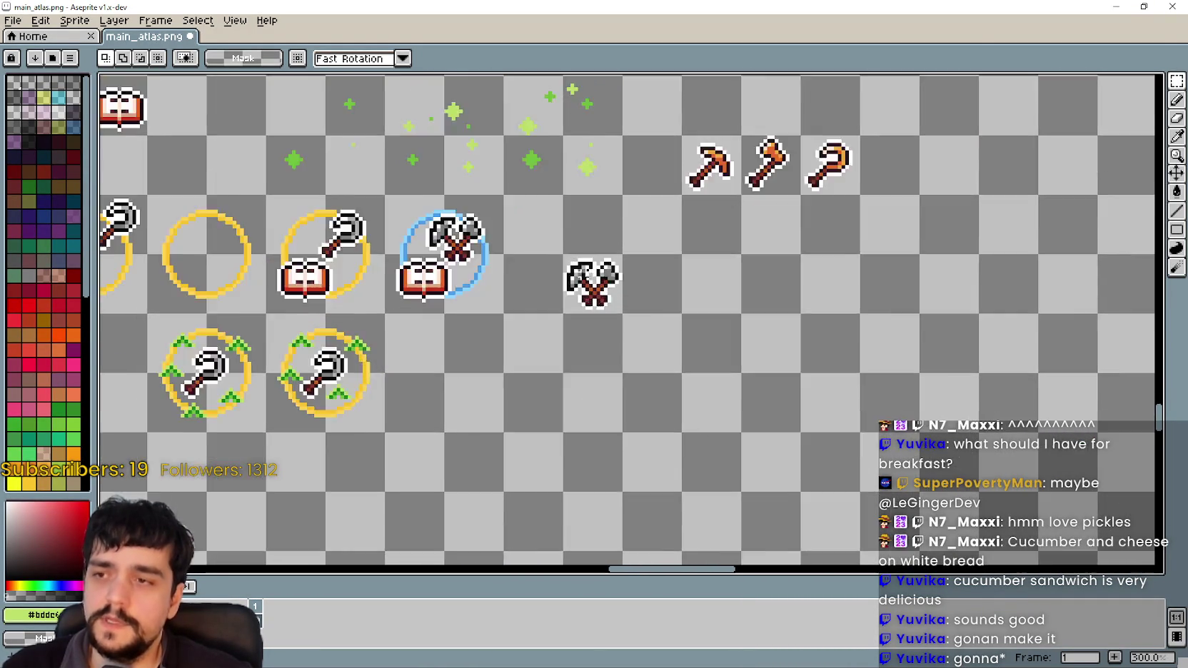
scroll(661, 260, "up", 1)
scroll(661, 259, "down", 2)
scroll(671, 271, "up", 2)
scroll(678, 286, "down", 1)
left_click_drag(918, 221, 687, 302)
scroll(686, 301, "up", 1)
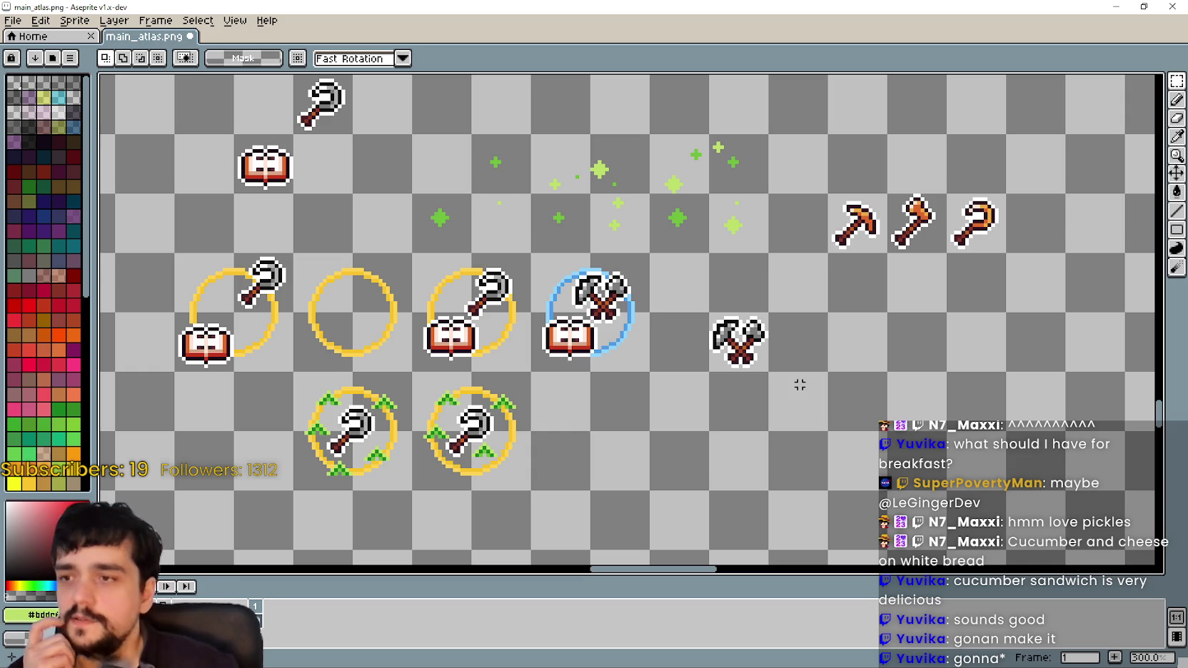
scroll(751, 361, "down", 1)
left_click_drag(751, 362, 805, 433)
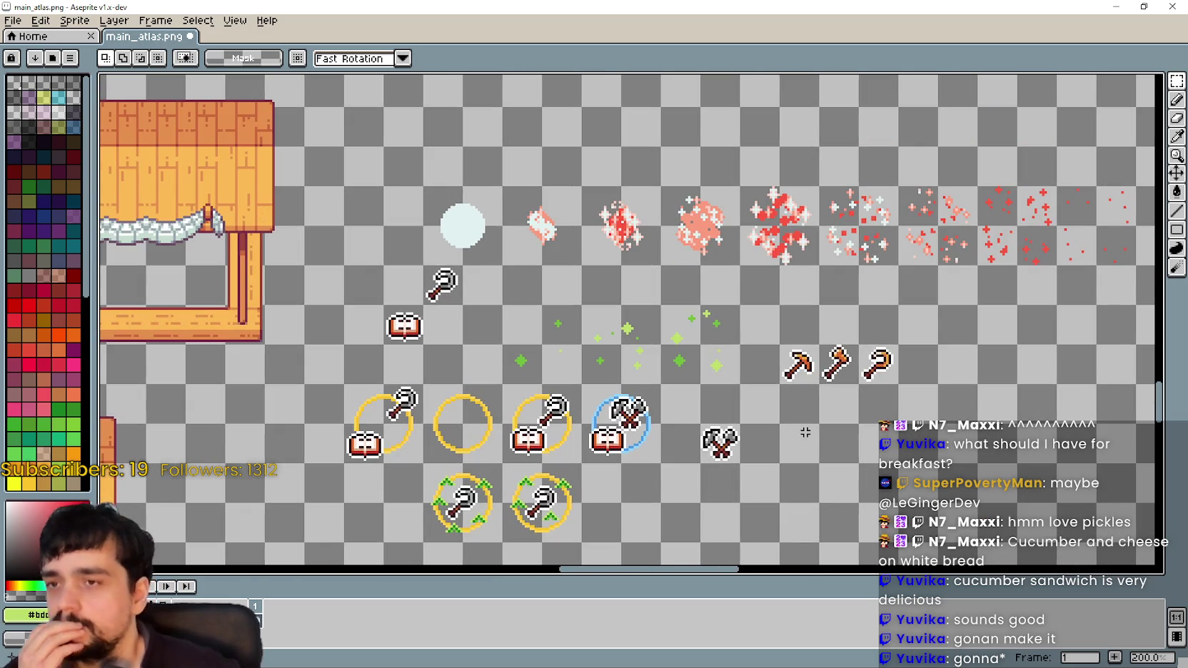
left_click_drag(708, 424, 701, 354)
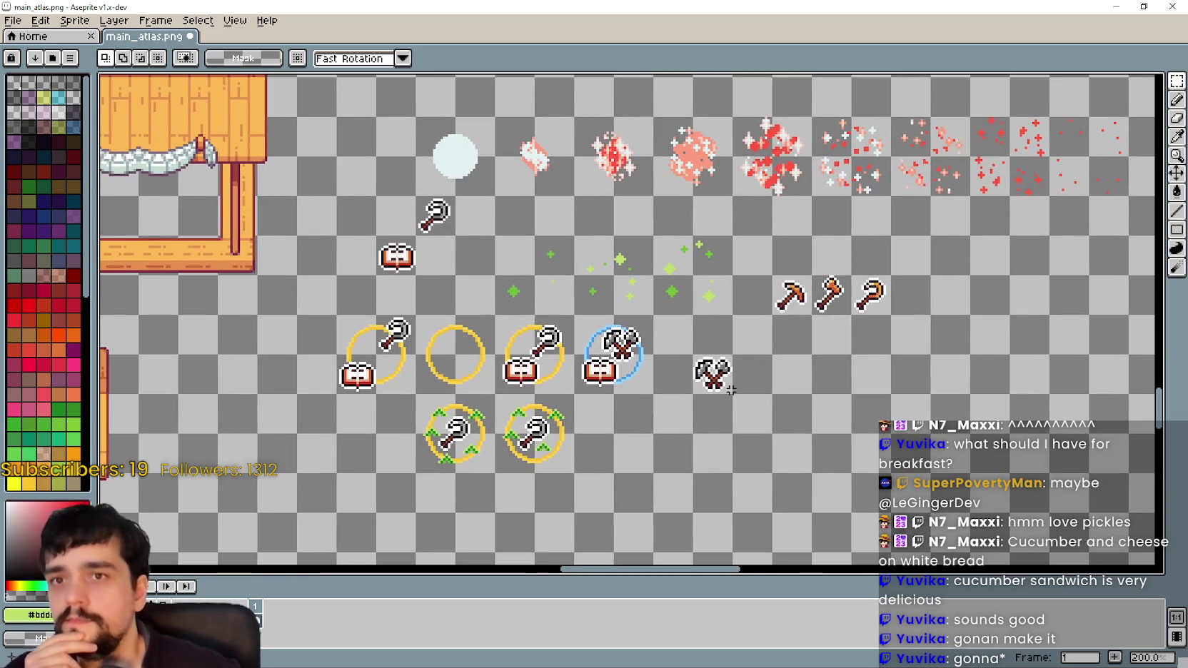
scroll(702, 355, "up", 1)
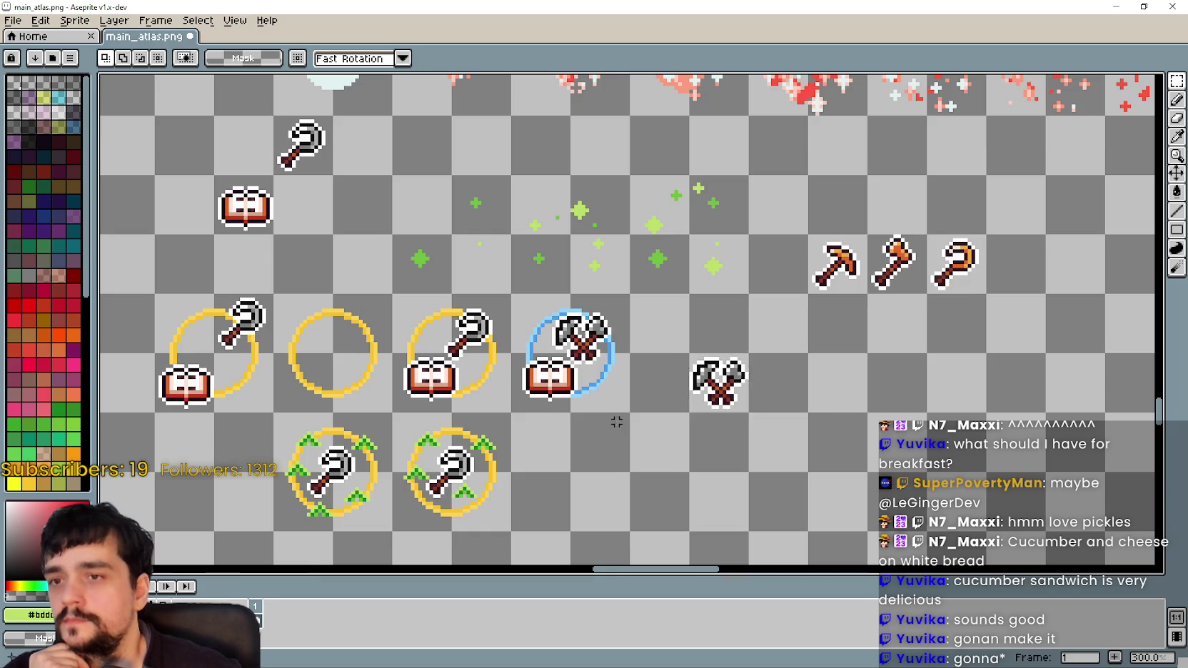
scroll(828, 261, "up", 1)
scroll(813, 253, "up", 1)
left_click_drag(796, 332, 734, 304)
- Select the orange pickaxe and axe and place a copy two cells lower
double_click(768, 235)
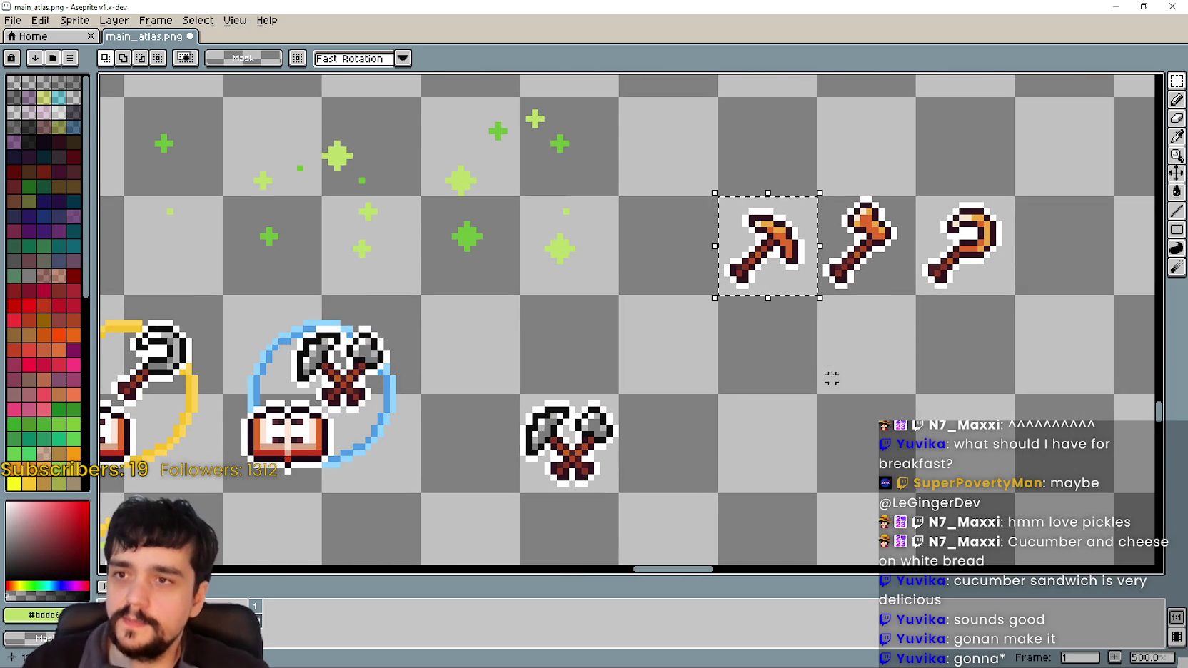
key("ctrl+v")
key("ctrl+z")
left_click_drag(838, 421, 764, 349)
scroll(806, 397, "up", 1)
left_click_drag(822, 229, 614, 107)
key("Down")
key("Down")
left_click_drag(746, 222, 748, 456, "ctrl")
- Flood-erase the white outlines from the copied pickaxe and axe
left_click(1176, 192)
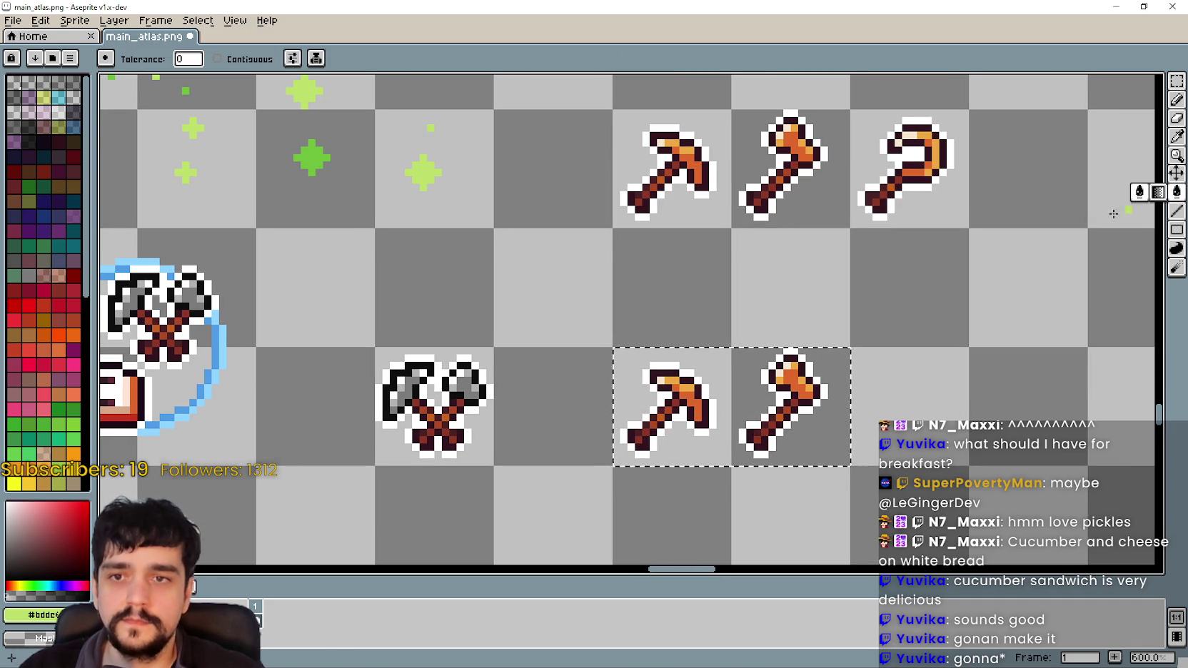
scroll(816, 413, "up", 4)
right_click(795, 376)
scroll(818, 375, "down", 3)
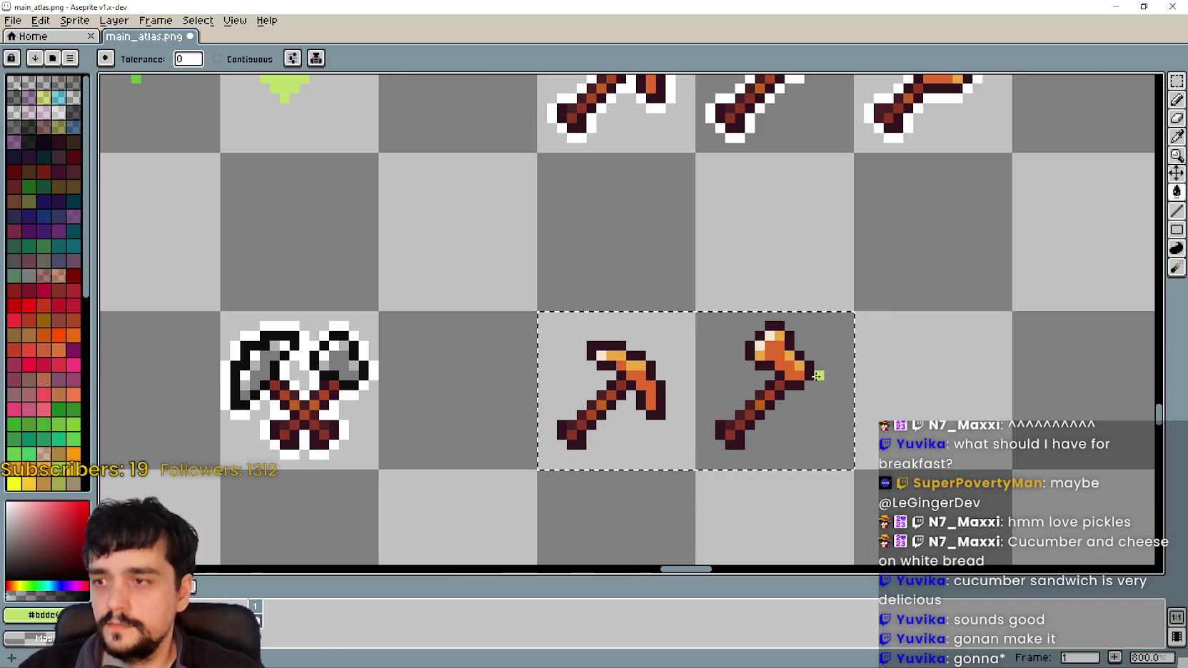
key("ctrl+d")
- Flip the copied pickaxe horizontally and position it over the axe
left_click(1174, 84)
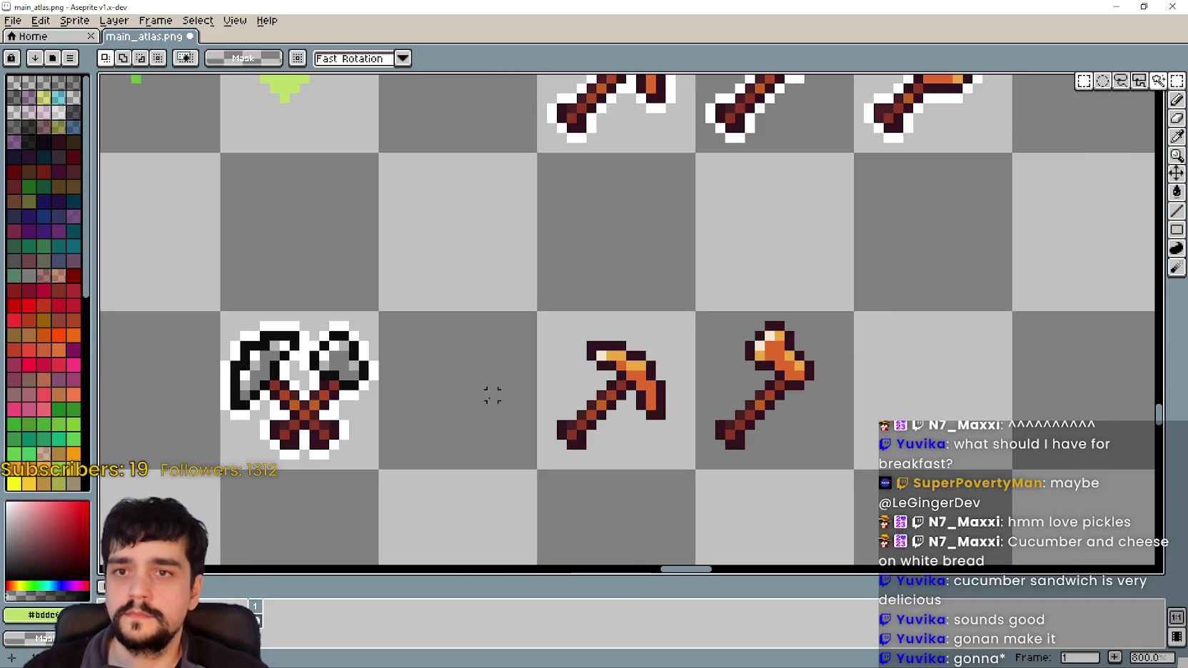
left_click_drag(559, 371, 686, 460)
left_click_drag(605, 450, 631, 419)
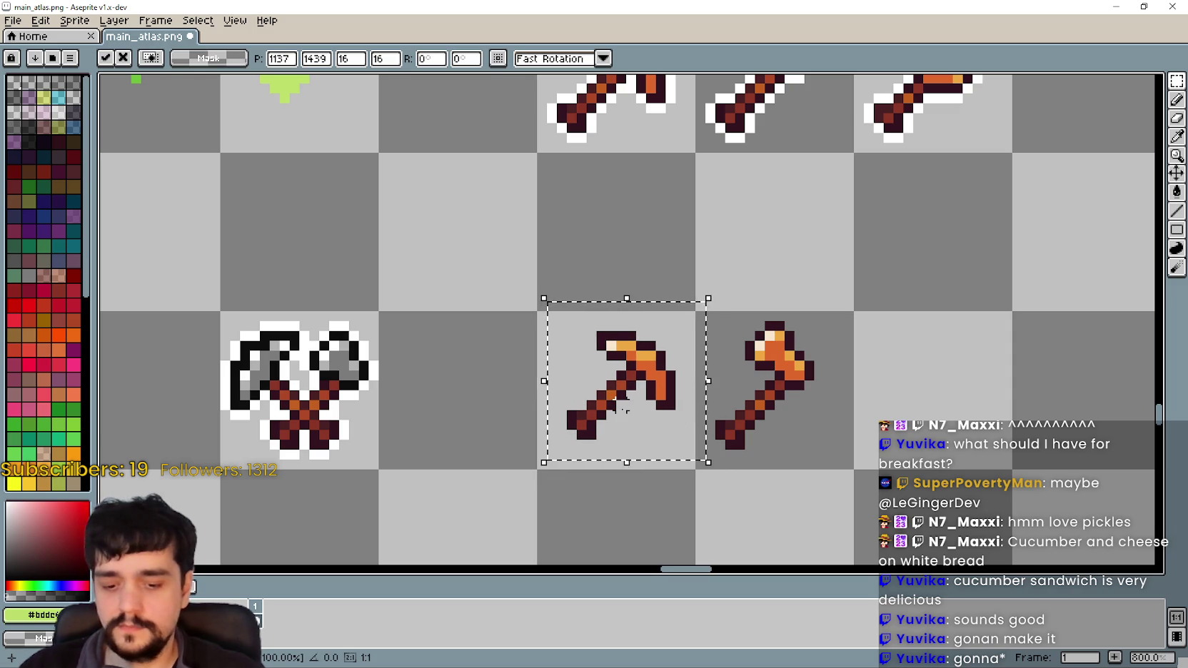
key("shift+h")
scroll(626, 423, "down", 1)
left_click_drag(626, 424, 723, 454)
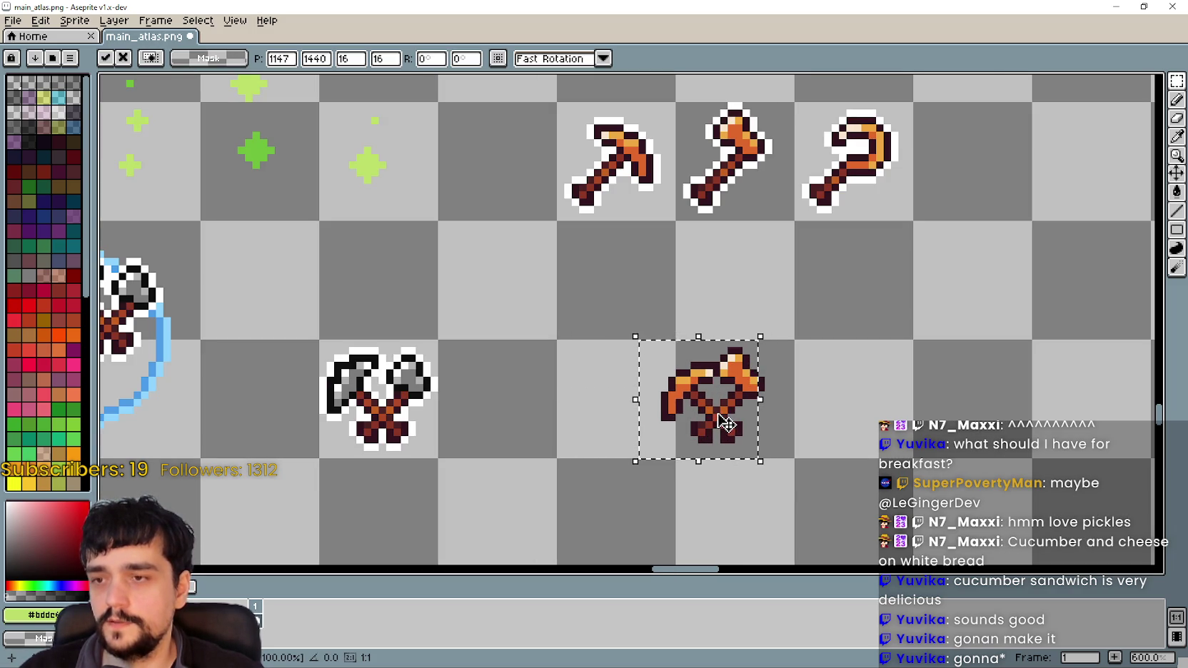
left_click_drag(723, 433, 709, 416)
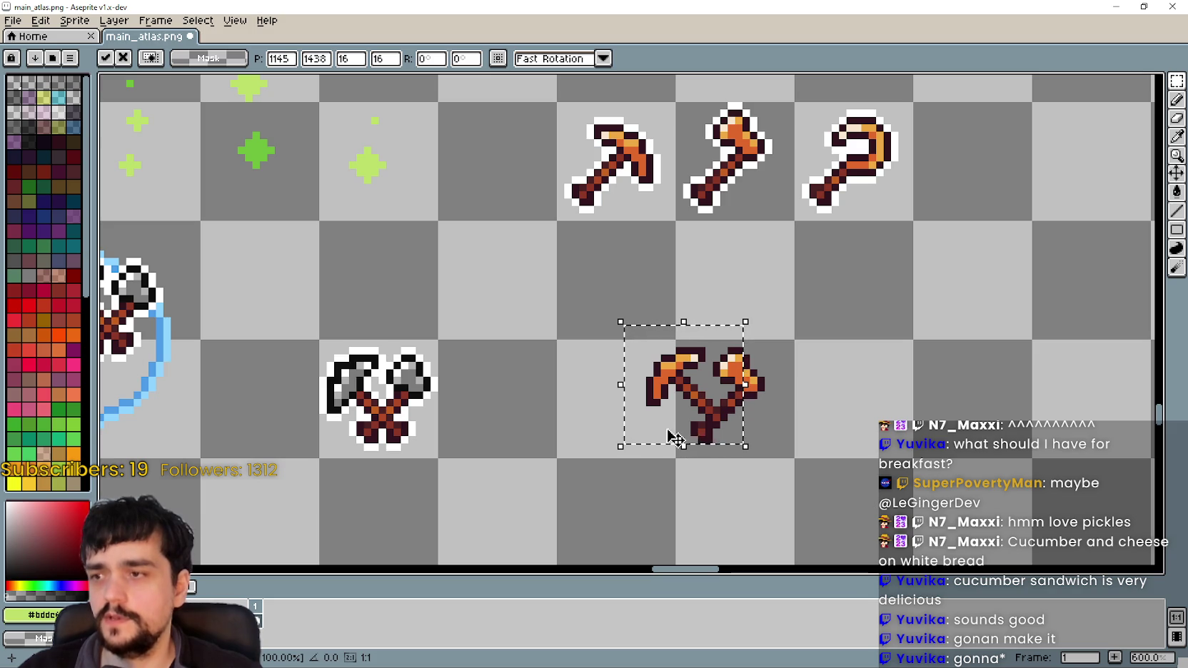
- Try the flipped pickaxe over the grey crossed axes, then return it beside the axe
mouse_move(722, 417)
left_mouse_down()
mouse_move(382, 433)
mouse_move(398, 433)
mouse_move(385, 418)
mouse_move(344, 413)
mouse_move(333, 467)
mouse_move(369, 446)
mouse_move(344, 475)
mouse_move(383, 443)
mouse_move(364, 485)
mouse_move(379, 434)
mouse_move(706, 429)
left_mouse_up()
left_click_drag(668, 485, 560, 418)
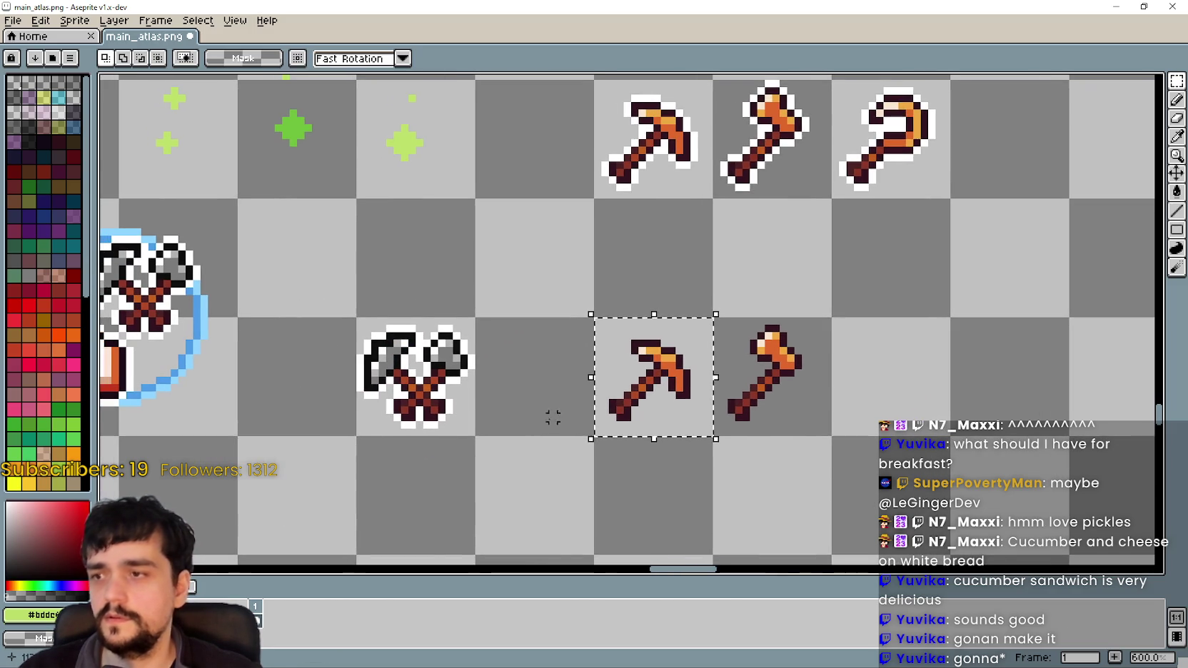
scroll(506, 395, "left", 2)
key("ctrl+d")
scroll(621, 371, "left", 2)
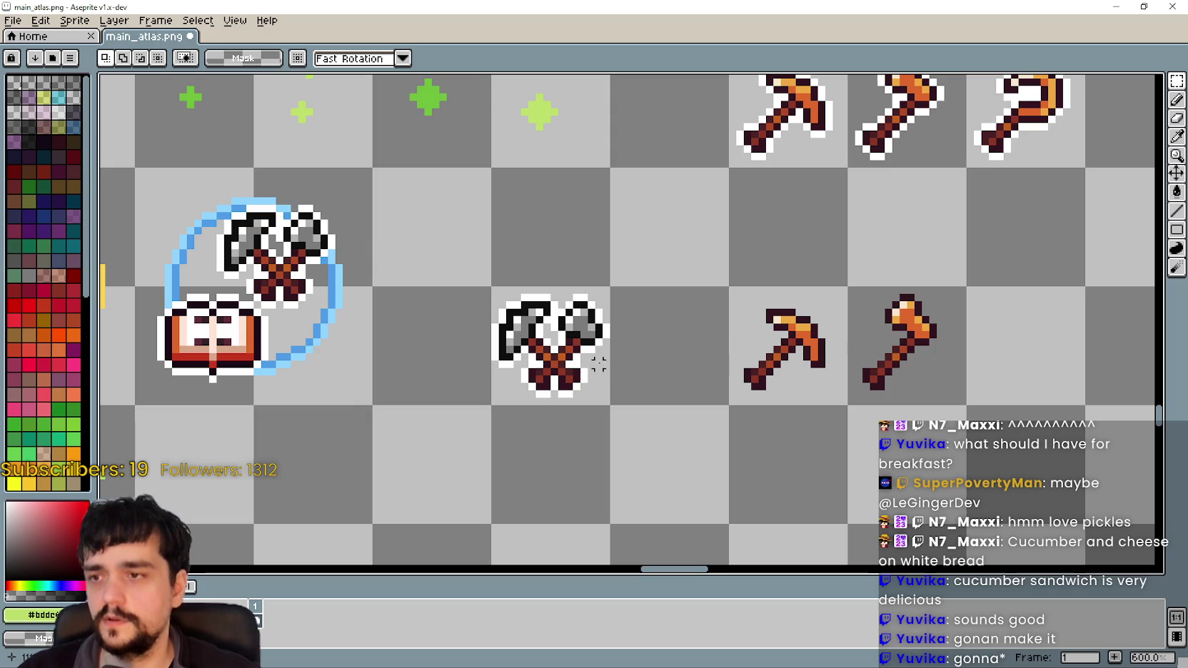
scroll(732, 334, "down", 2)
scroll(724, 334, "up", 2)
scroll(657, 329, "down", 2)
- Marquee-select the gold-ringed hook and book cells and switch to the Eyedropper
mouse_move(527, 334)
left_mouse_down()
mouse_move(653, 339)
mouse_move(643, 340)
left_mouse_up()
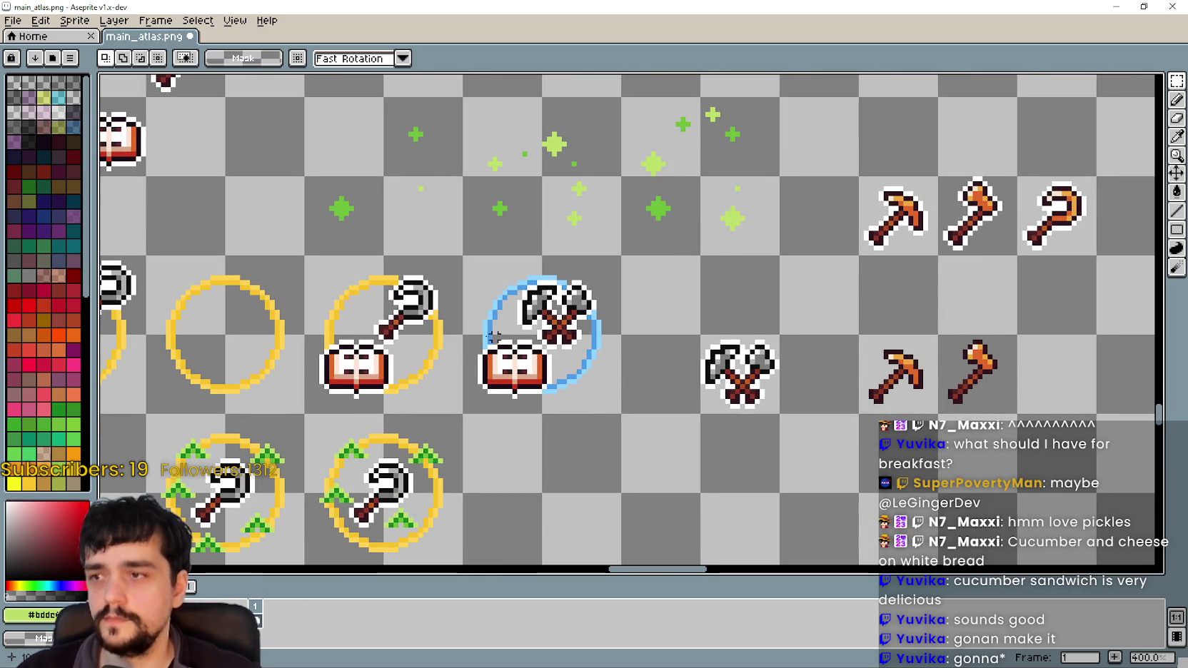
mouse_move(361, 283)
left_mouse_down()
mouse_move(385, 331)
mouse_move(421, 355)
left_mouse_up()
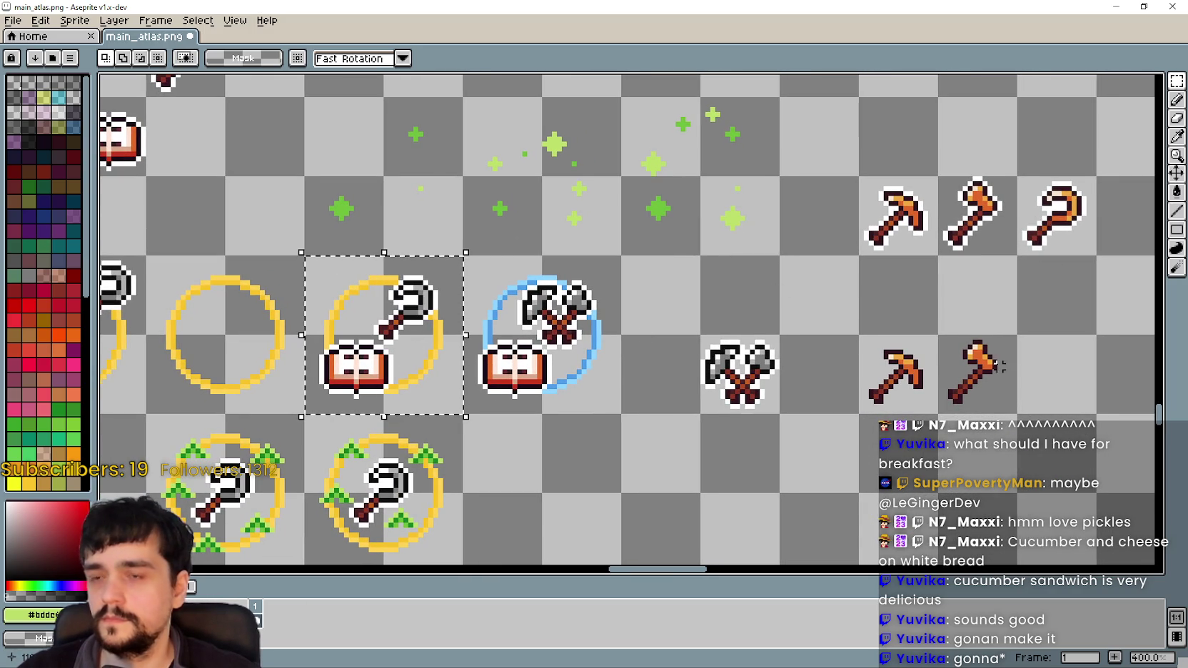
left_click(1176, 137)
scroll(1035, 207, "up", 1)
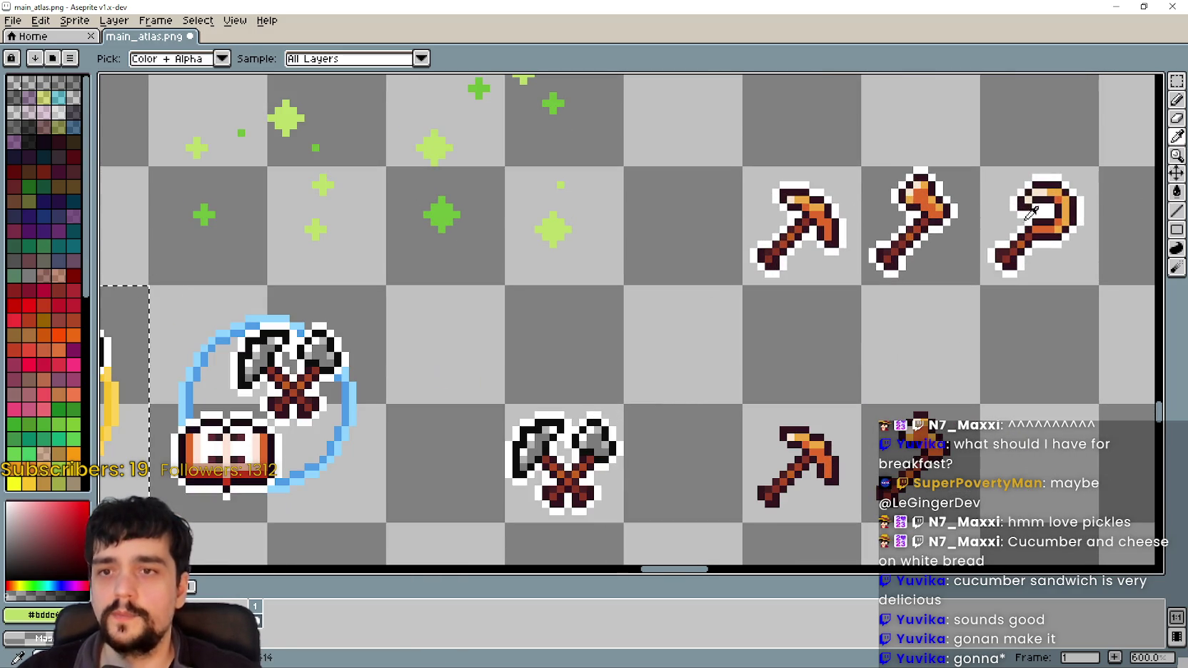
scroll(961, 259, "down", 1)
scroll(848, 247, "left", 2)
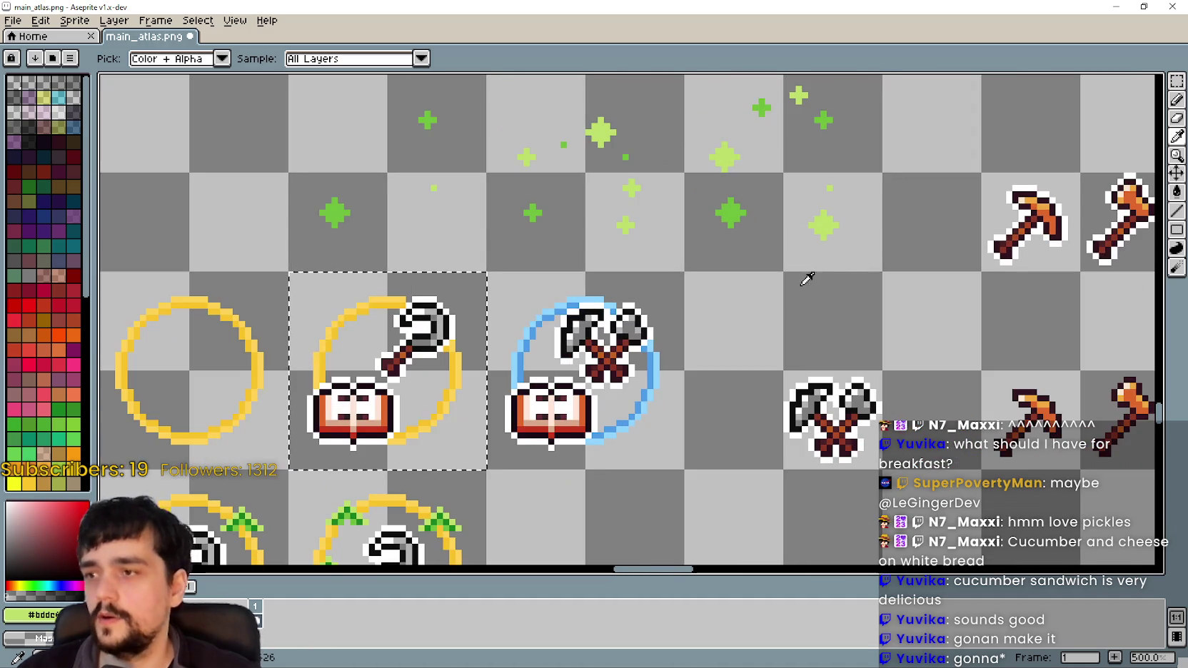
scroll(803, 276, "right", 1)
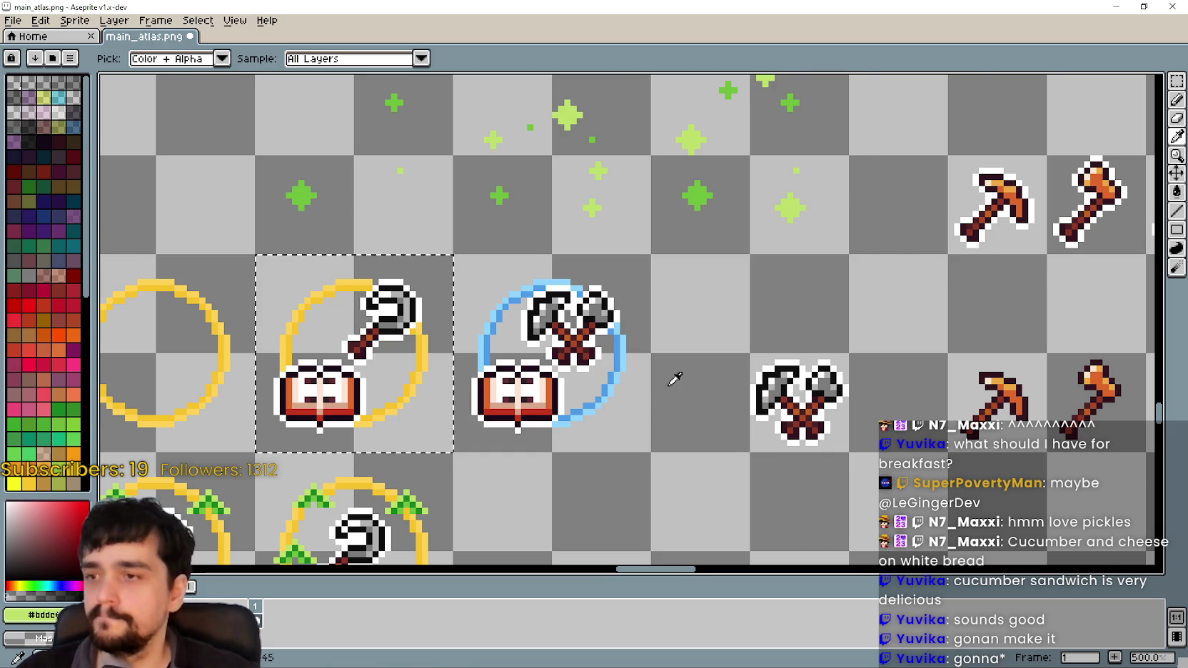
scroll(671, 380, "down", 2)
scroll(1057, 258, "up", 2)
scroll(1057, 259, "up", 1)
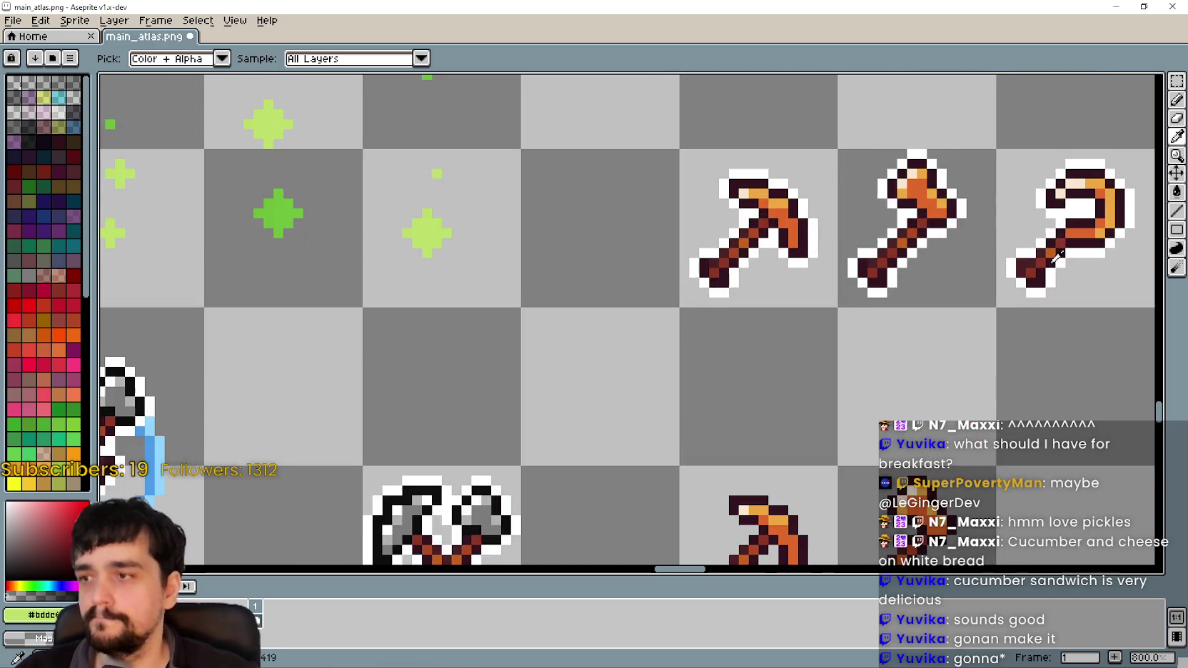
- Eyedrop the orange from the pickaxe head as the drawing colour
scroll(1057, 258, "up", 1)
scroll(974, 195, "up", 4)
left_click(949, 235)
scroll(949, 235, "down", 2)
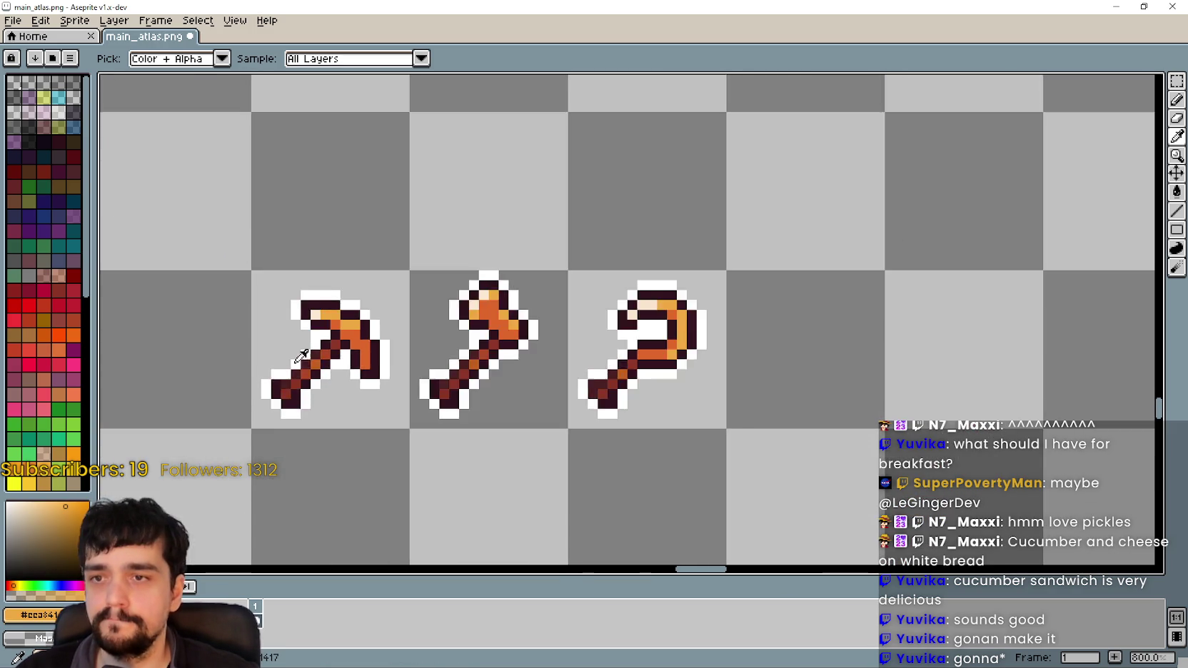
scroll(556, 353, "down", 1)
scroll(583, 305, "down", 1)
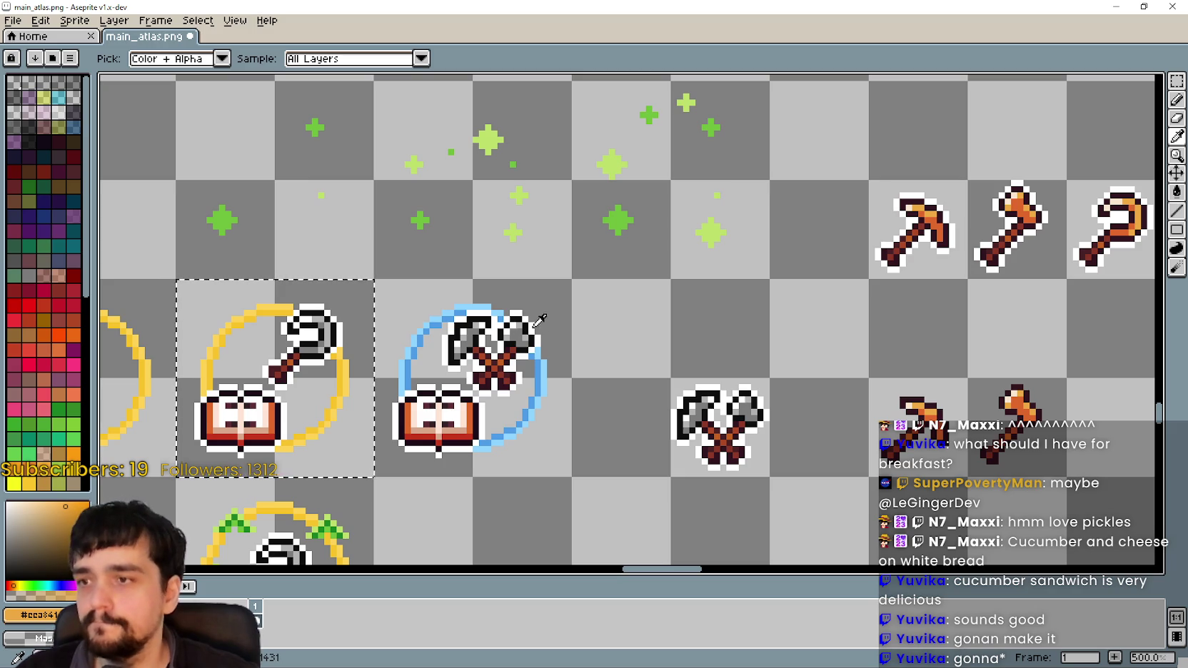
scroll(575, 327, "up", 1)
scroll(576, 330, "down", 2)
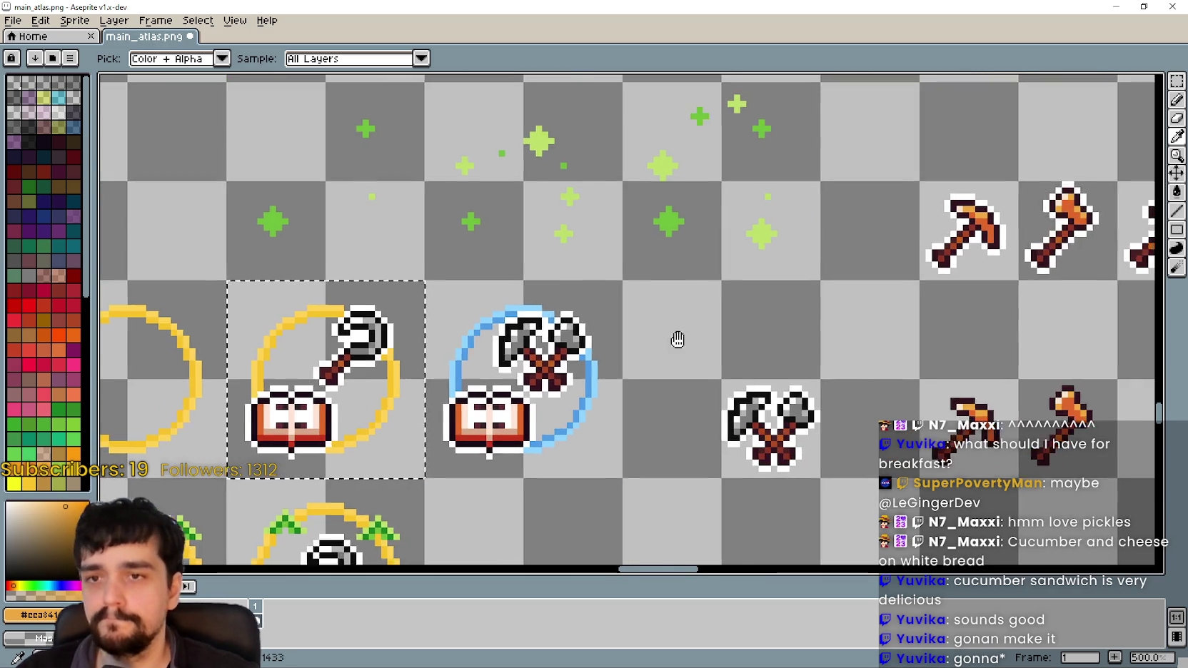
scroll(837, 262, "up", 1)
scroll(1052, 176, "up", 1)
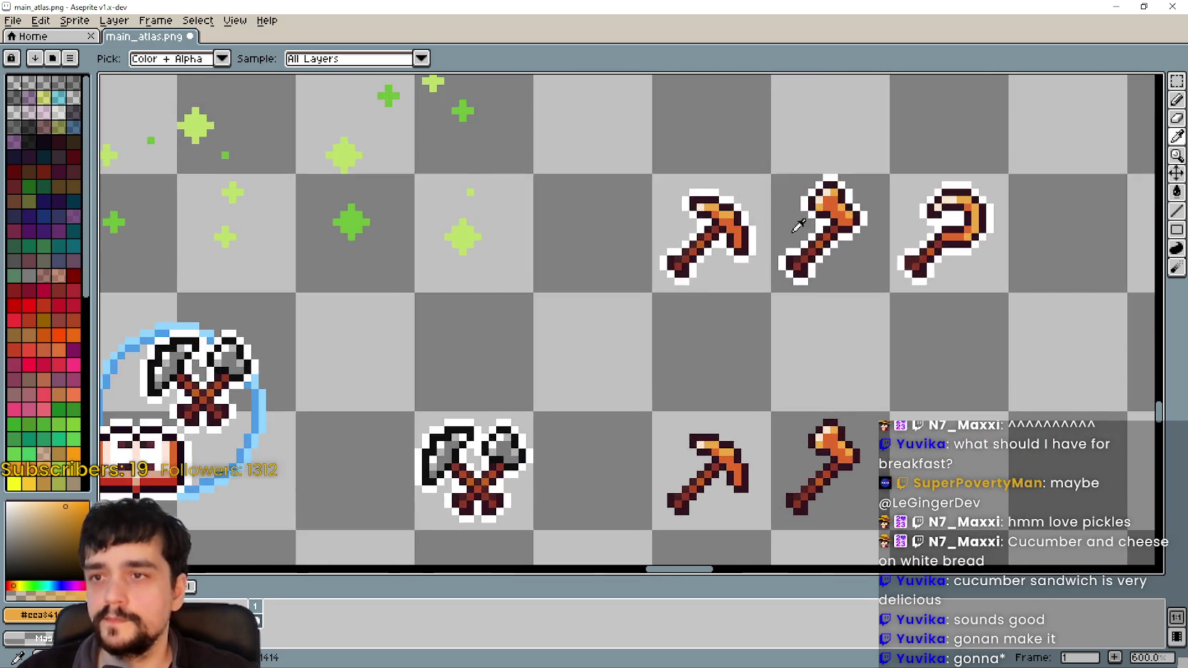
left_click_drag(874, 246, 593, 284)
- Marquee-select and copy the orange hook's head
key("w")
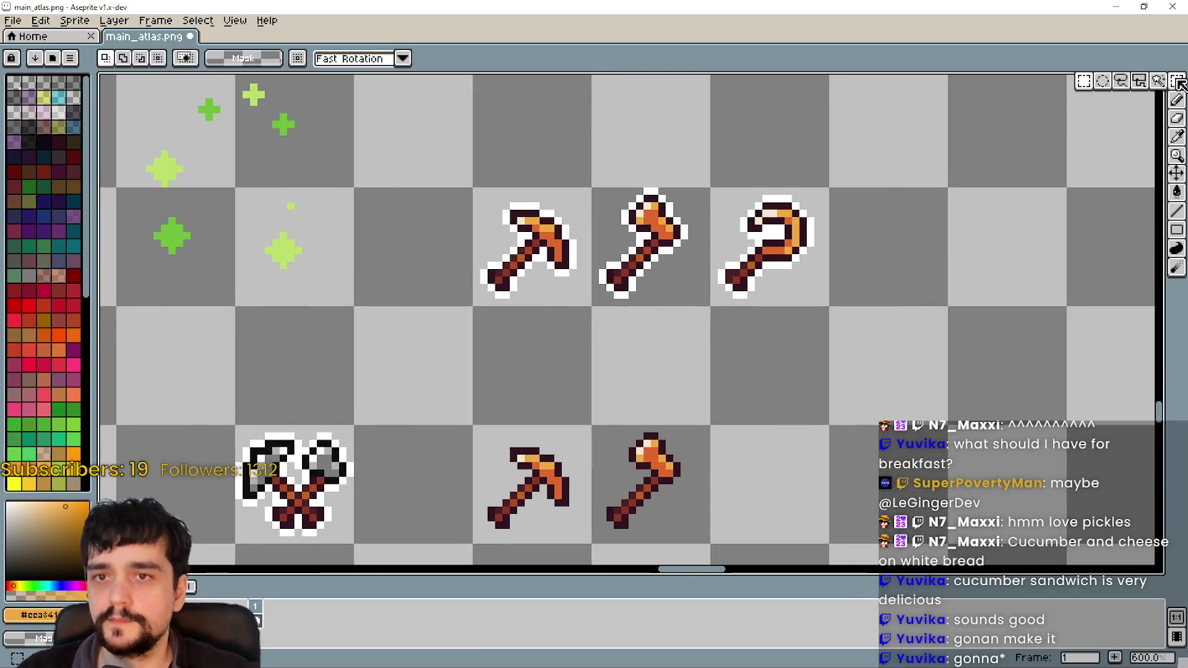
scroll(735, 229, "up", 2)
scroll(735, 229, "up", 1)
key("m")
left_click_drag(711, 146, 863, 286)
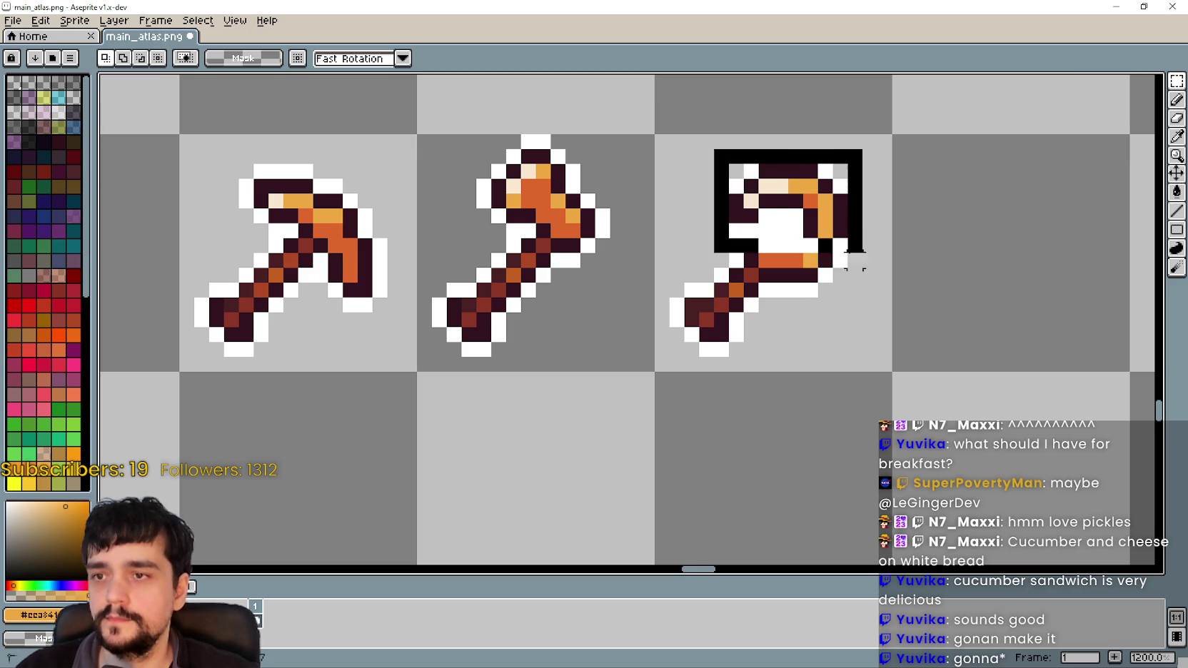
scroll(863, 285, "down", 2)
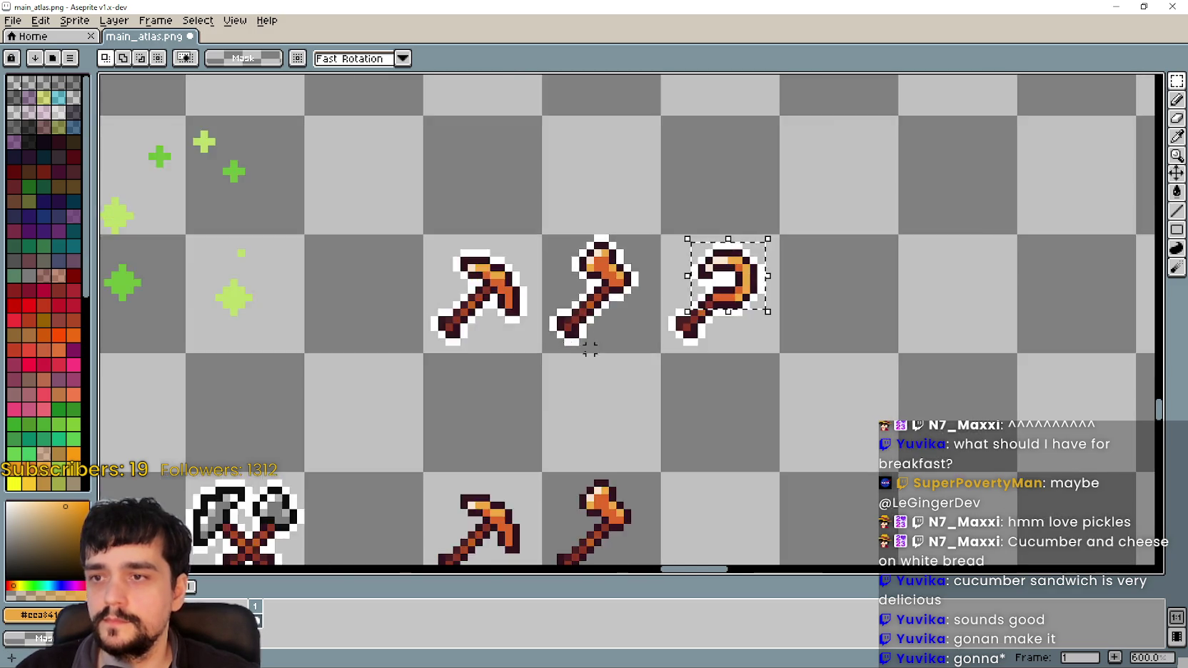
scroll(787, 310, "down", 3)
- Paste the hook head over the ringed grey hook, then cancel the trial paste
key("ctrl+v")
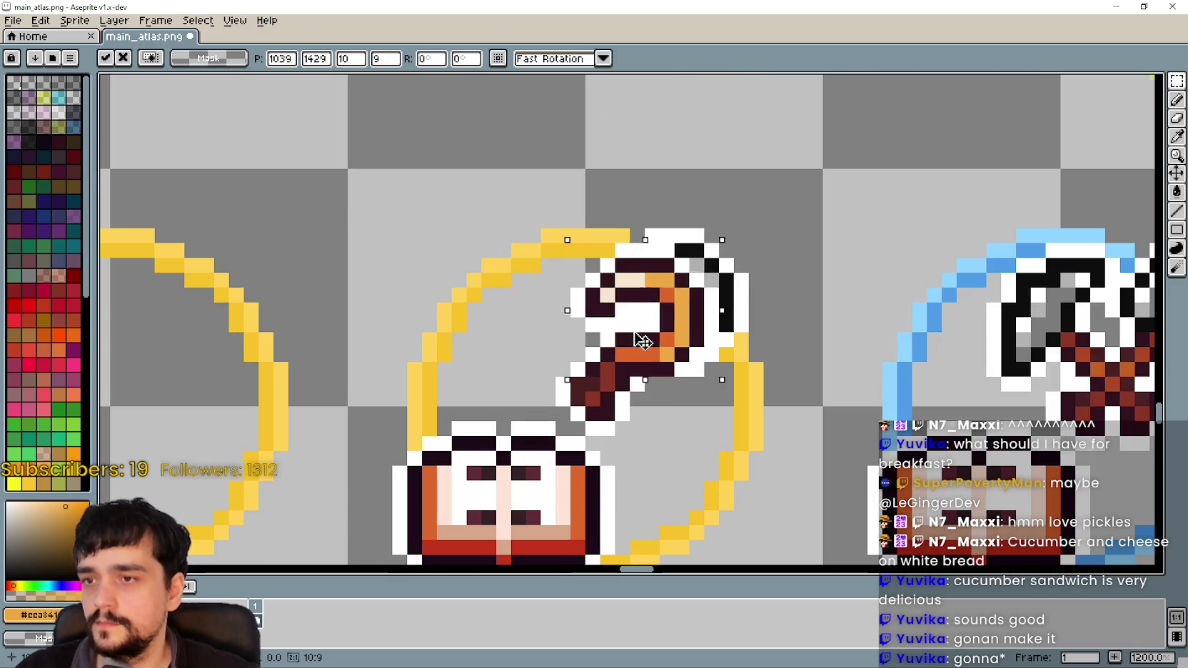
left_click_drag(625, 339, 699, 324)
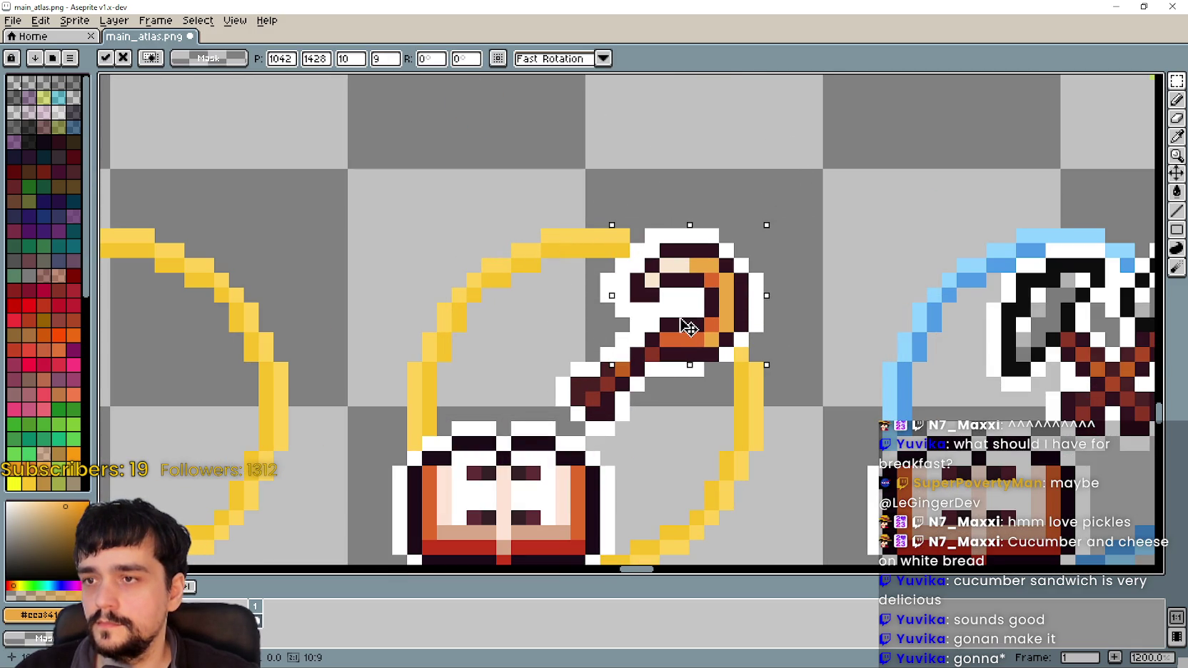
left_click_drag(698, 323, 691, 312)
key("Escape")
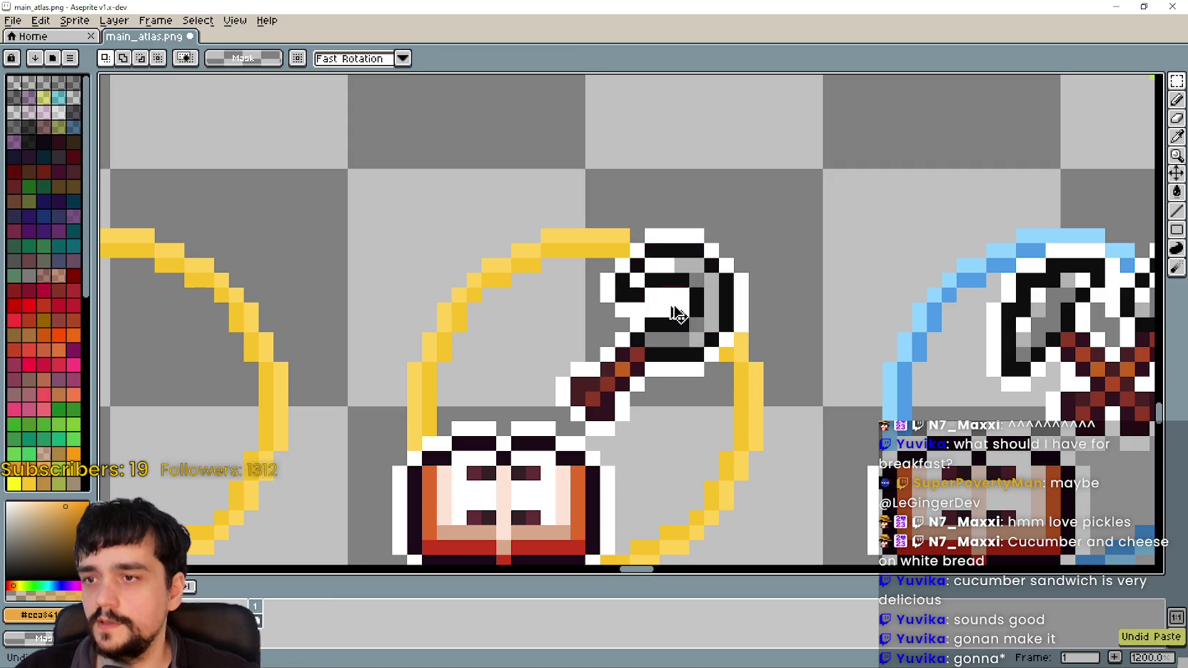
scroll(470, 312, "down", 4)
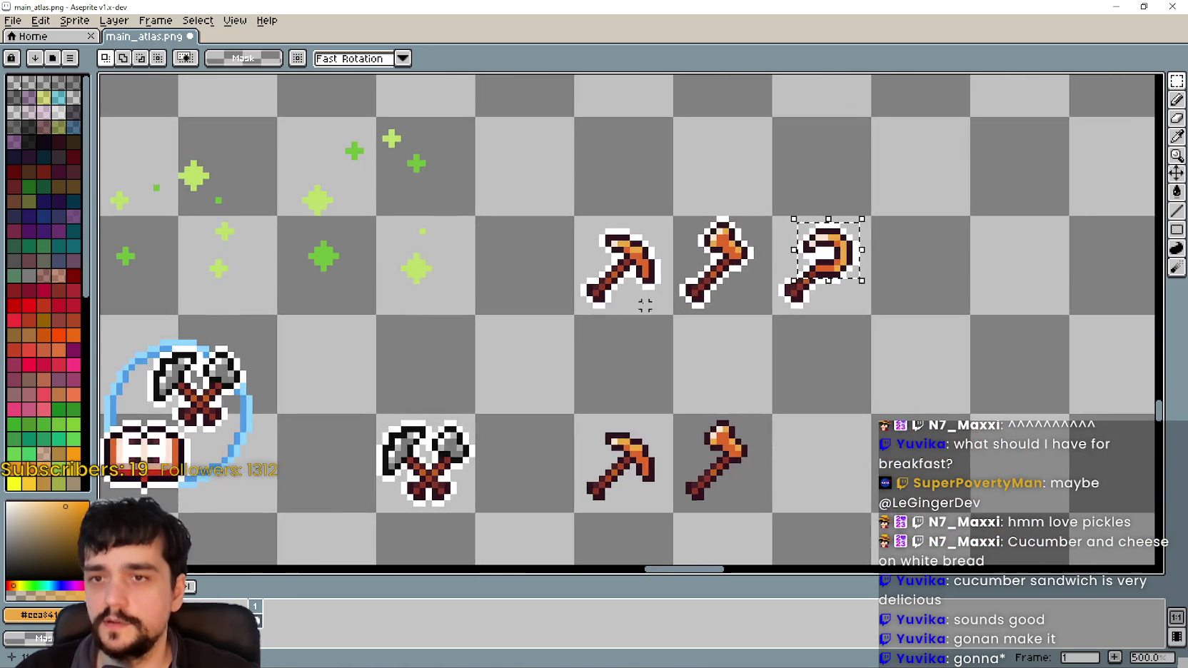
- Paste the copied peach pixel, shift it three pixels left and commit it
scroll(644, 300, "up", 2)
scroll(937, 278, "up", 2)
scroll(842, 220, "down", 1)
scroll(713, 220, "up", 1)
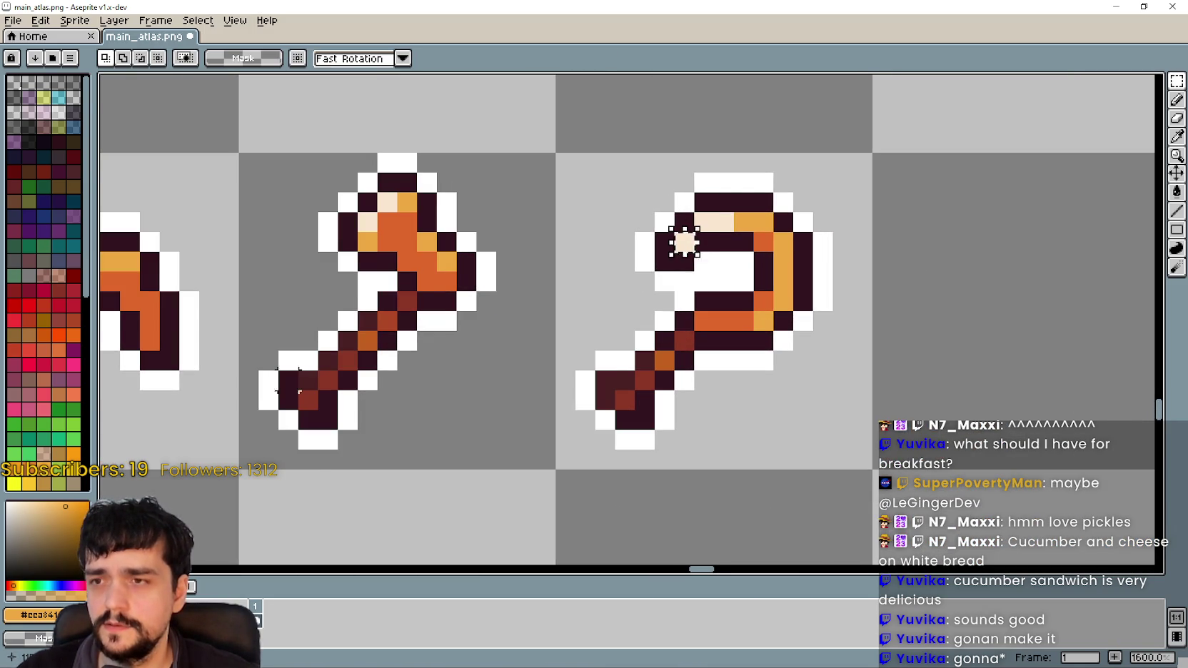
scroll(684, 241, "down", 5)
scroll(580, 266, "up", 2)
scroll(579, 266, "up", 3)
scroll(582, 325, "up", 5)
key("ctrl+v")
key("Left")
key("Left")
key("Left")
scroll(637, 315, "down", 1)
key("Return")
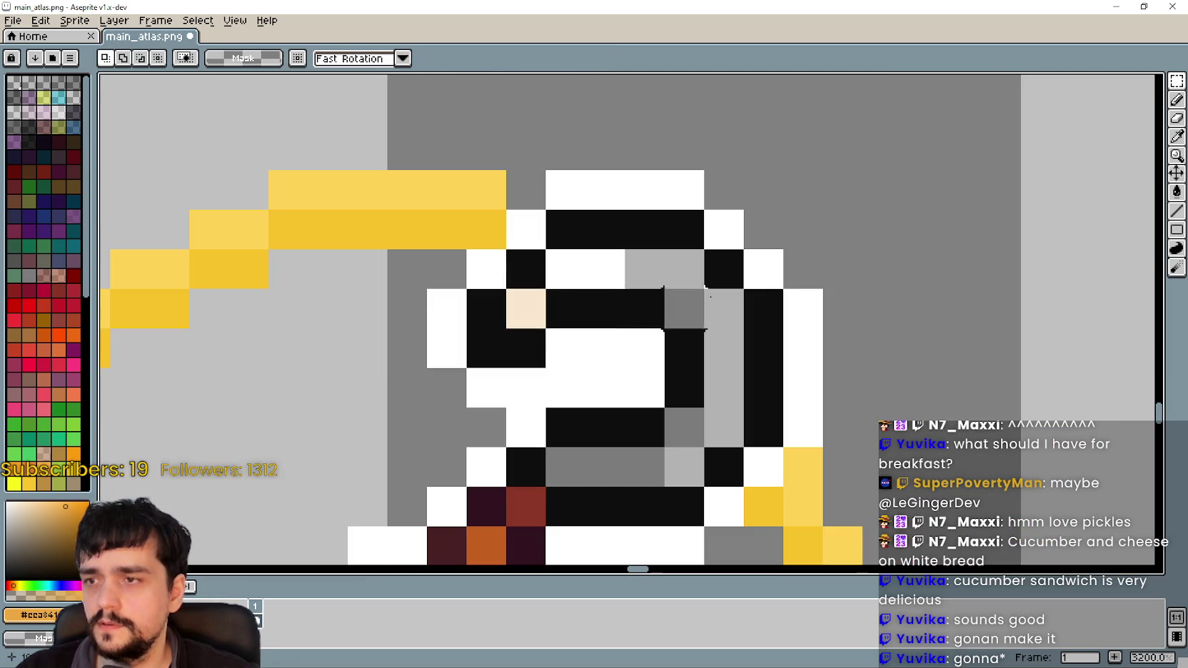
- Sample the peach highlight colour with the Eyedropper and return to the Pencil
left_click(1176, 135)
left_click(523, 300)
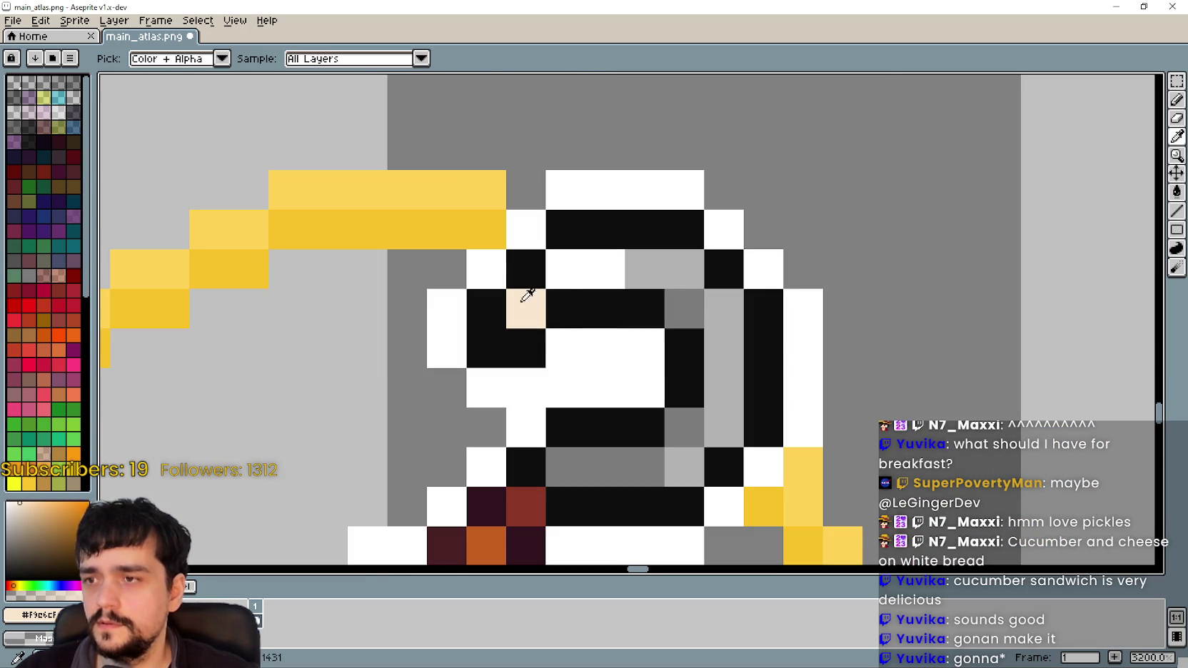
left_click(1176, 100)
scroll(592, 264, "down", 4)
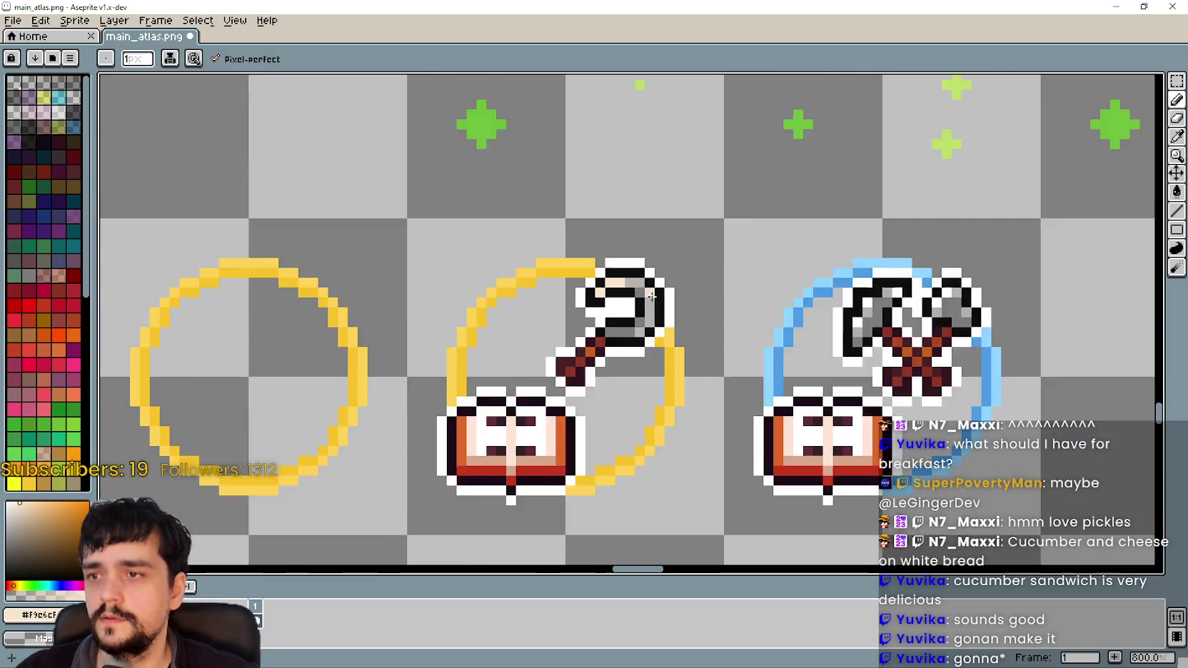
scroll(454, 307, "down", 2)
left_click_drag(454, 306, 154, 275)
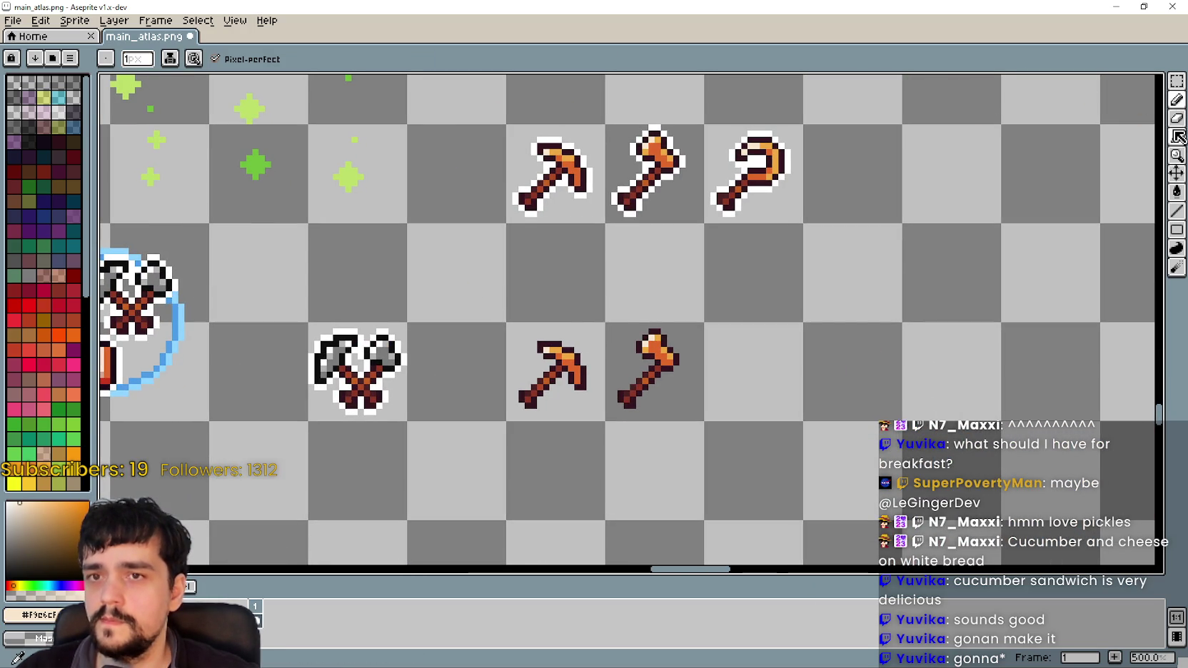
- Sample orange from the orange hook and paint it onto the grey hook head
left_click(1176, 135)
scroll(762, 143, "up", 2)
scroll(762, 143, "up", 2)
left_click(762, 143)
scroll(763, 143, "down", 3)
scroll(532, 265, "up", 1)
scroll(642, 214, "up", 1)
scroll(1041, 148, "up", 1)
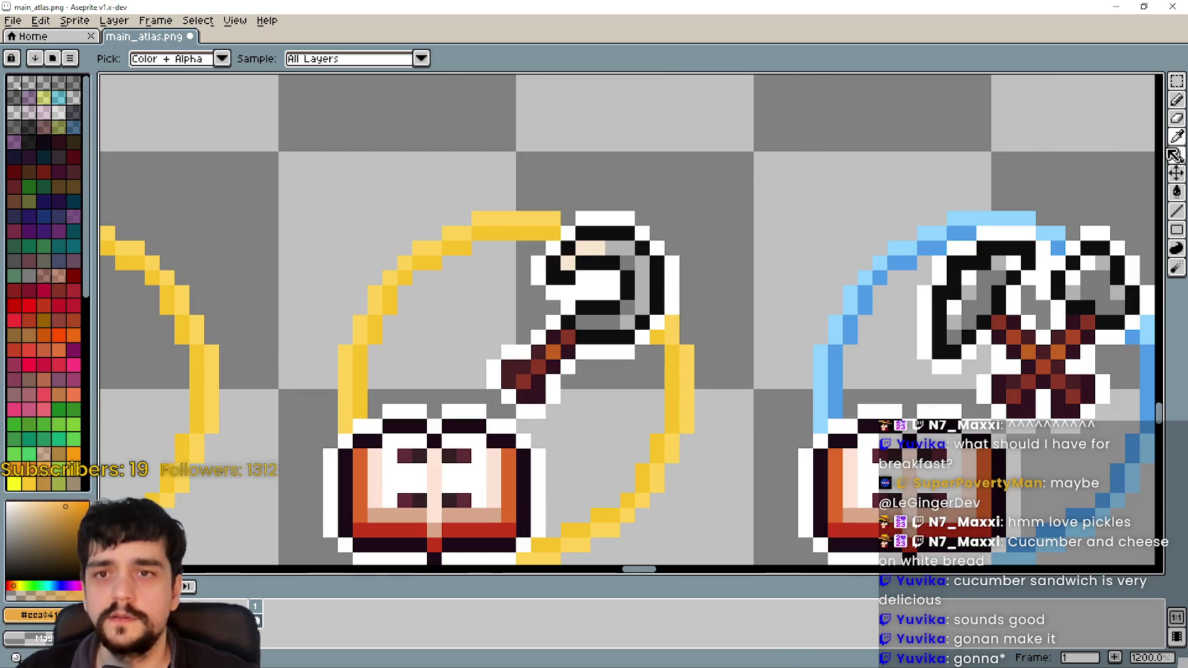
left_click(1176, 99)
scroll(581, 261, "up", 1)
left_click(626, 238)
left_click_drag(626, 238, 639, 249)
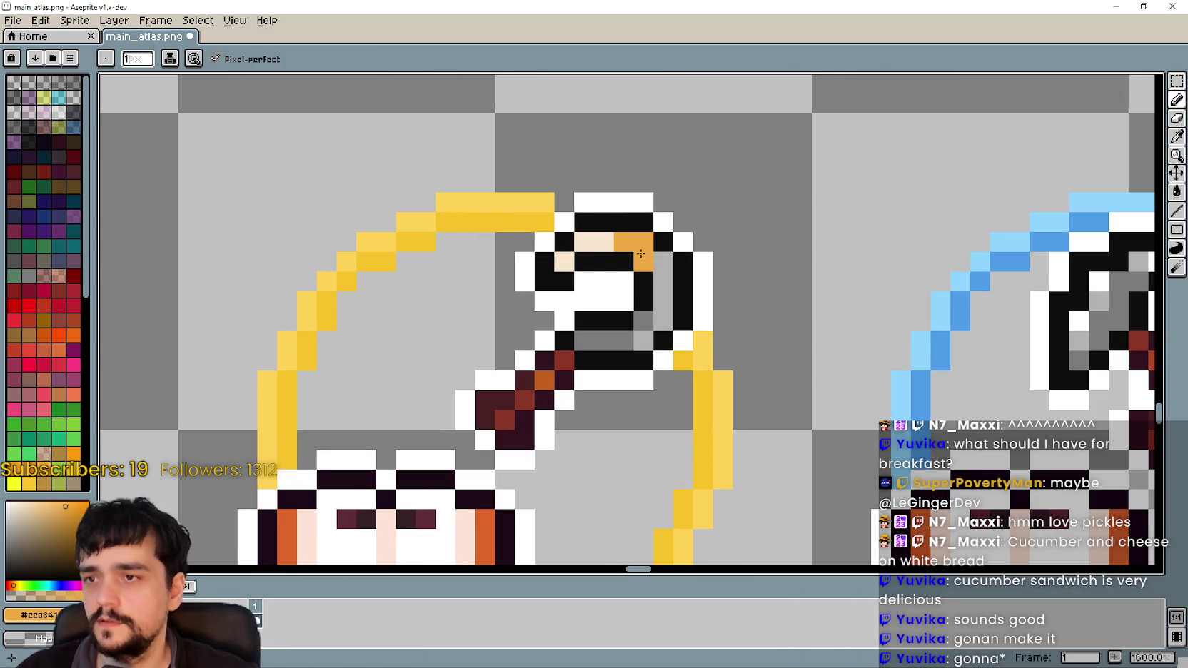
scroll(660, 314, "down", 3)
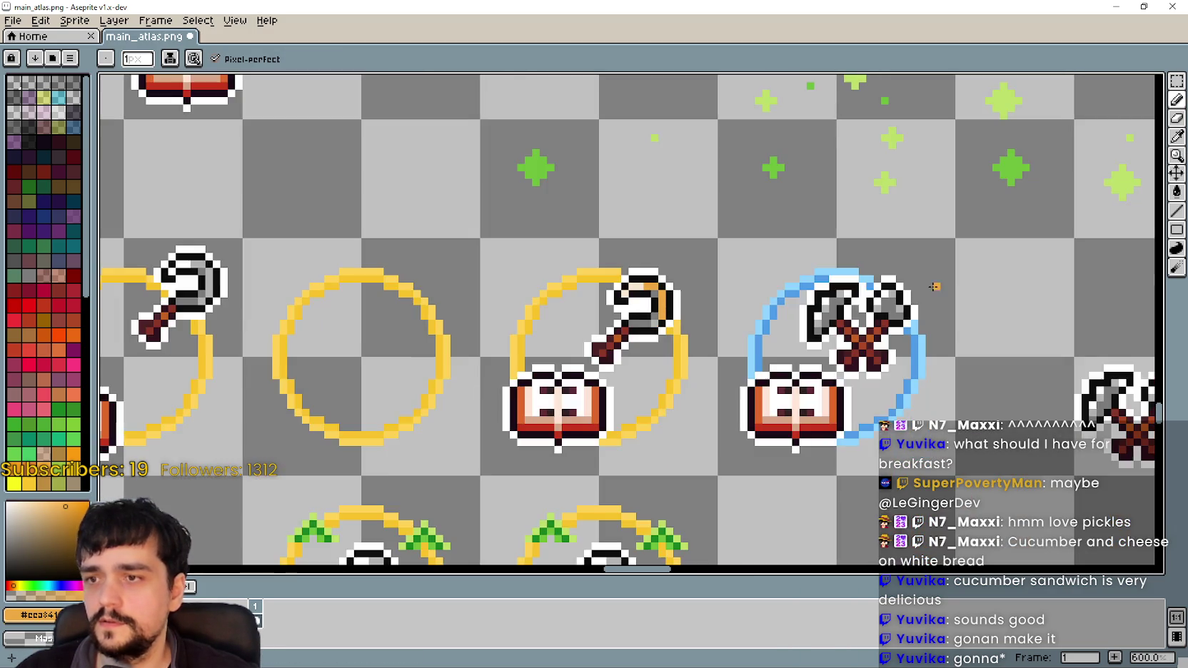
- Pan across the ring and hammer icons and sample the axe icon's orange
left_click_drag(1071, 307, 435, 321)
mouse_move(337, 345)
left_mouse_down()
mouse_move(565, 366)
mouse_move(262, 396)
mouse_move(548, 358)
left_mouse_up()
left_click_drag(1067, 238, 809, 266)
scroll(1080, 212, "up", 4)
left_click(1176, 135)
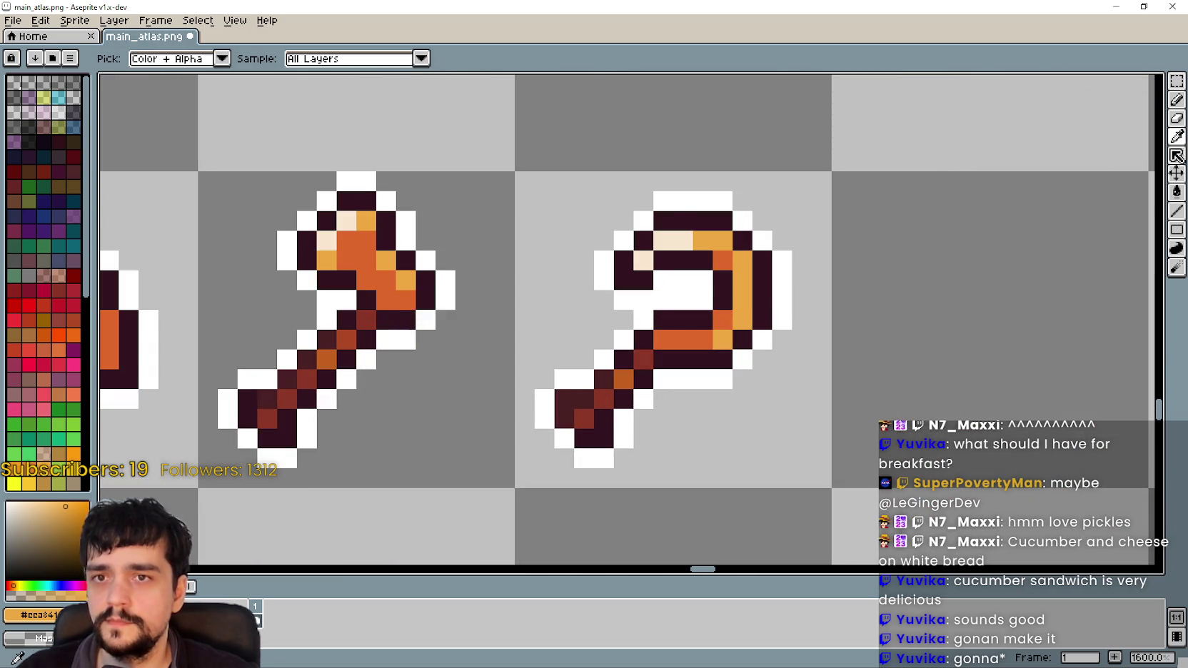
scroll(681, 343, "up", 2)
left_click(681, 342)
scroll(682, 342, "down", 2)
scroll(287, 492, "down", 5)
- Add a dark-orange shading pixel to the hook head with the Pencil
left_click_drag(287, 492, 765, 268)
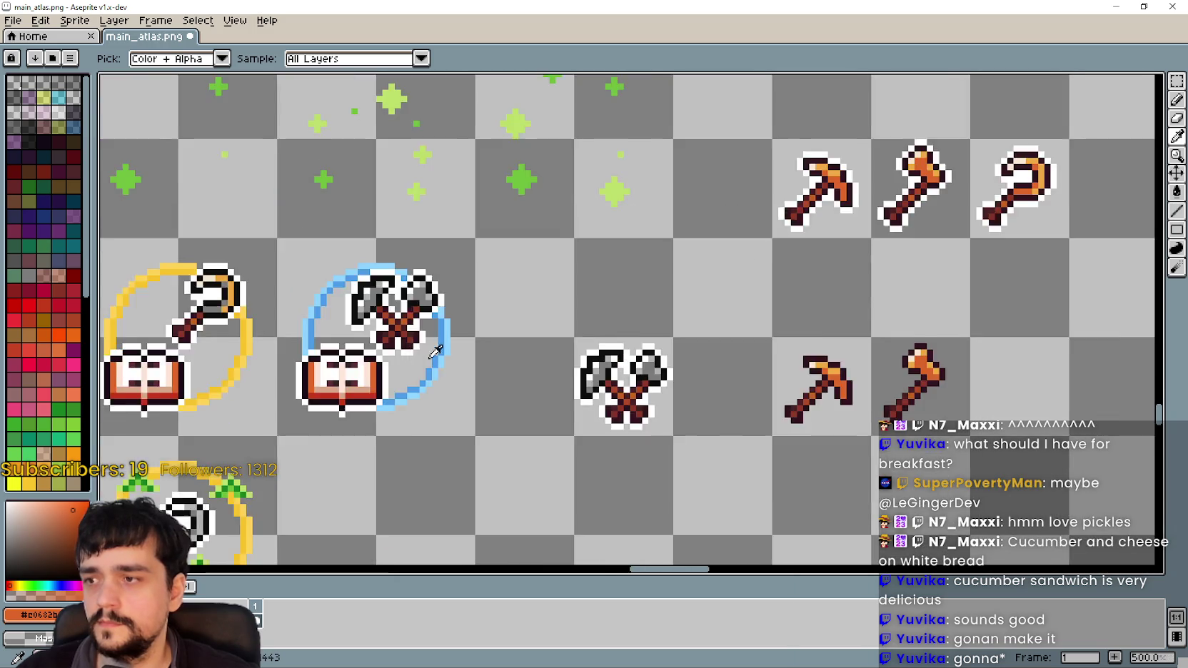
left_click_drag(161, 296, 433, 338)
scroll(433, 339, "up", 3)
left_click(1176, 99)
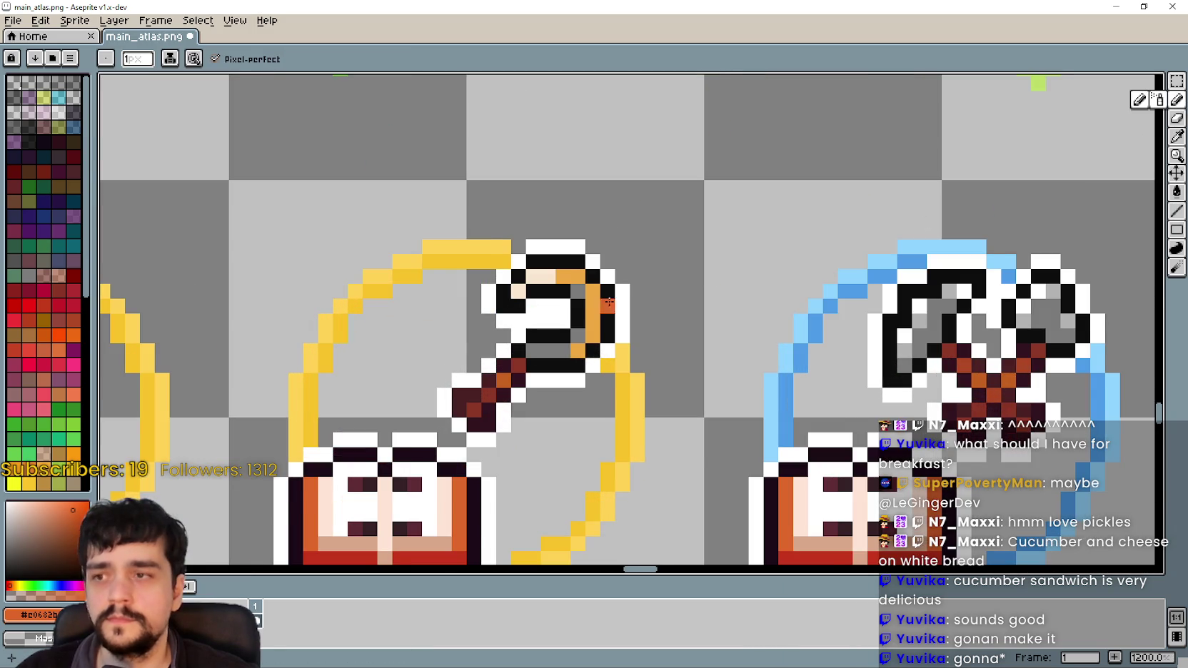
scroll(571, 281, "up", 1)
left_click(571, 343)
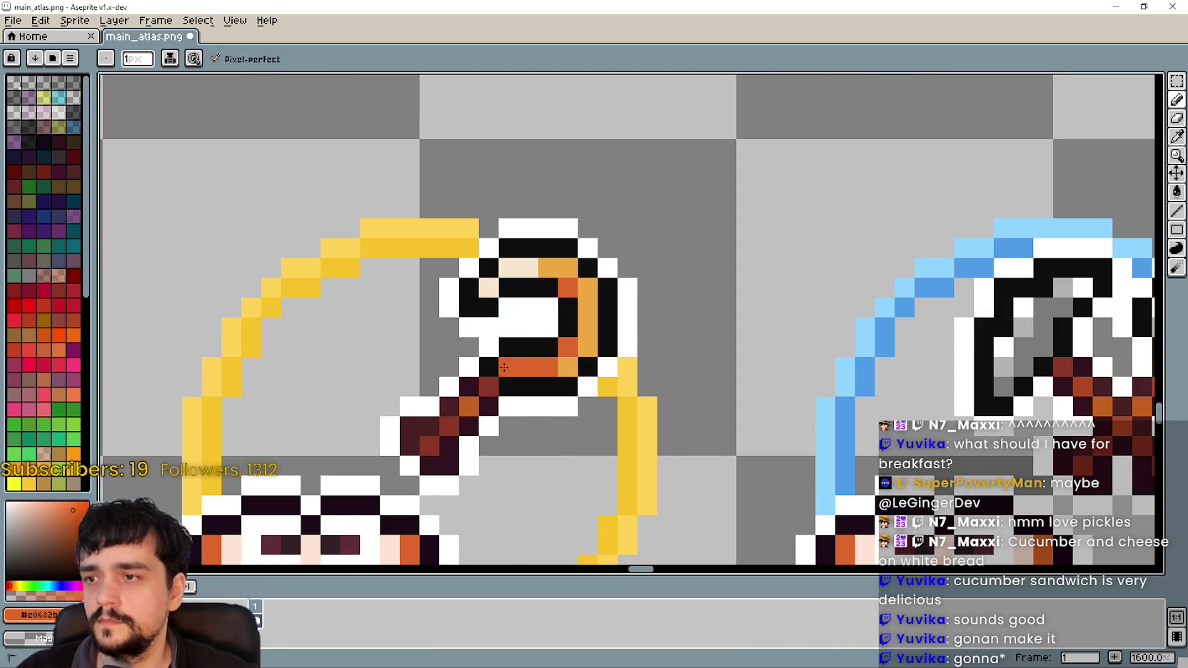
scroll(504, 366, "down", 3)
scroll(684, 425, "down", 1)
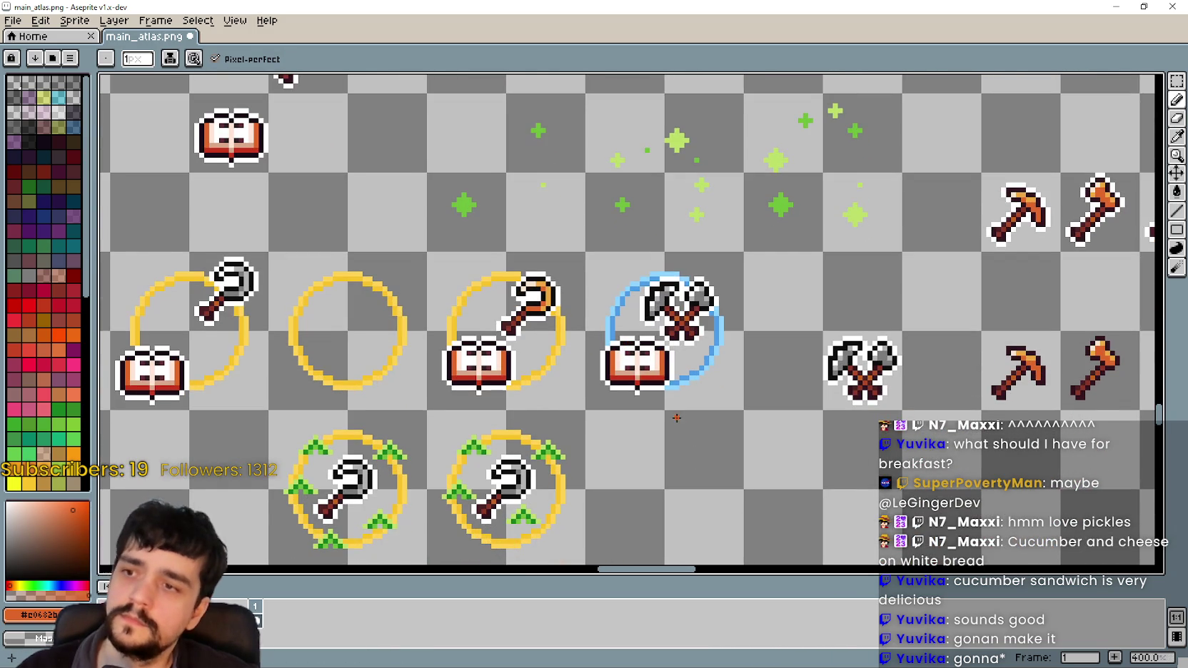
scroll(675, 297, "up", 2)
scroll(681, 300, "up", 1)
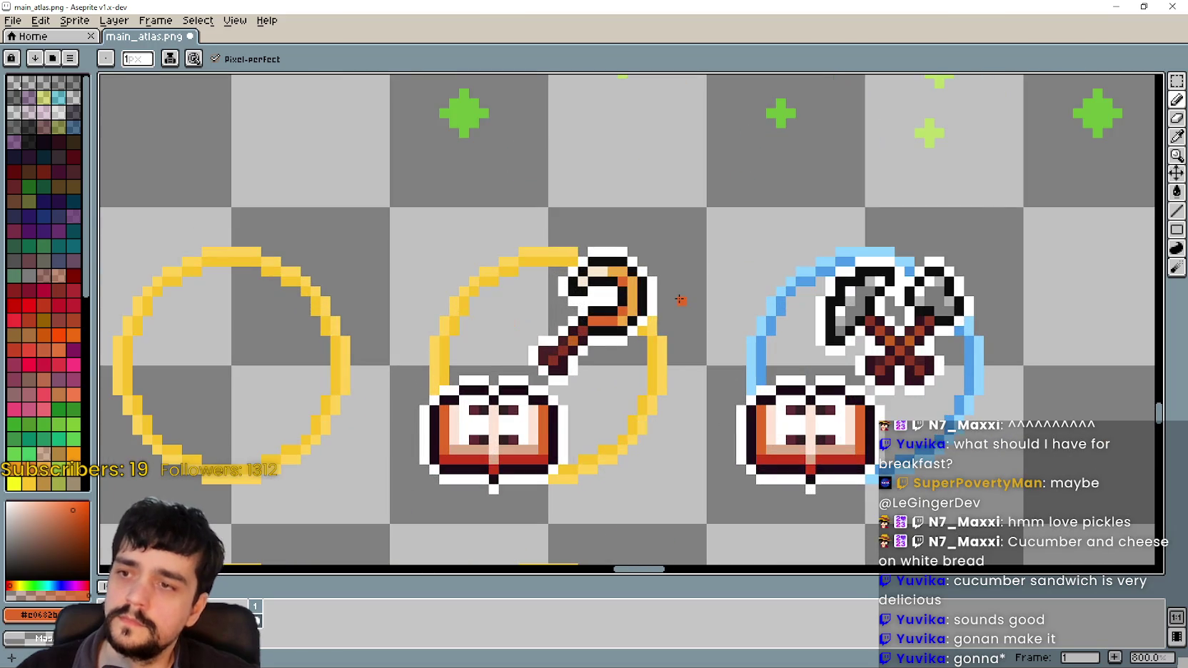
scroll(680, 300, "down", 3)
scroll(720, 336, "up", 1)
scroll(668, 336, "up", 2)
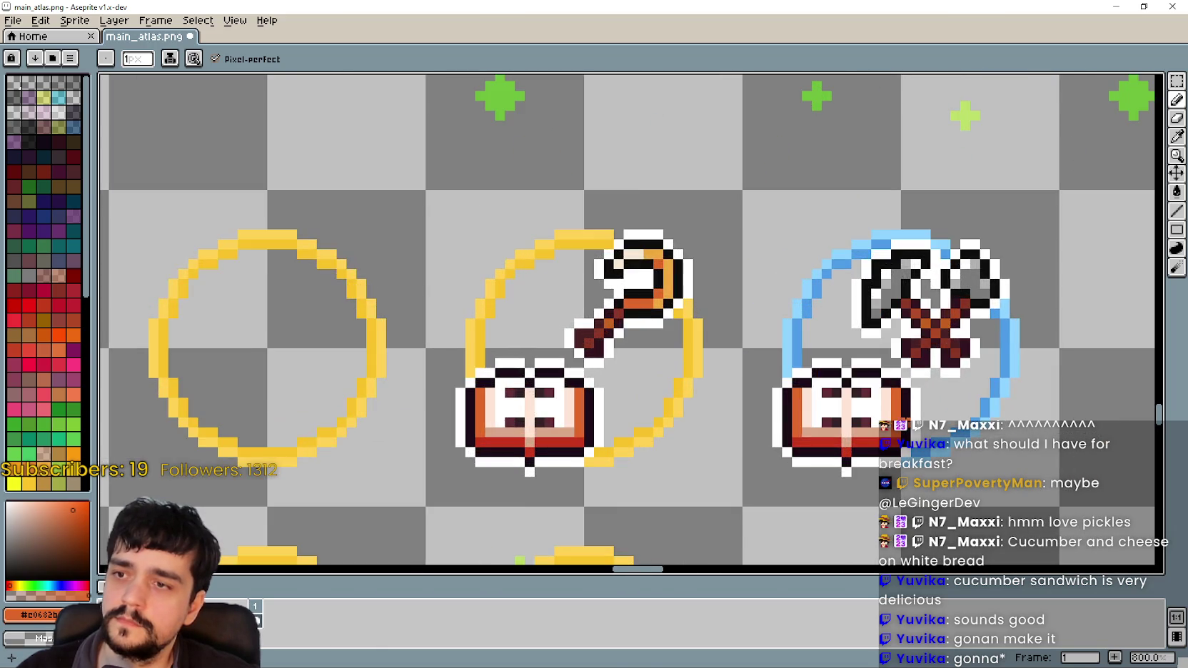
scroll(650, 372, "down", 2)
left_click_drag(650, 373, 576, 357)
mouse_move(745, 275)
left_mouse_down()
mouse_move(662, 345)
mouse_move(586, 293)
left_mouse_up()
- Sample the copper pickaxe's orange and paint it onto the left axe head
left_click(1176, 135)
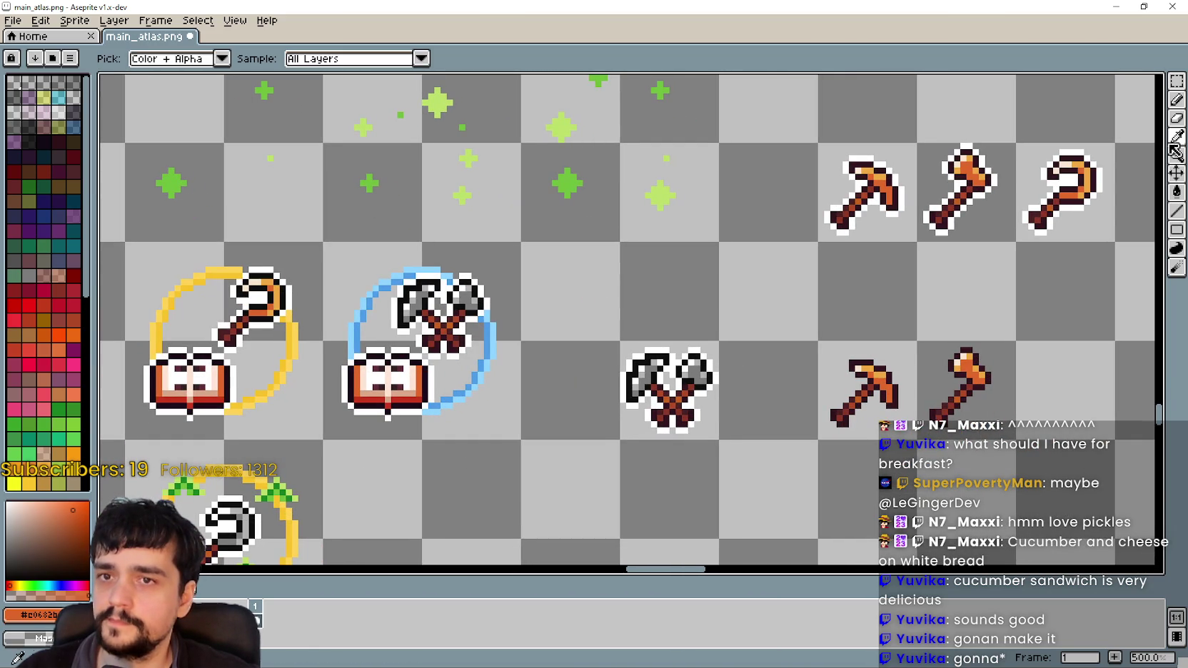
left_click(967, 348)
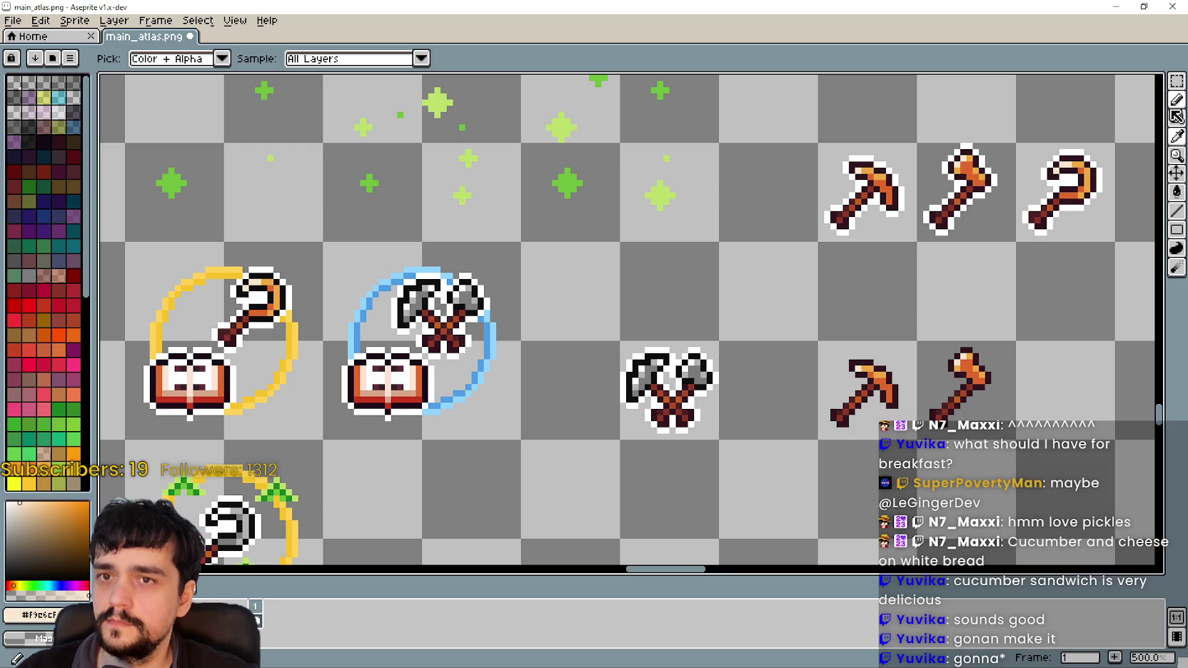
left_click(1176, 100)
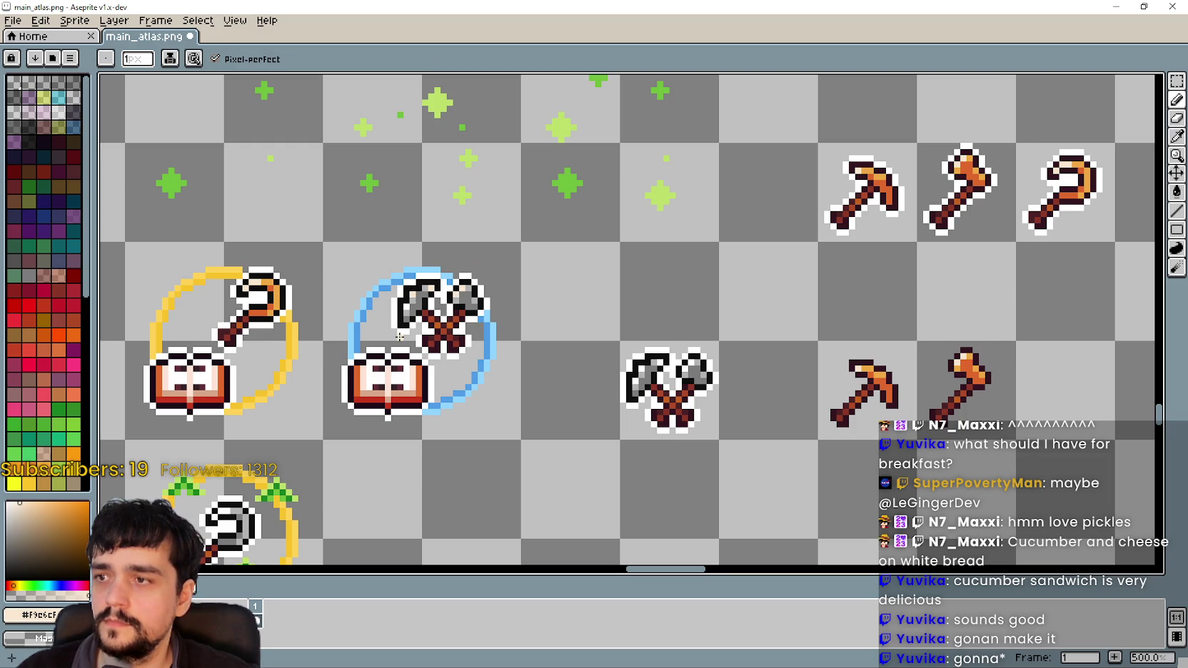
left_click(1176, 136)
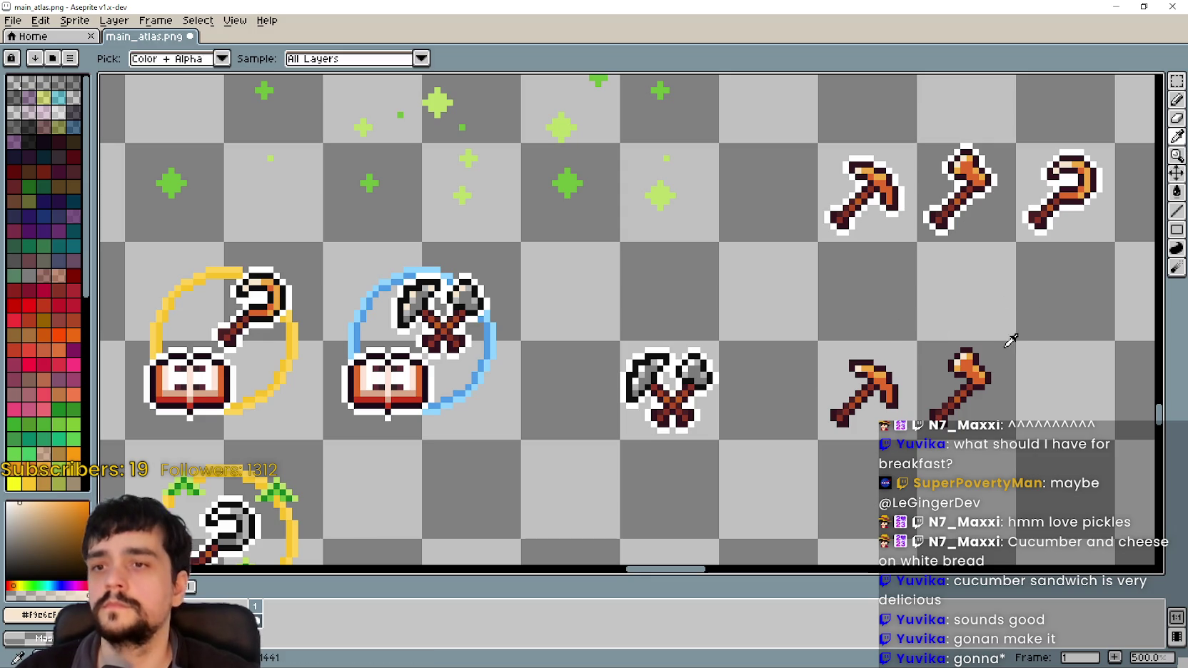
left_click(887, 374)
left_click(1176, 99)
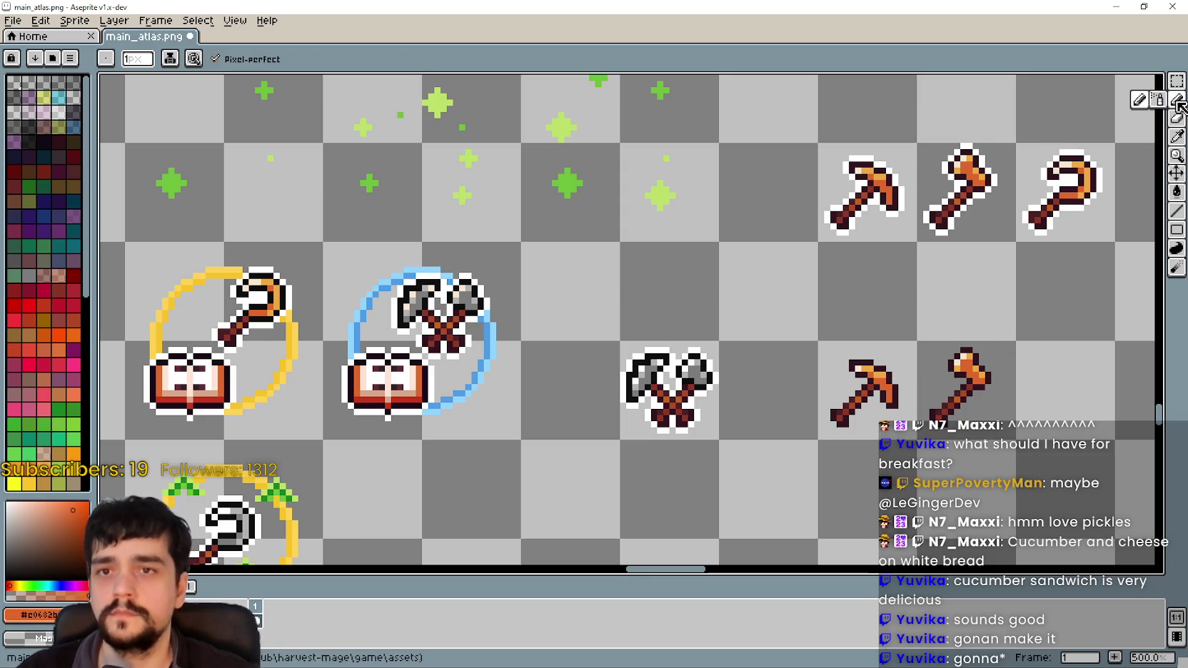
left_click(420, 294)
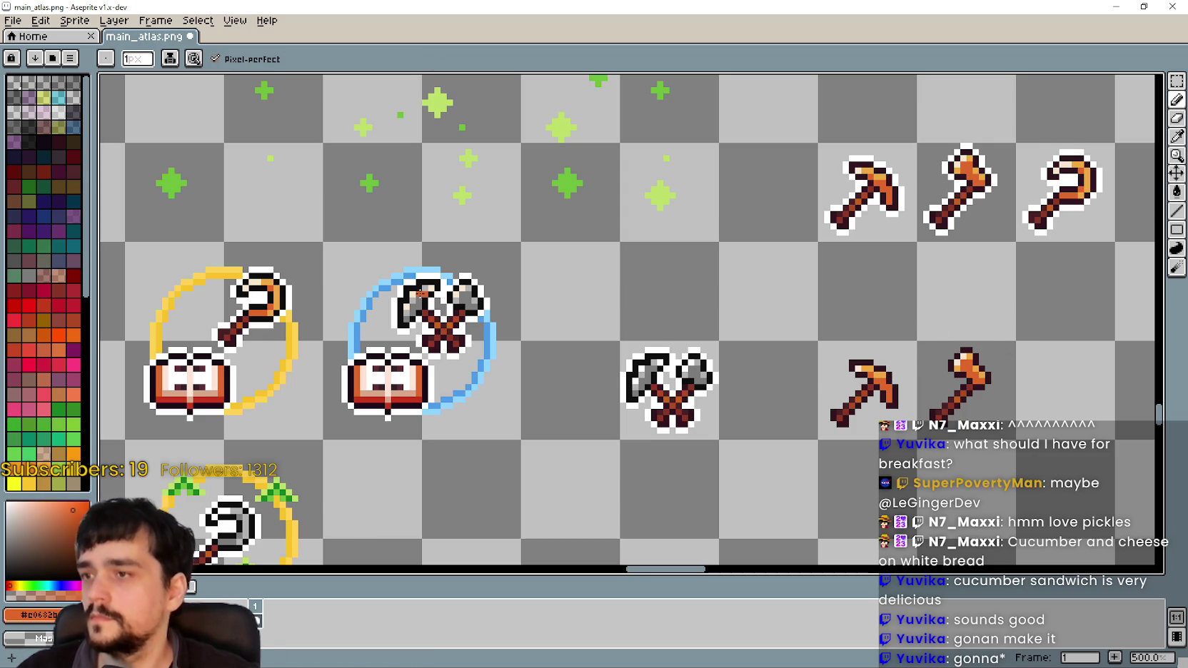
left_click_drag(420, 303, 410, 314)
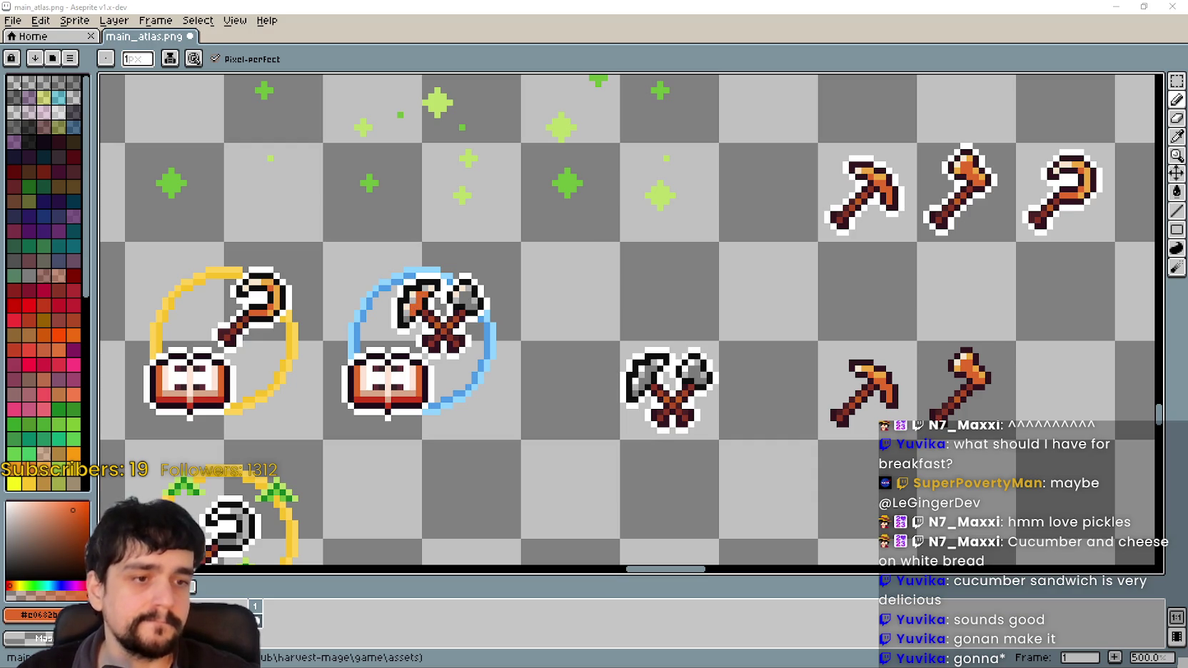
- Sample the light golden orange from the pickaxe and return to the Pencil
scroll(403, 298, "up", 1)
scroll(403, 298, "up", 1)
scroll(403, 299, "up", 2)
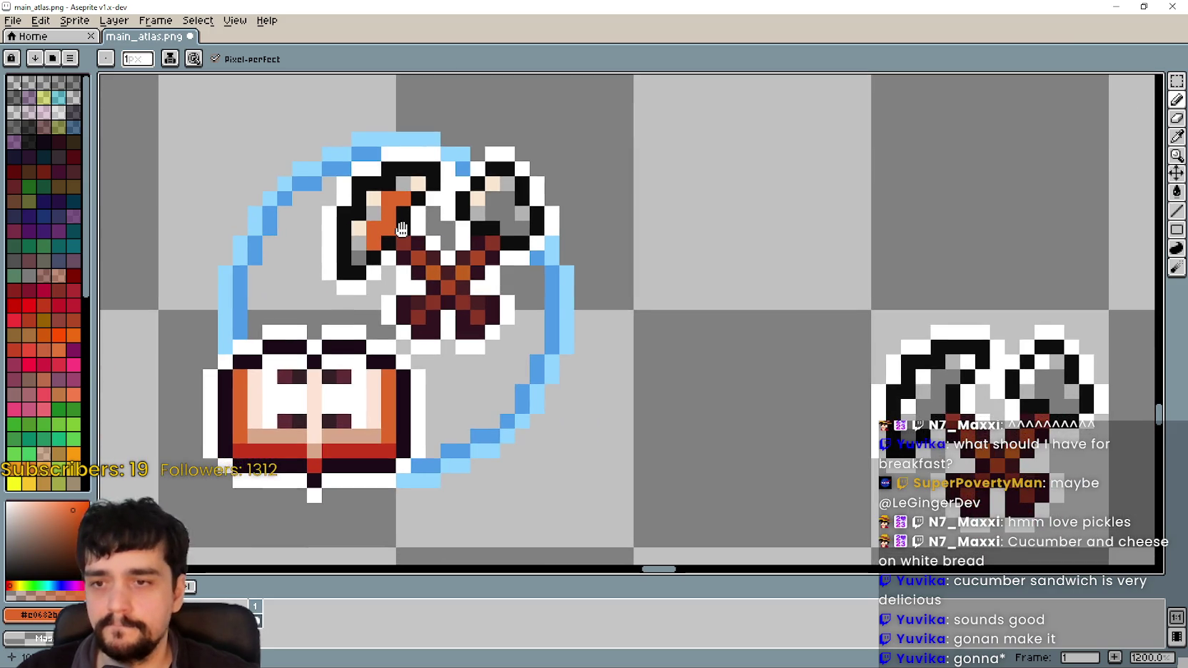
left_click_drag(401, 229, 487, 252)
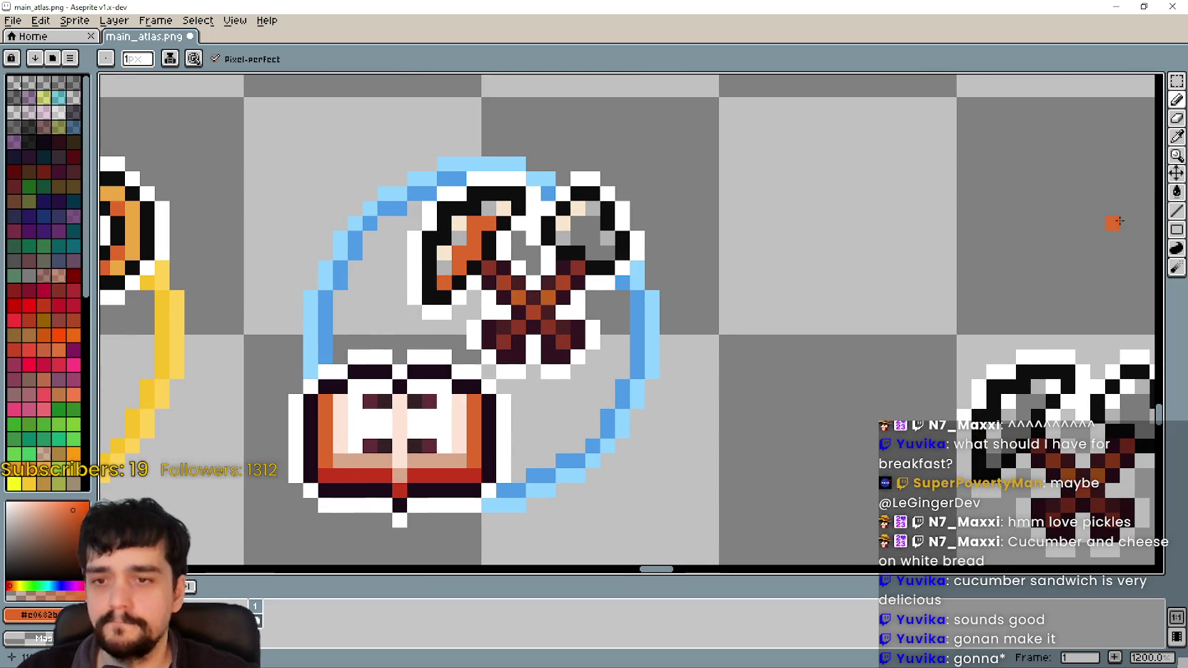
left_click(1176, 136)
scroll(957, 341, "down", 3)
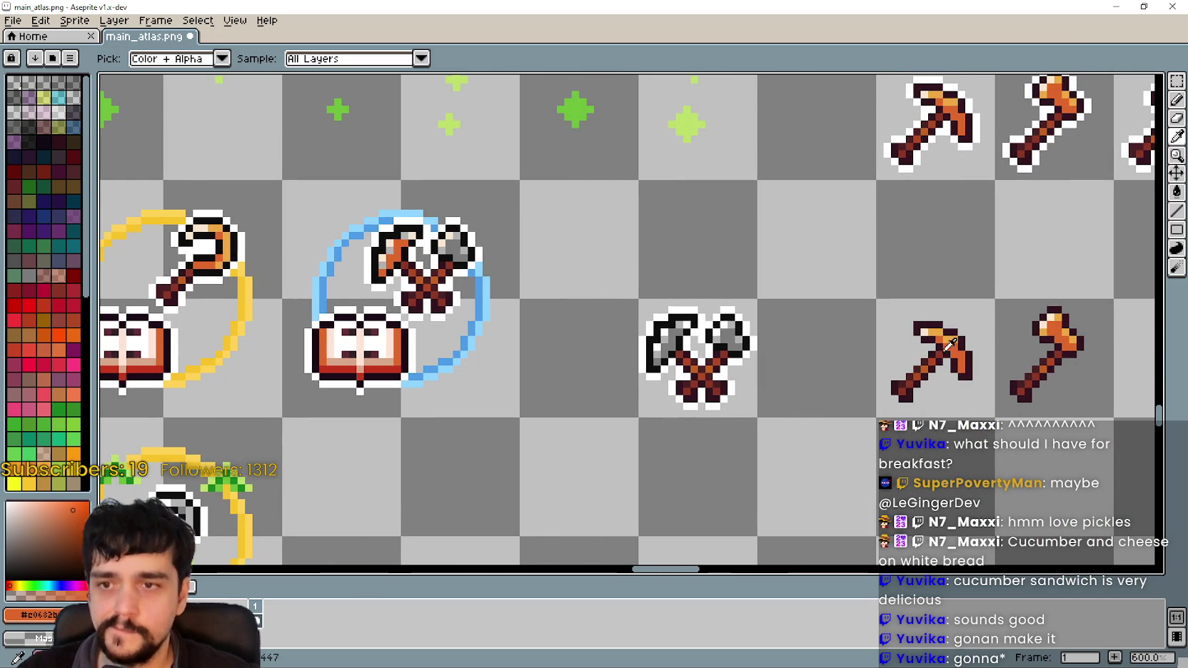
scroll(961, 341, "up", 1)
scroll(960, 332, "up", 2)
left_click(957, 325)
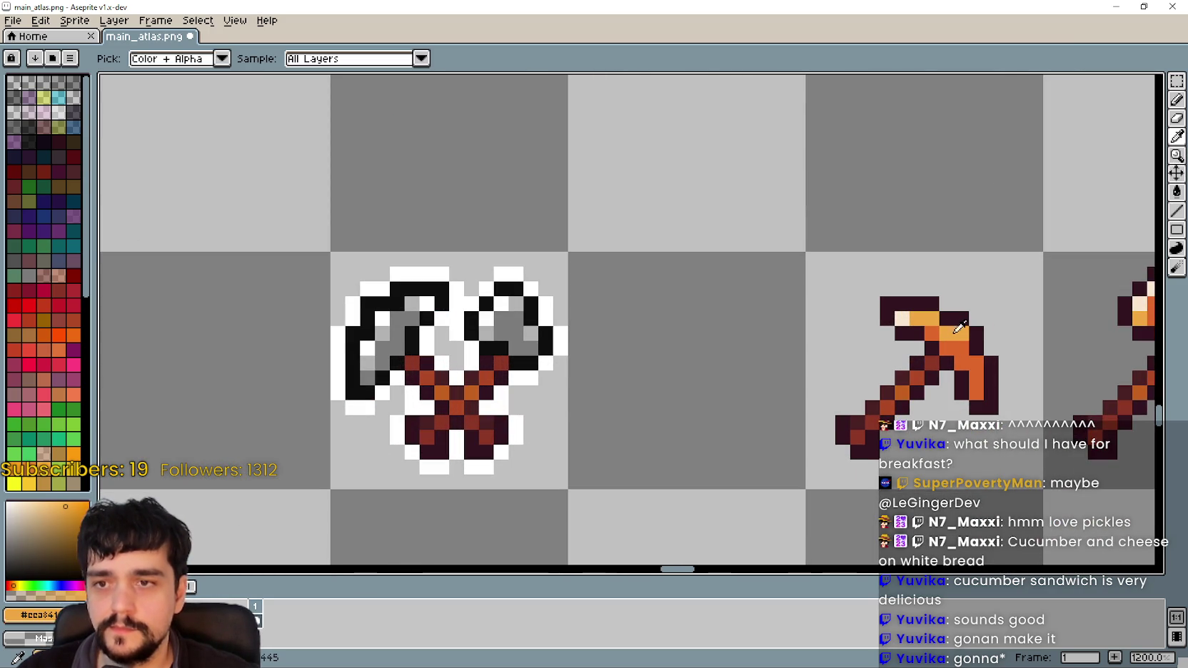
scroll(931, 332, "down", 4)
scroll(774, 324, "up", 1)
scroll(1024, 205, "up", 1)
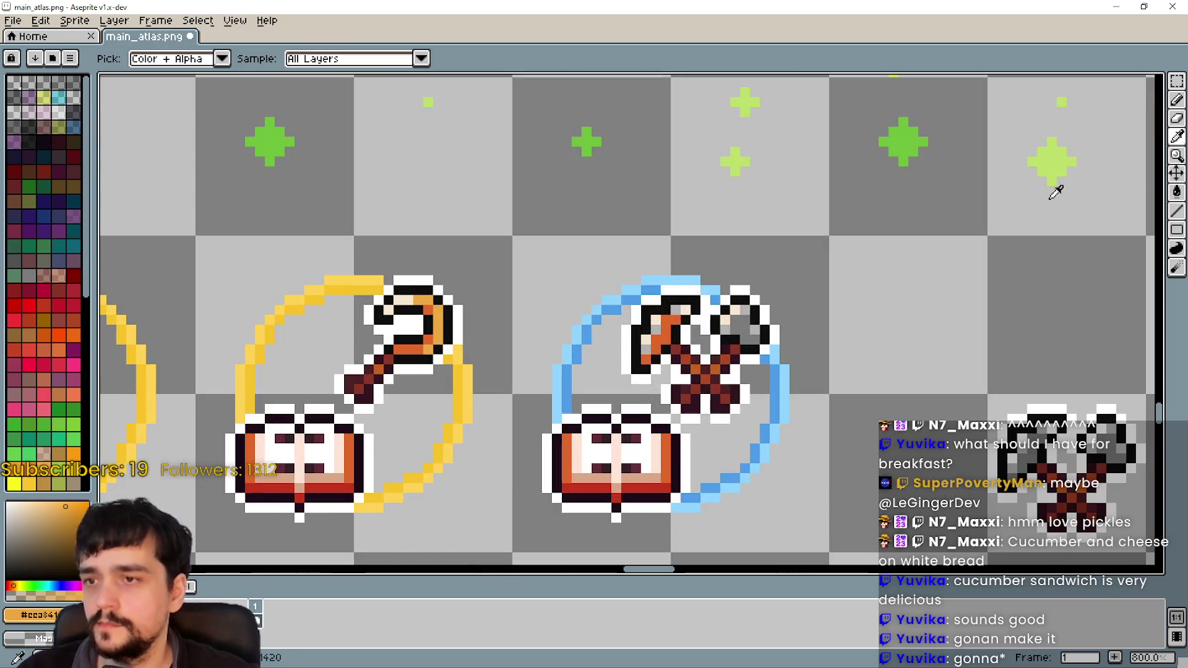
left_click(1176, 99)
- Add a golden highlight pixel to the axe head
scroll(647, 312, "up", 2)
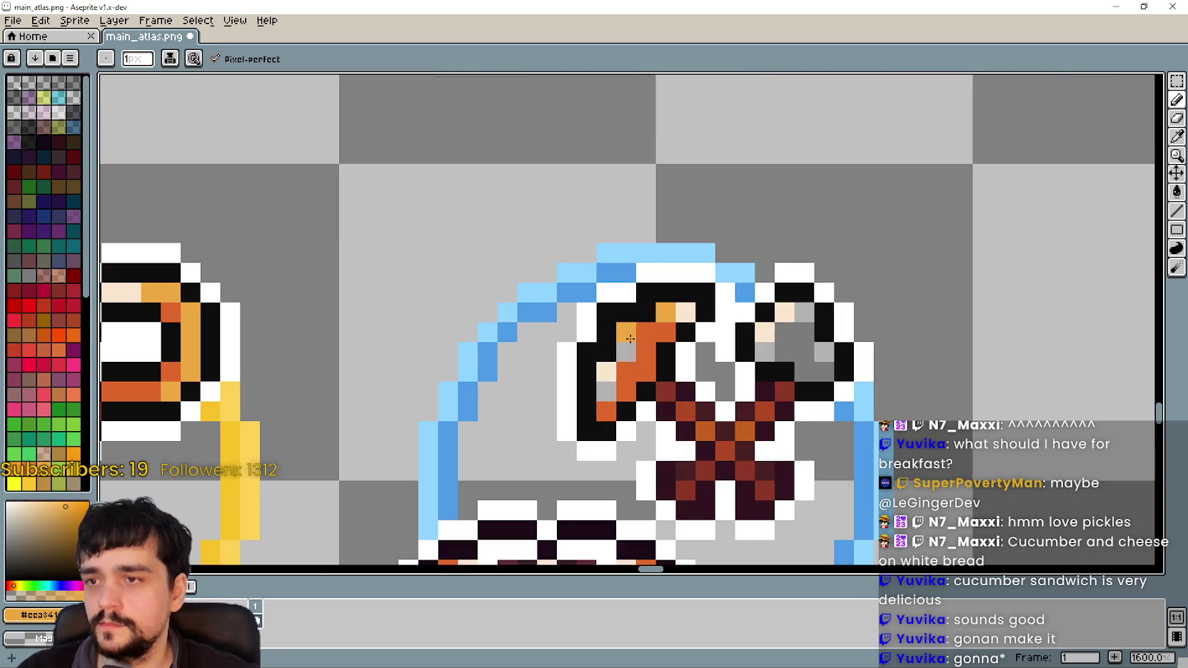
scroll(610, 389, "down", 3)
mouse_move(817, 399)
left_mouse_down()
mouse_move(568, 262)
mouse_move(520, 265)
left_mouse_up()
scroll(519, 264, "up", 3)
scroll(520, 265, "up", 1)
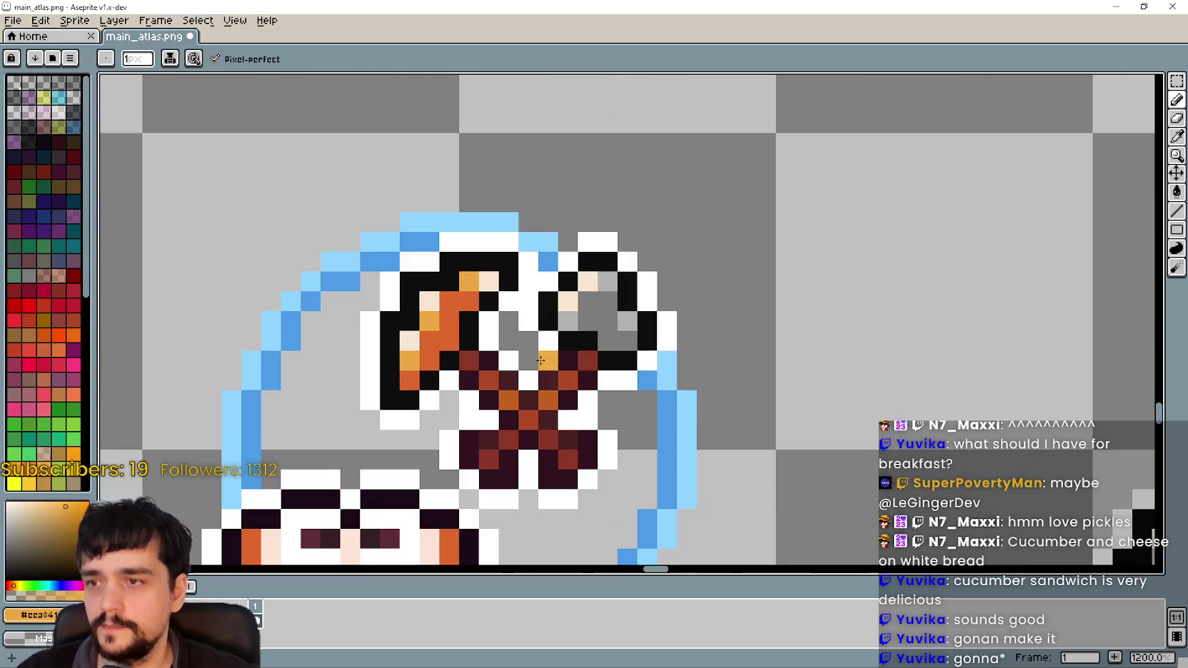
left_click(627, 336)
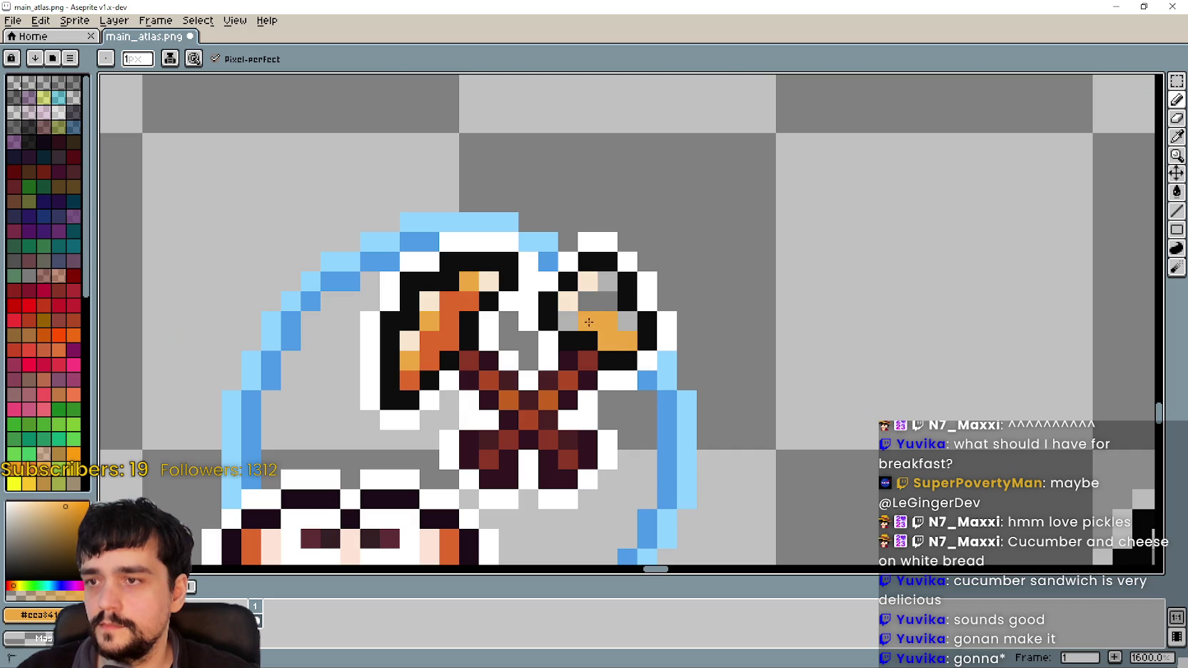
scroll(585, 302, "down", 4)
- Sample the axe-head orange and recolour four yellow right-axe pixels orange, darkening one more
key("i")
scroll(520, 314, "up", 4)
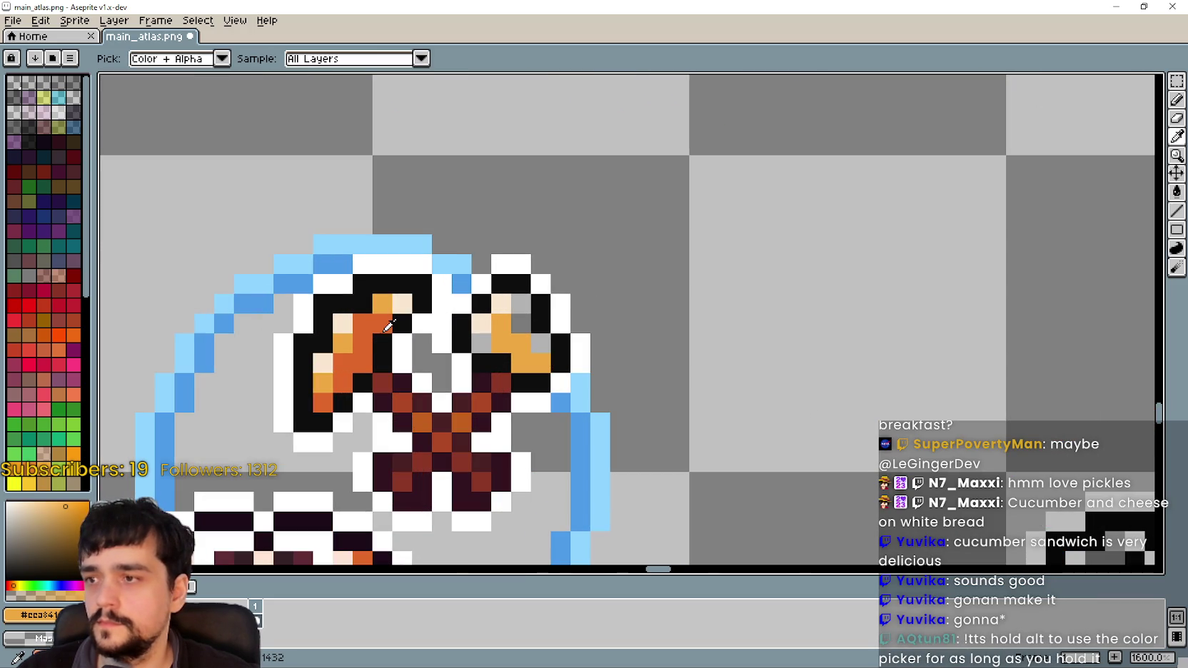
left_click(641, 241)
key("alt+Tab")
key("alt+Tab")
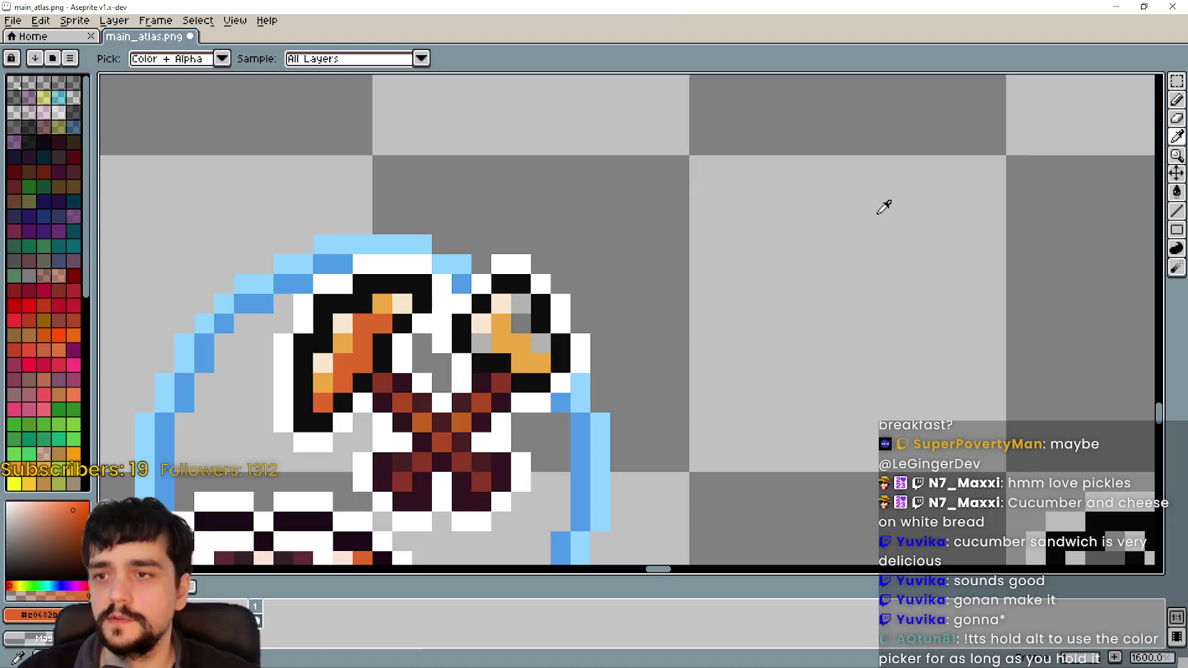
key("b")
scroll(708, 244, "up", 1)
left_click(701, 305)
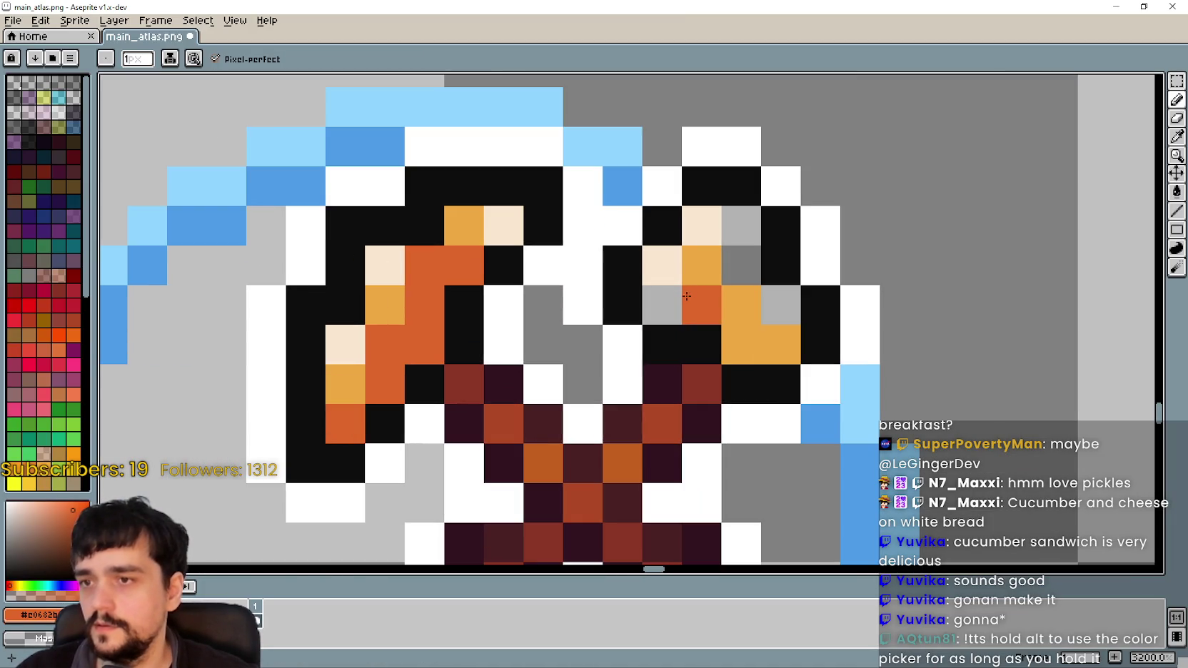
left_click(741, 344)
left_click(781, 345)
left_click(745, 314)
left_click(704, 283)
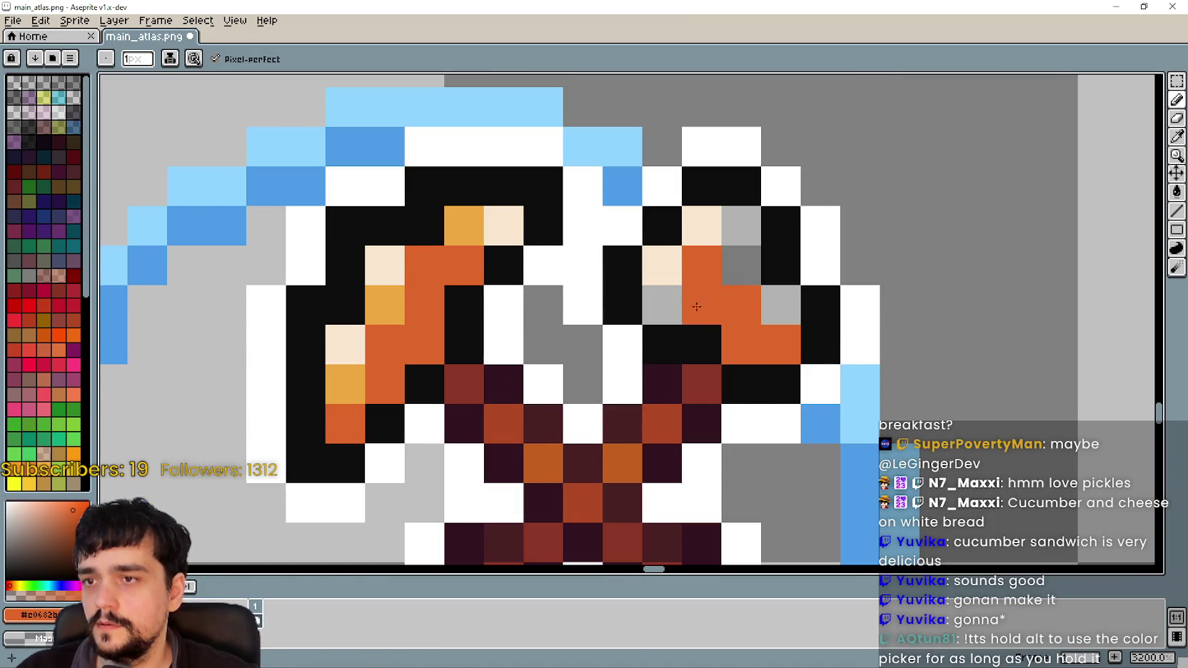
scroll(753, 352, "down", 4)
- Sample a lighter orange from the pickaxe head and pan back to the crossed axes
left_click_drag(723, 321, 153, 206)
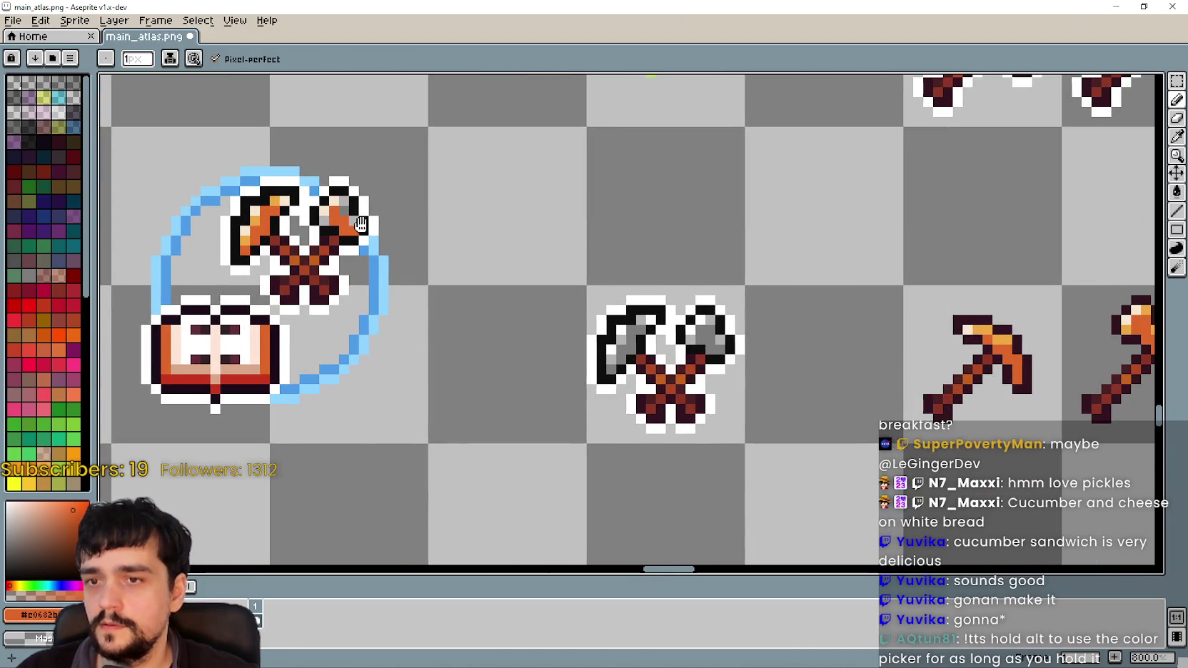
key("i")
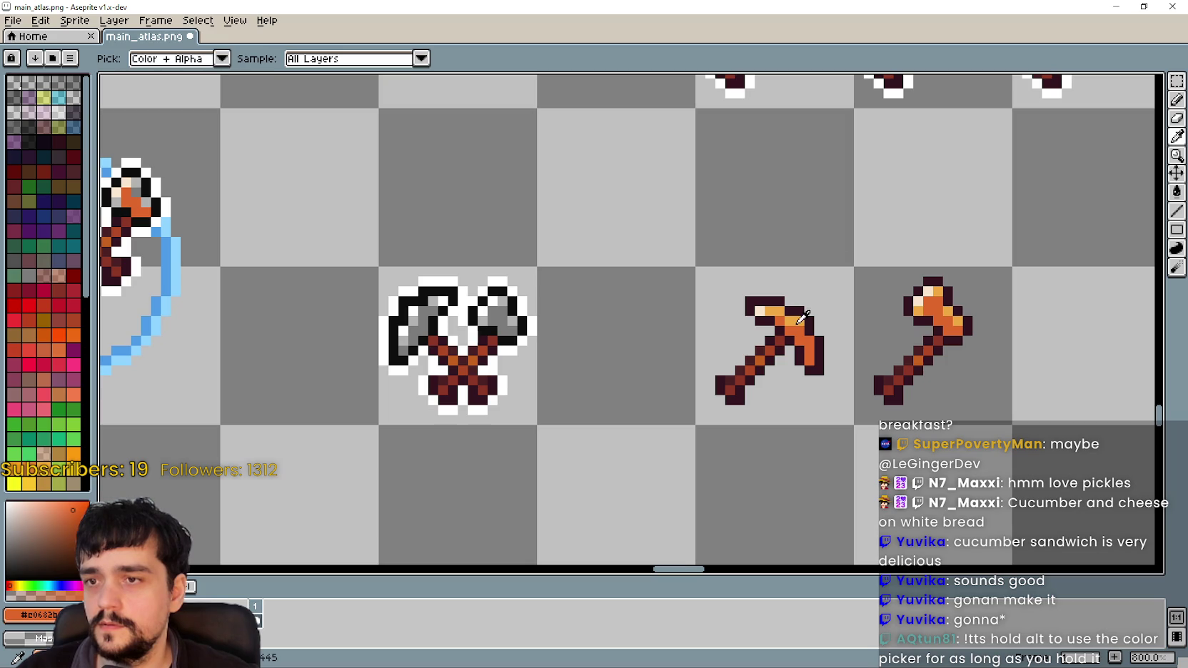
scroll(816, 314, "up", 5)
left_click(875, 311)
scroll(874, 313, "down", 6)
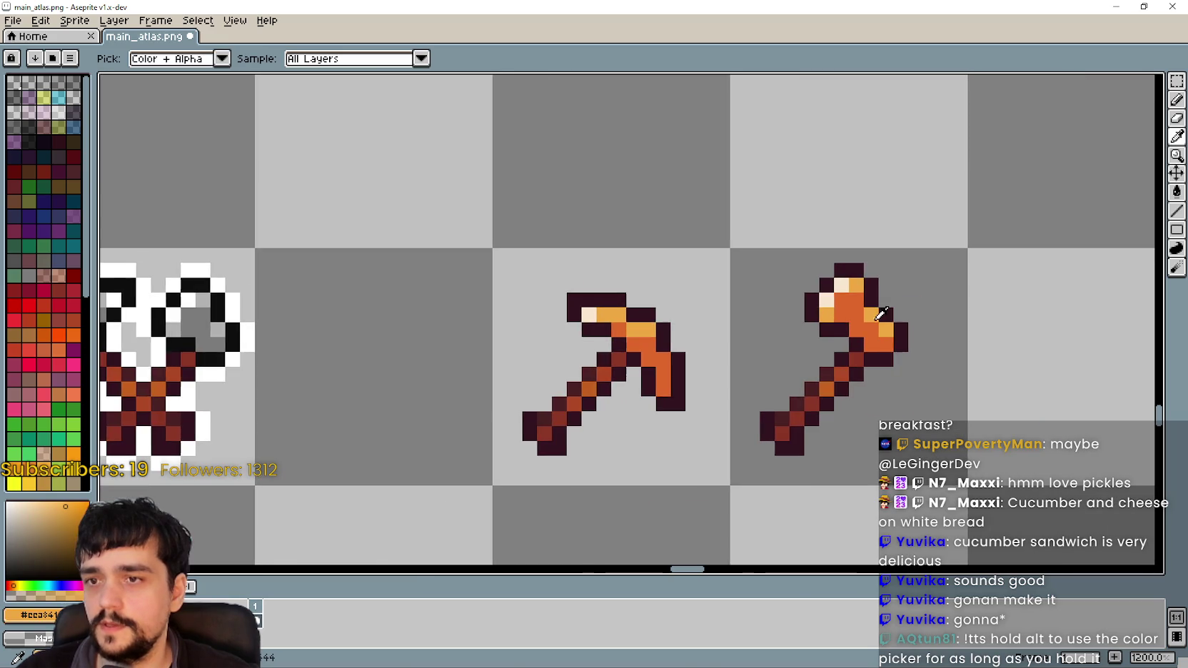
scroll(783, 365, "up", 3)
scroll(480, 286, "down", 3)
scroll(533, 297, "up", 1)
left_click_drag(533, 297, 485, 273)
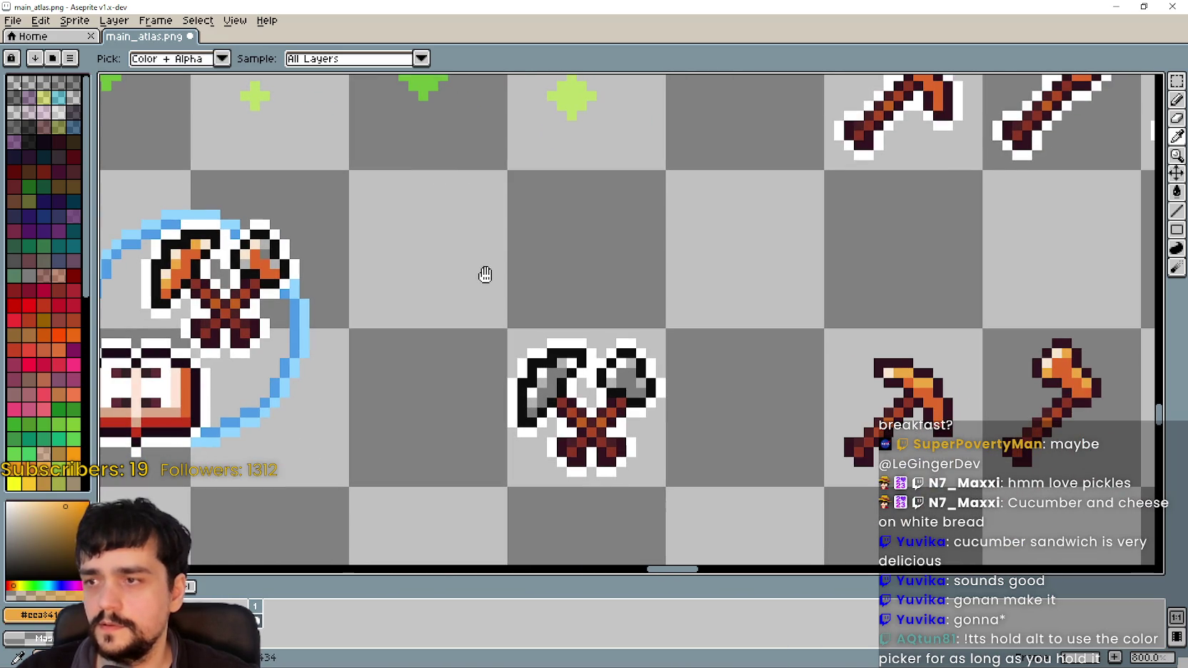
scroll(368, 215, "up", 2)
scroll(623, 238, "down", 2)
left_click_drag(623, 238, 479, 264)
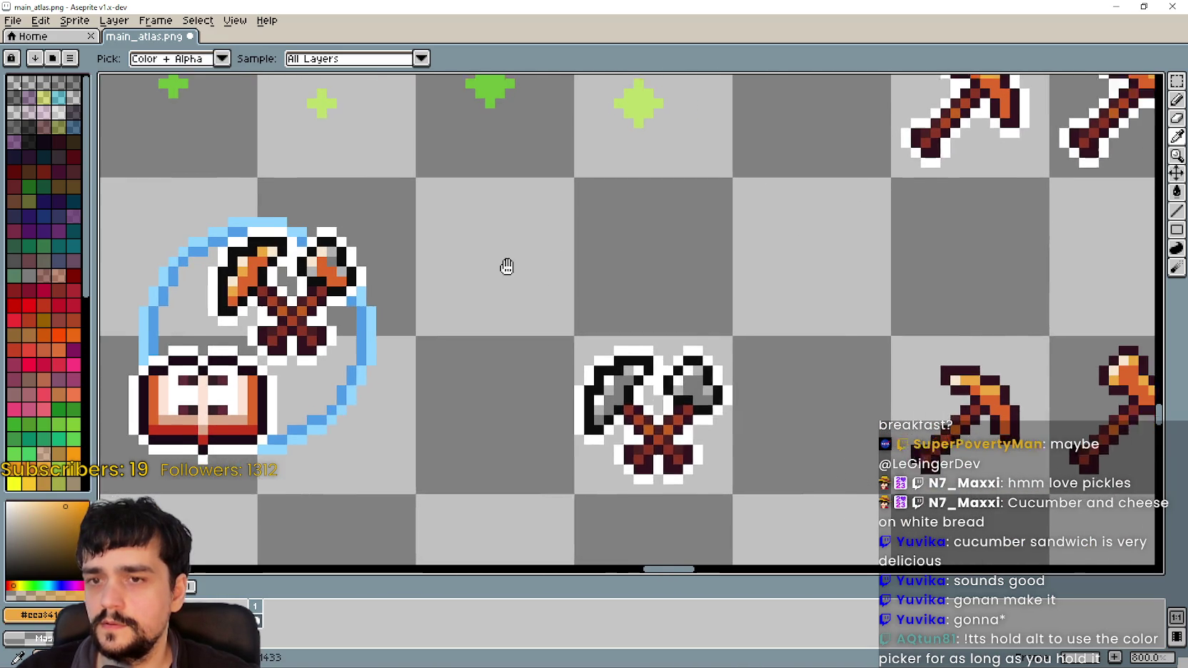
left_click(1176, 100)
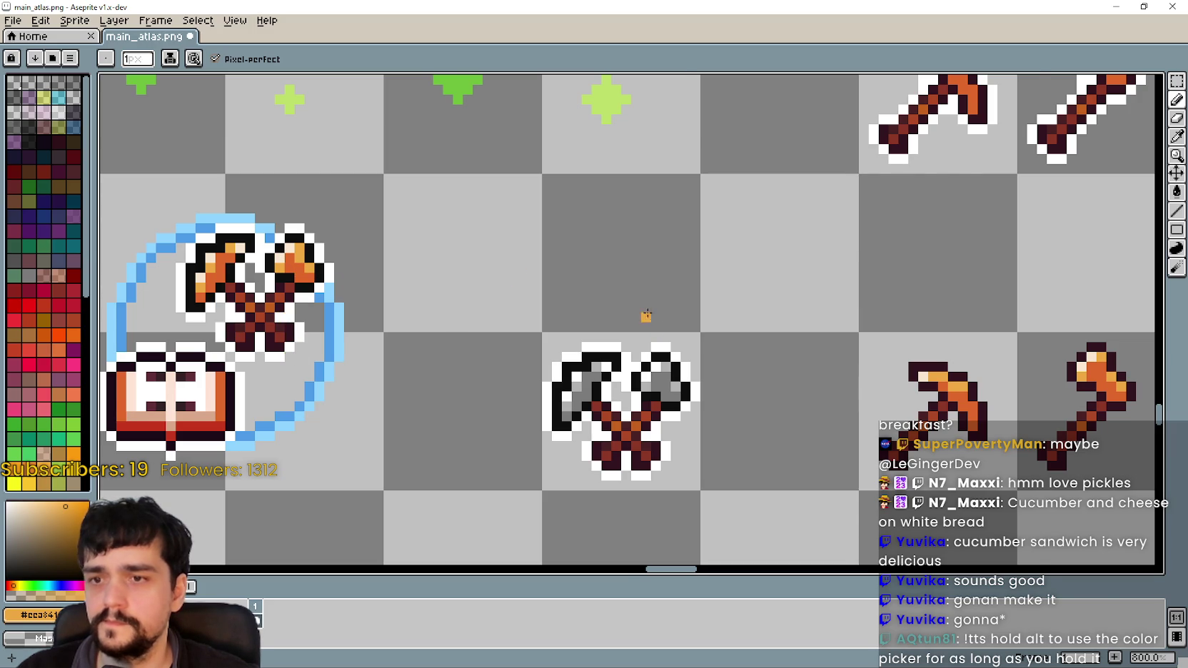
- Sample the darker orange #c0682b from the axe head and return to the Pencil
scroll(643, 317, "down", 1)
mouse_move(633, 272)
left_mouse_down()
mouse_move(563, 294)
mouse_move(922, 297)
mouse_move(594, 256)
left_mouse_up()
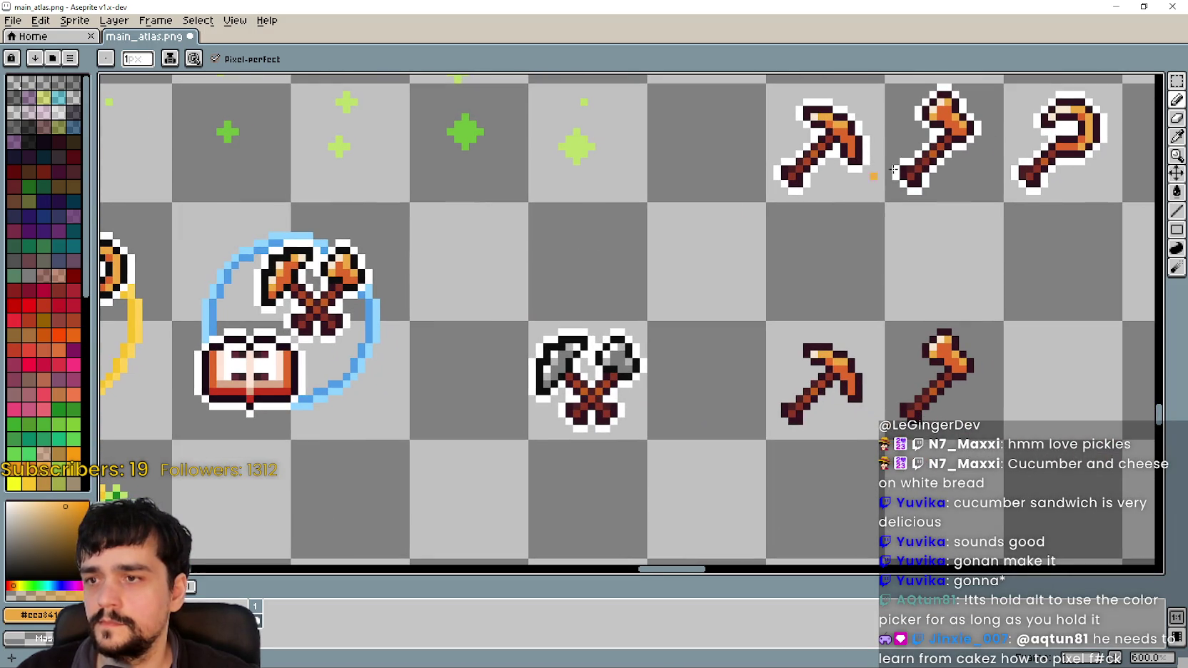
scroll(374, 263, "up", 2)
scroll(374, 263, "up", 2)
left_click(374, 263, "alt")
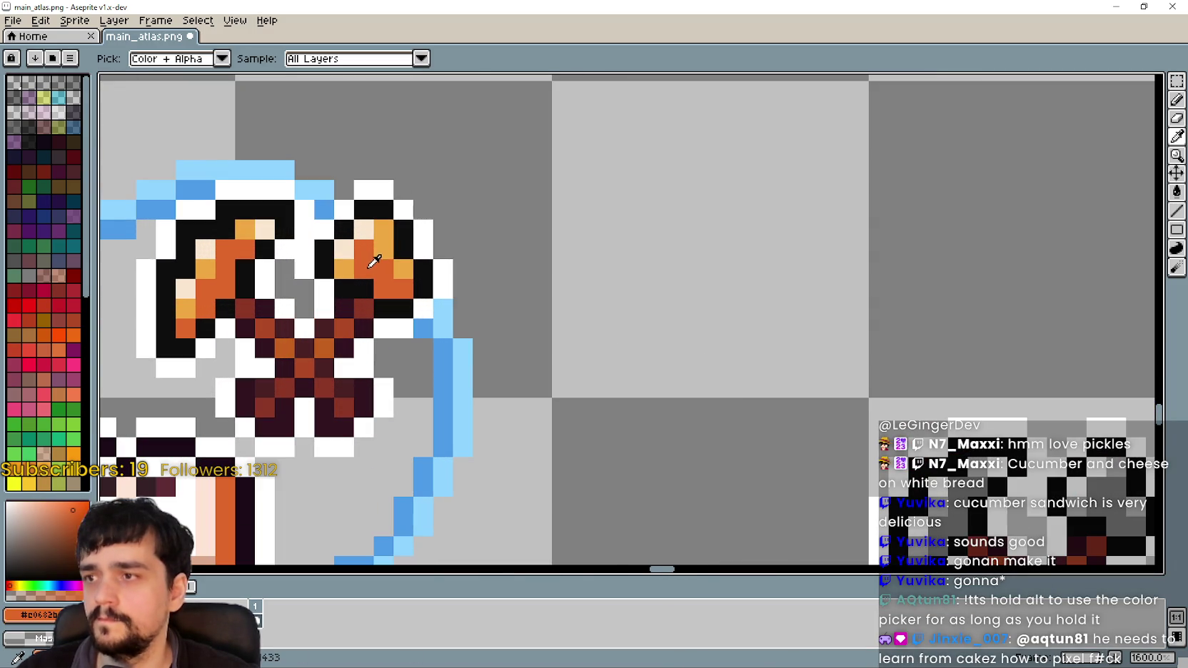
left_click(1176, 99)
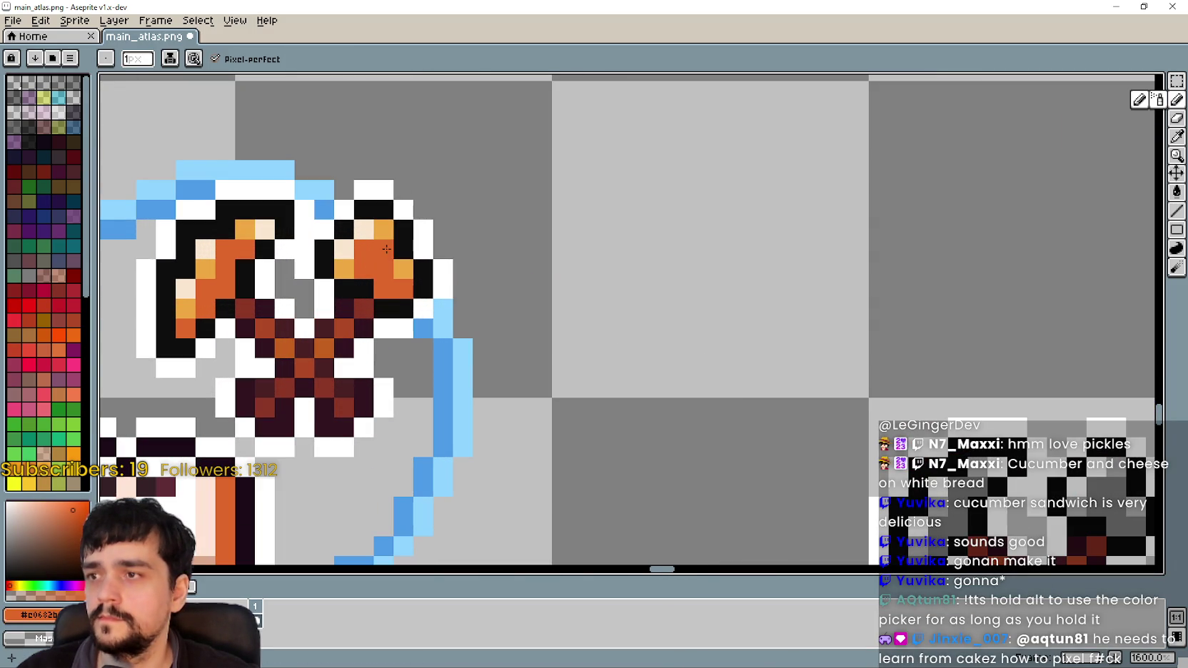
- Pan and zoom across the atlas to view the ringed icons and tools
scroll(522, 300, "down", 3)
scroll(594, 304, "down", 1)
scroll(589, 297, "down", 1)
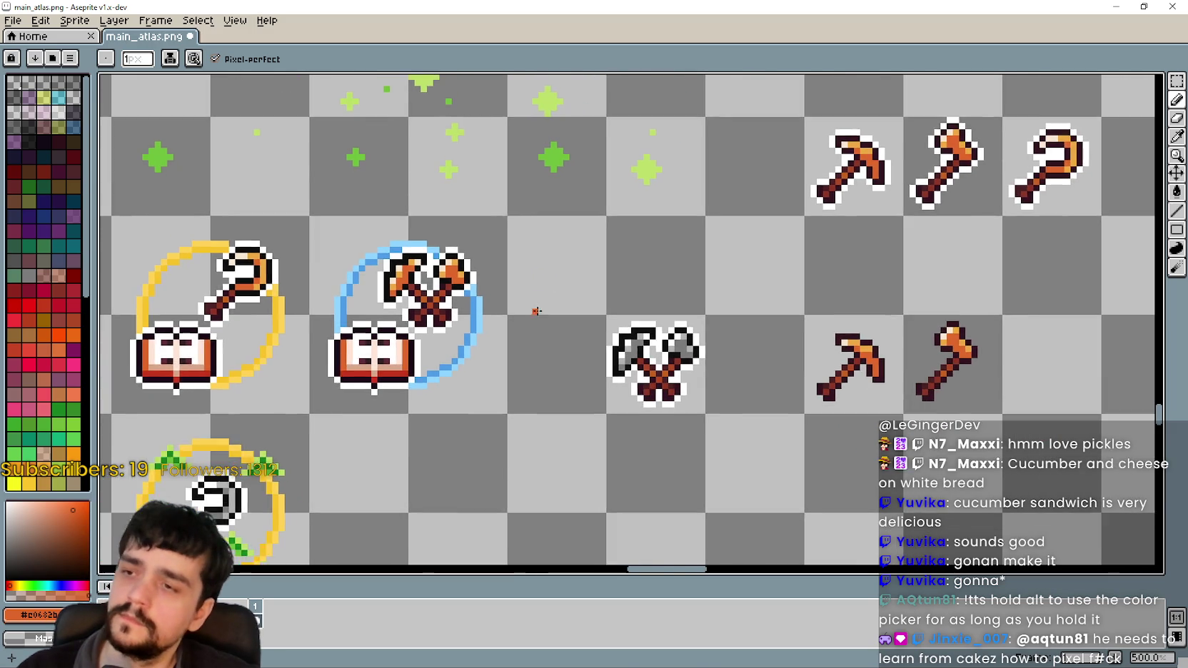
scroll(535, 312, "down", 1)
left_click_drag(510, 432, 610, 364)
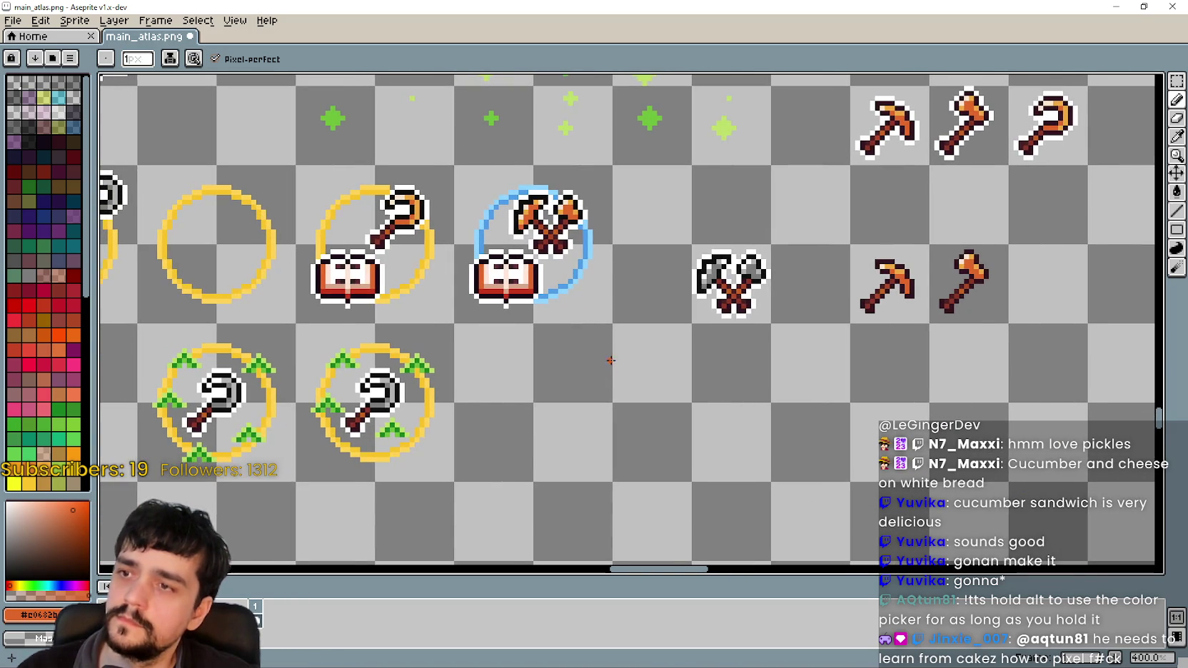
scroll(610, 364, "up", 2)
scroll(519, 183, "up", 3)
scroll(642, 250, "down", 4)
scroll(783, 302, "down", 1)
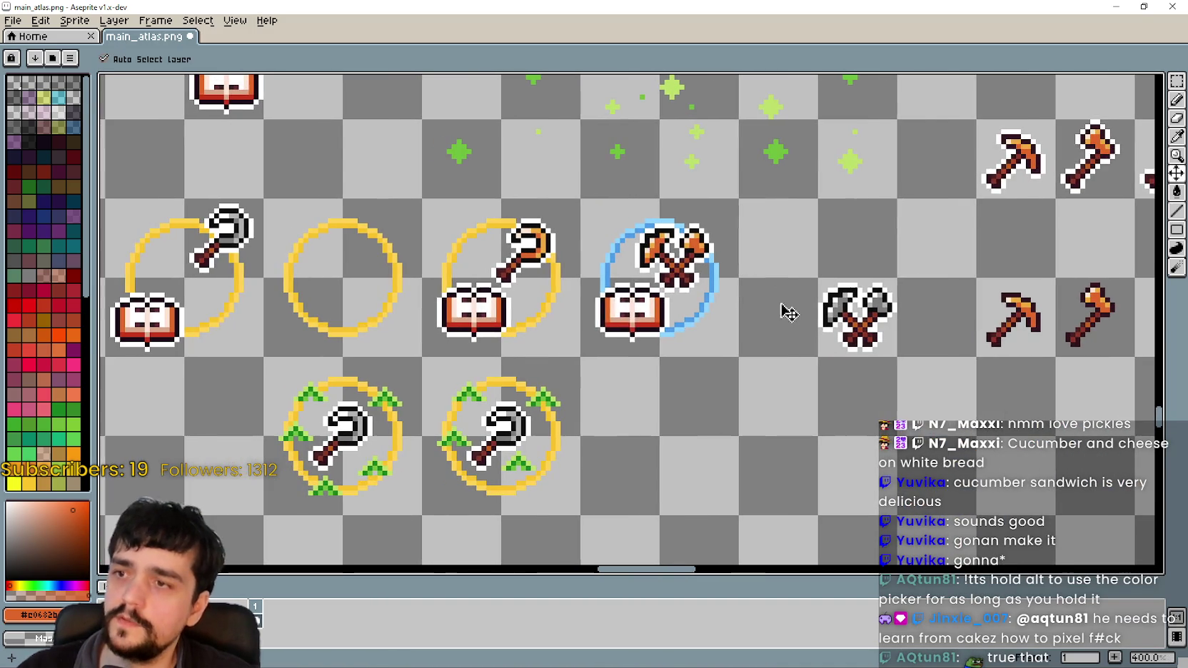
scroll(924, 300, "down", 1)
scroll(921, 296, "down", 1)
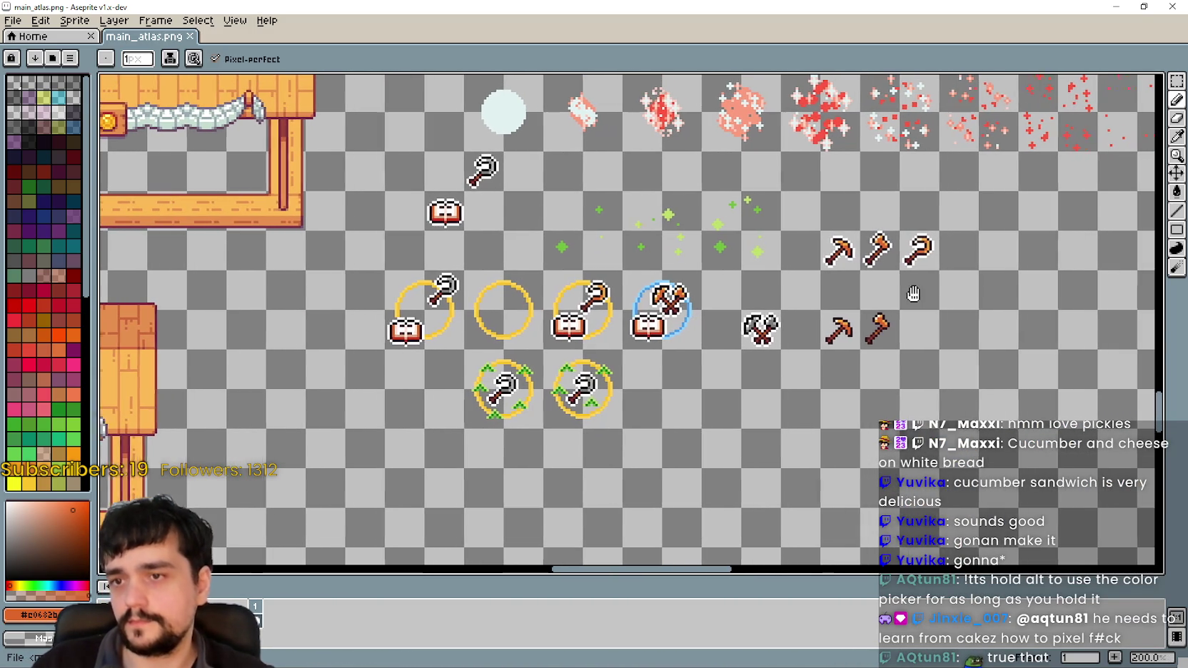
left_click_drag(921, 293, 914, 265)
- Switch to the Rectangular Marquee and pan the atlas to find the sprouted yellow-ring icons
key("m")
scroll(509, 270, "up", 1)
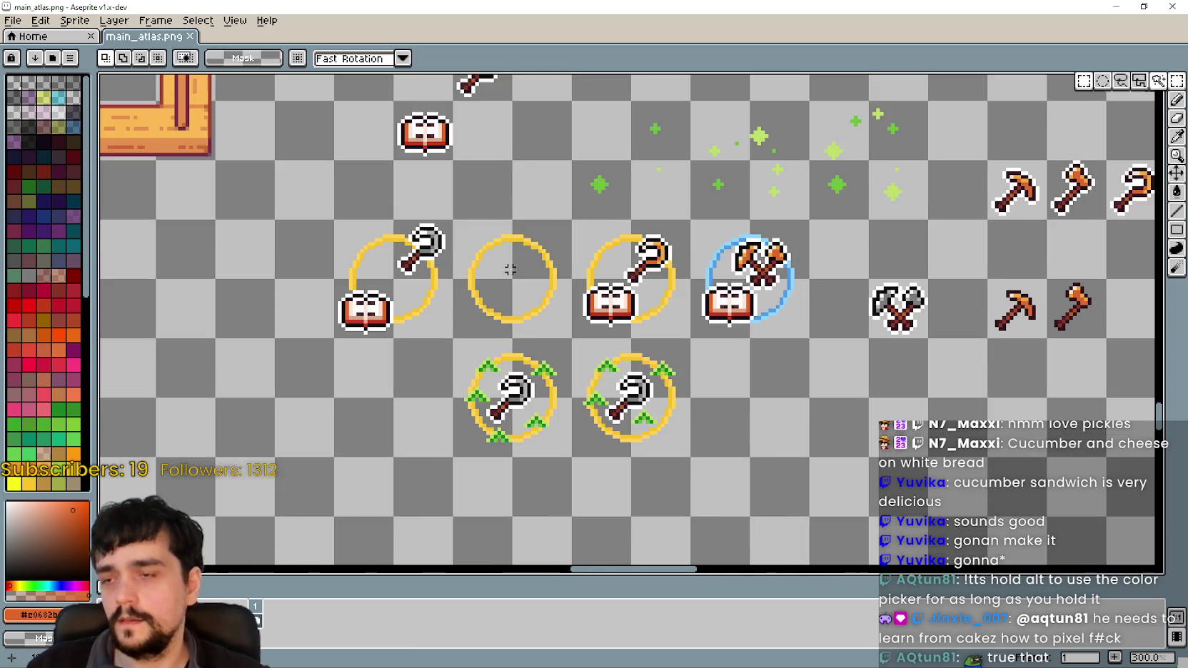
scroll(510, 269, "down", 2)
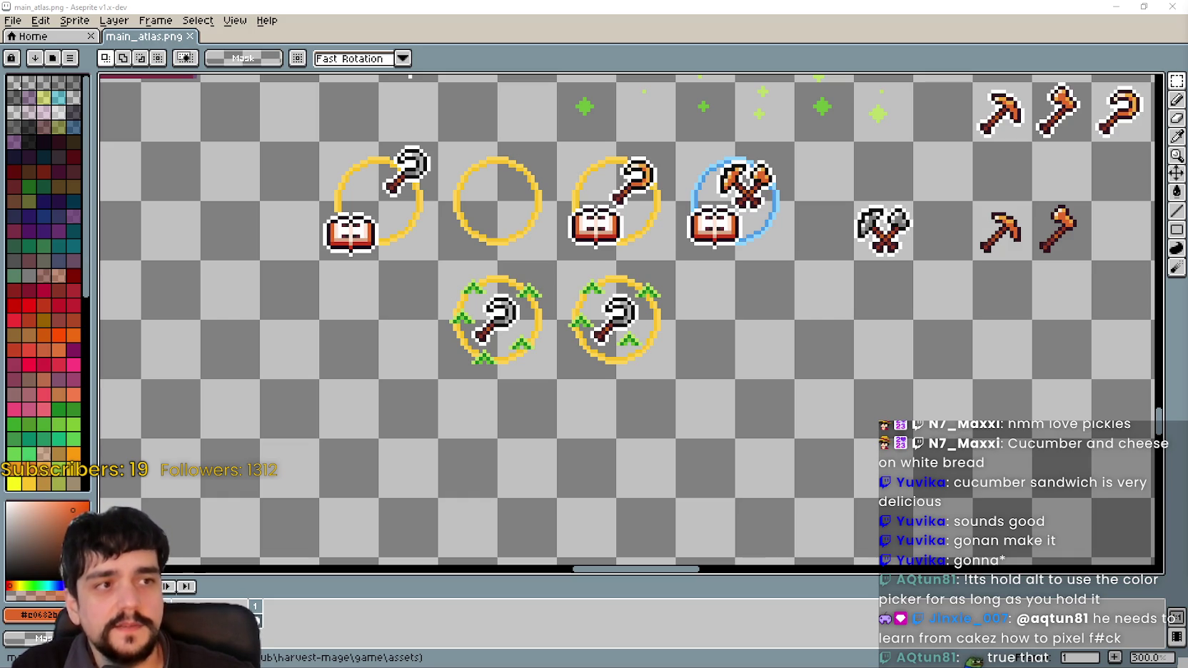
scroll(643, 357, "down", 1)
mouse_move(500, 357)
left_mouse_down()
mouse_move(678, 435)
mouse_move(652, 424)
left_mouse_up()
scroll(652, 424, "up", 2)
scroll(652, 424, "down", 1)
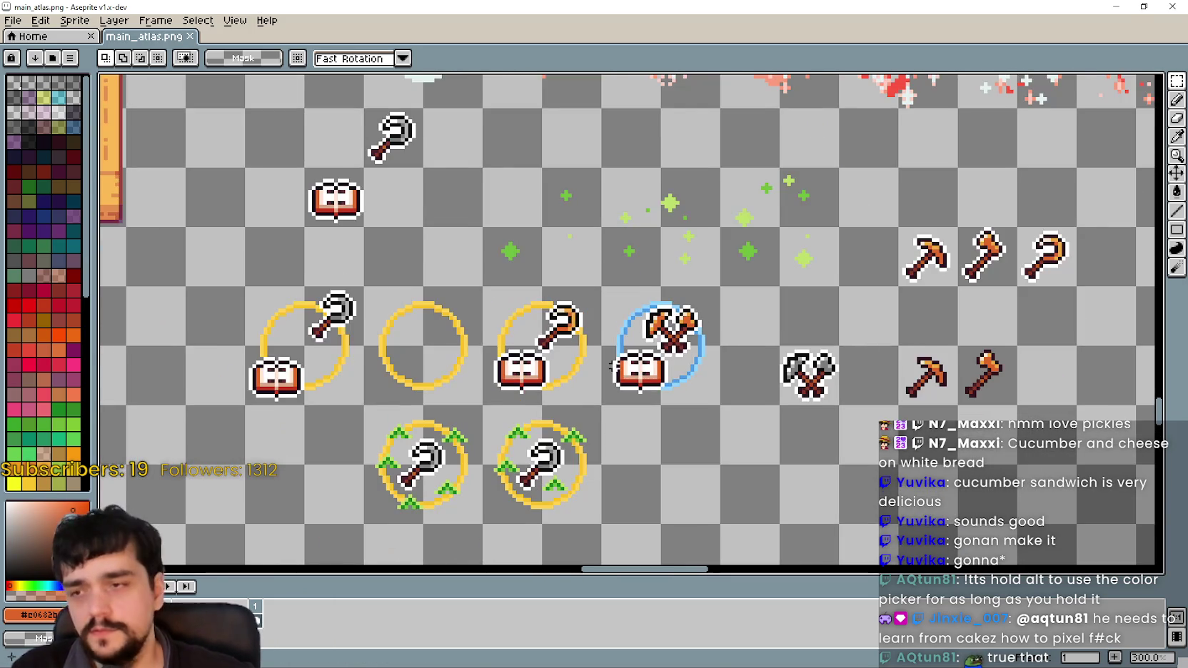
scroll(585, 385, "down", 2)
scroll(585, 385, "up", 1)
scroll(585, 385, "up", 1)
- Select the sprouted pickaxe ring icon and Ctrl-drag a third copy into the row
left_click_drag(585, 385, 464, 406)
scroll(464, 406, "down", 1)
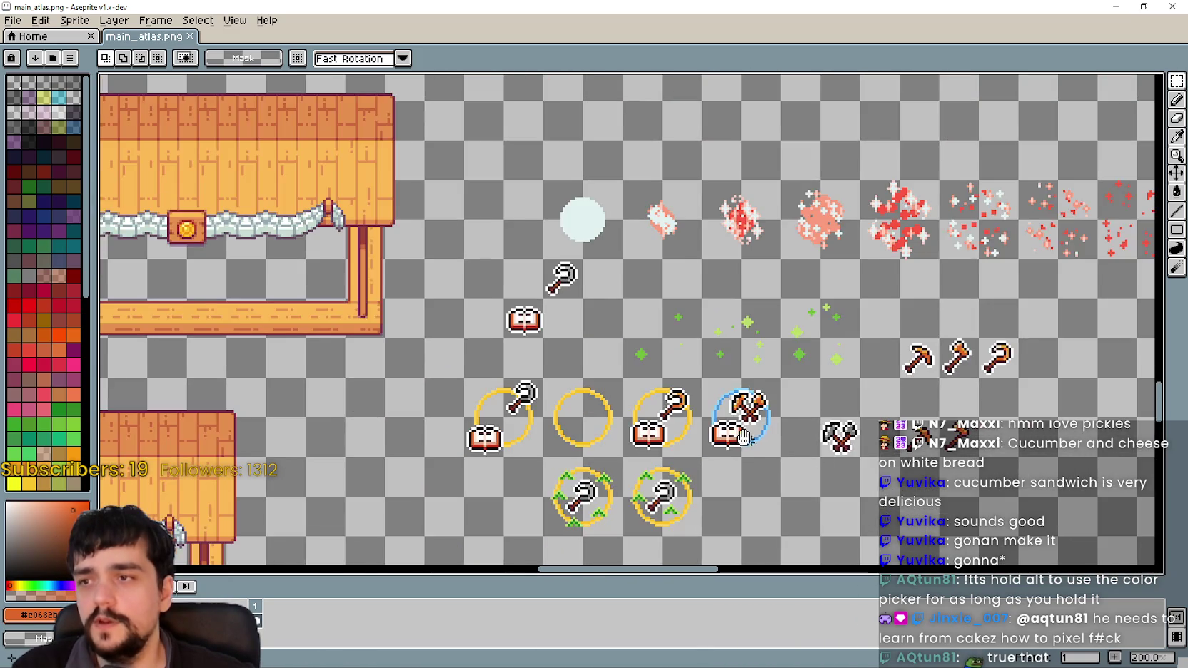
left_click_drag(535, 343, 654, 279)
left_click_drag(448, 297, 530, 378)
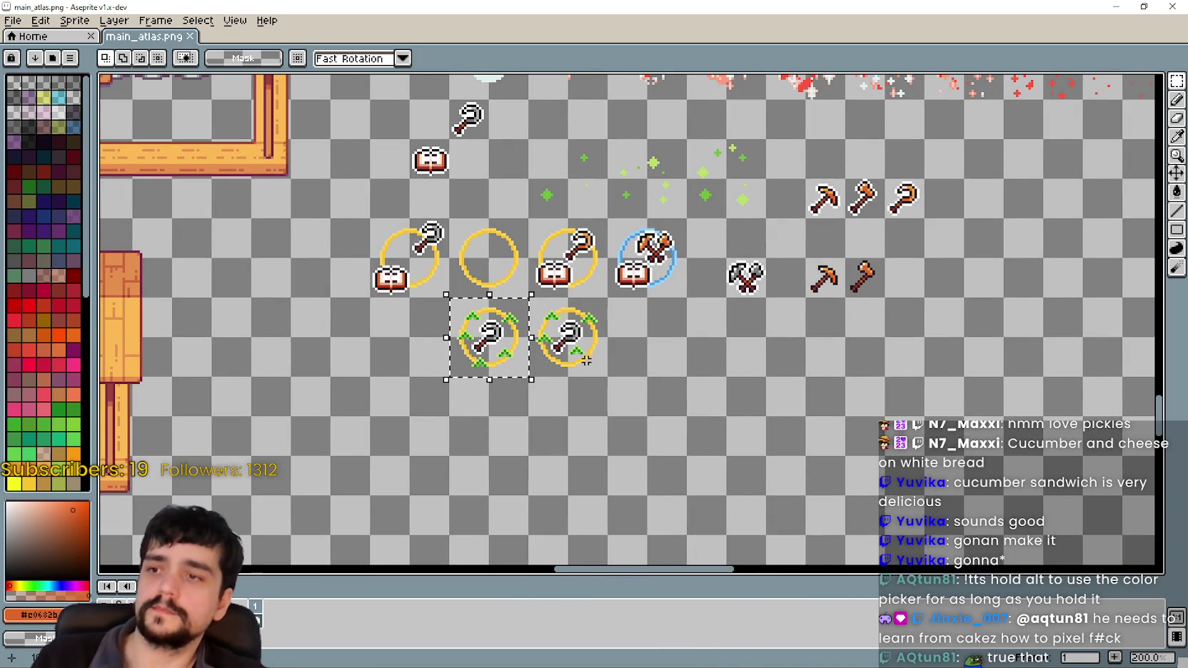
mouse_move(486, 361)
left_mouse_down()
mouse_move(464, 477)
mouse_move(407, 361)
mouse_move(633, 380)
left_mouse_up()
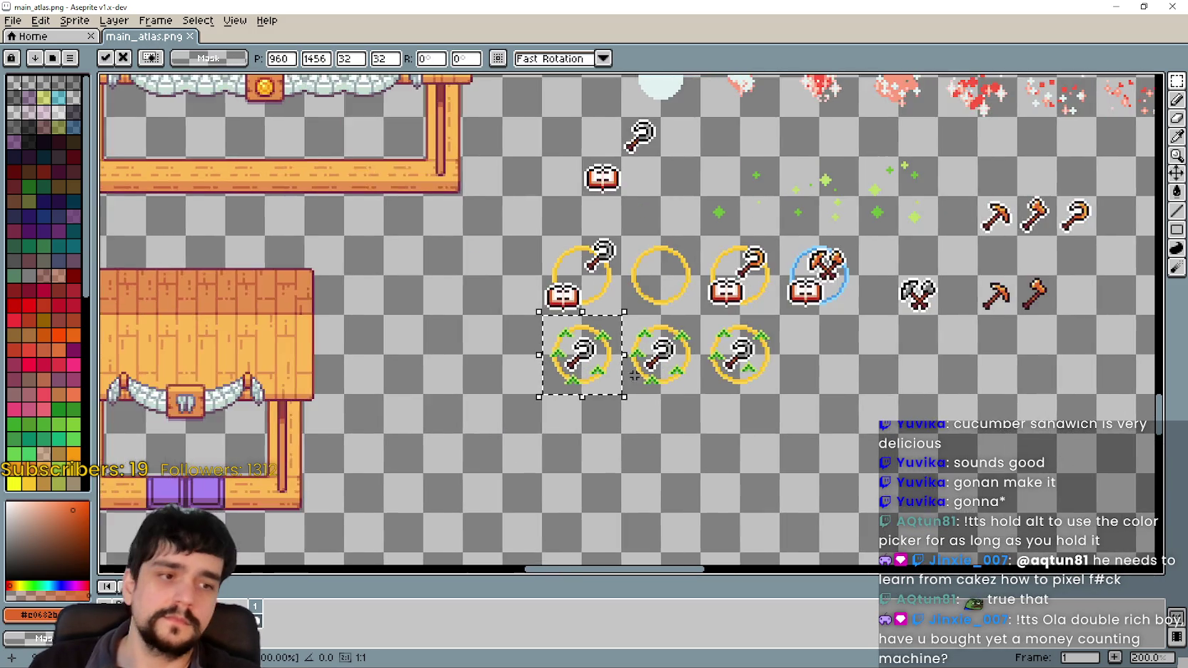
- Commit the placed ring copy and select the orange hooked tool sprite
scroll(634, 380, "up", 2)
scroll(633, 381, "up", 1)
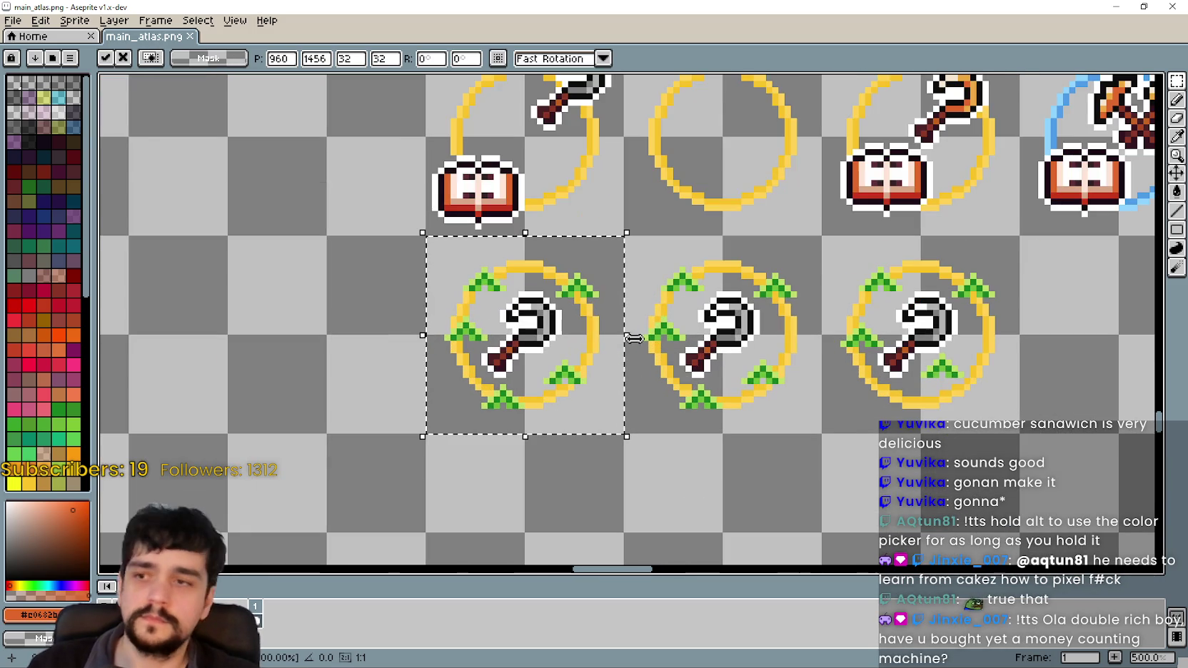
left_click(735, 346)
scroll(745, 321, "down", 1)
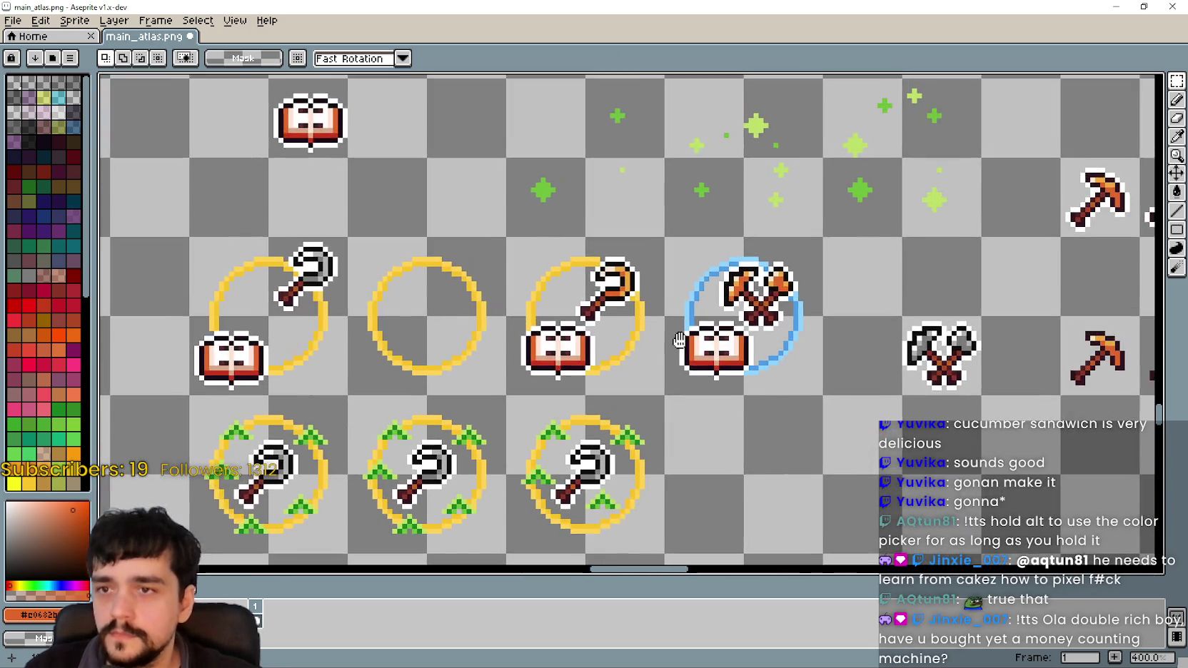
left_click_drag(1026, 157, 773, 252)
left_click_drag(862, 214, 878, 223)
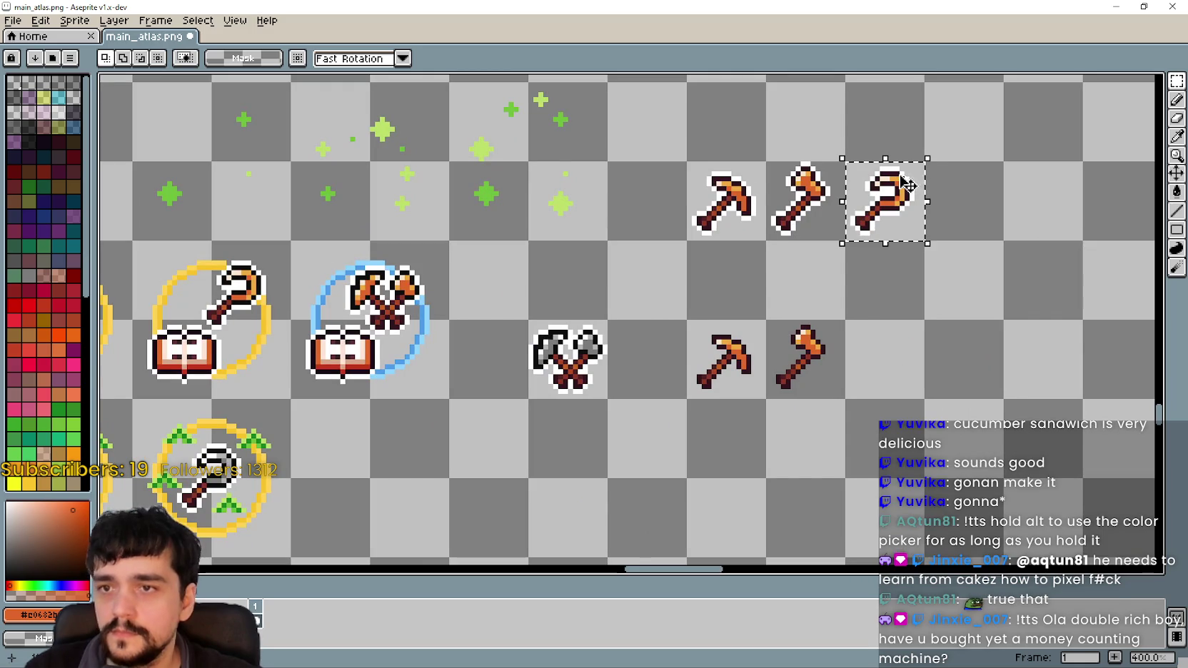
- Paste a copy of the orange hooked tool over the first sprouted ring
left_click_drag(262, 455, 683, 252)
scroll(667, 305, "up", 1)
scroll(636, 351, "up", 1)
scroll(615, 257, "up", 1)
key("ctrl+v")
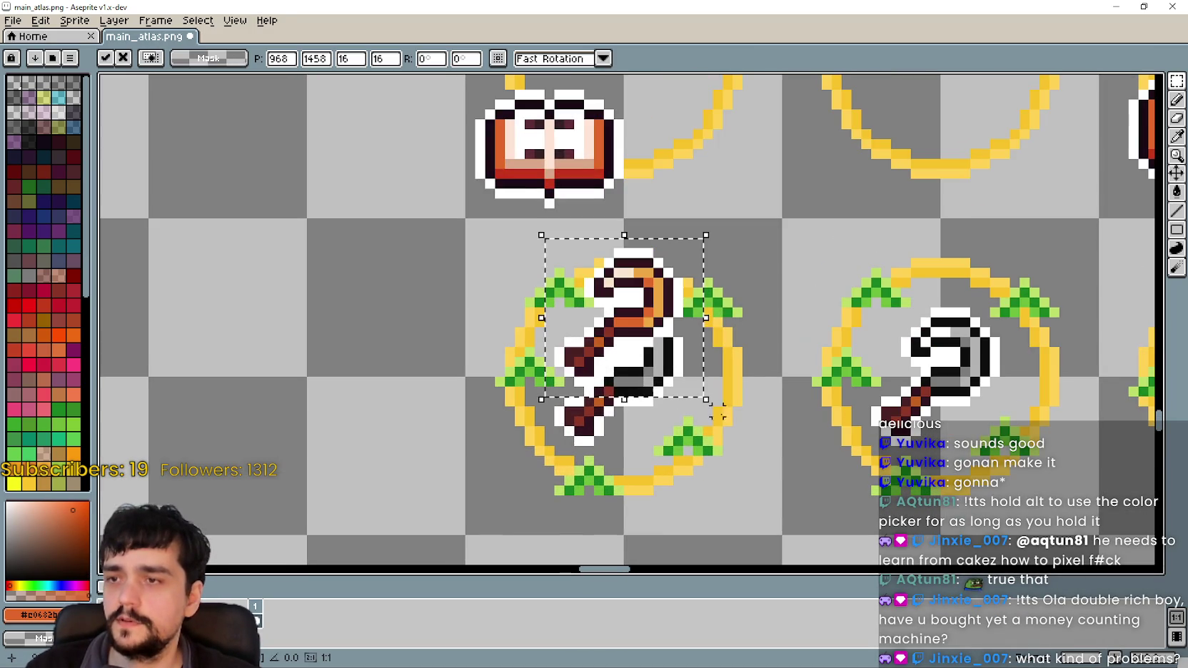
left_click_drag(615, 331, 610, 362)
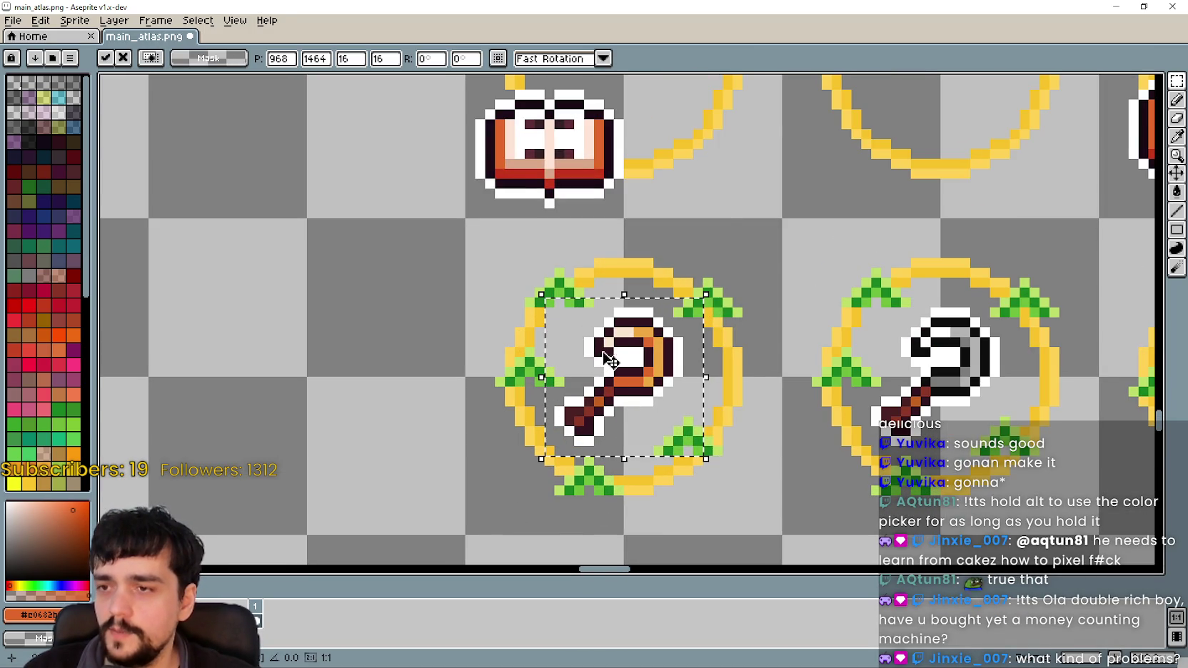
- Commit the orange tool, deselect, and recentre the view on the row of rings
scroll(617, 405, "up", 3)
scroll(657, 365, "down", 2)
scroll(689, 388, "down", 2)
left_click_drag(688, 387, 789, 416)
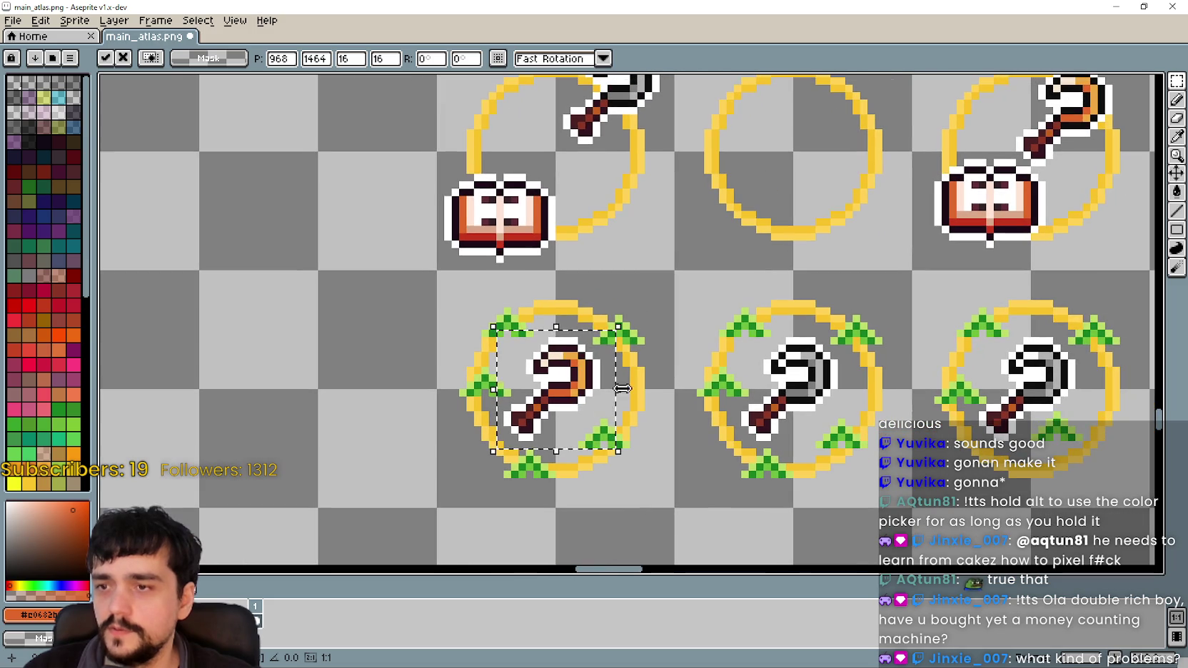
left_click(652, 411)
left_click_drag(579, 350, 647, 311)
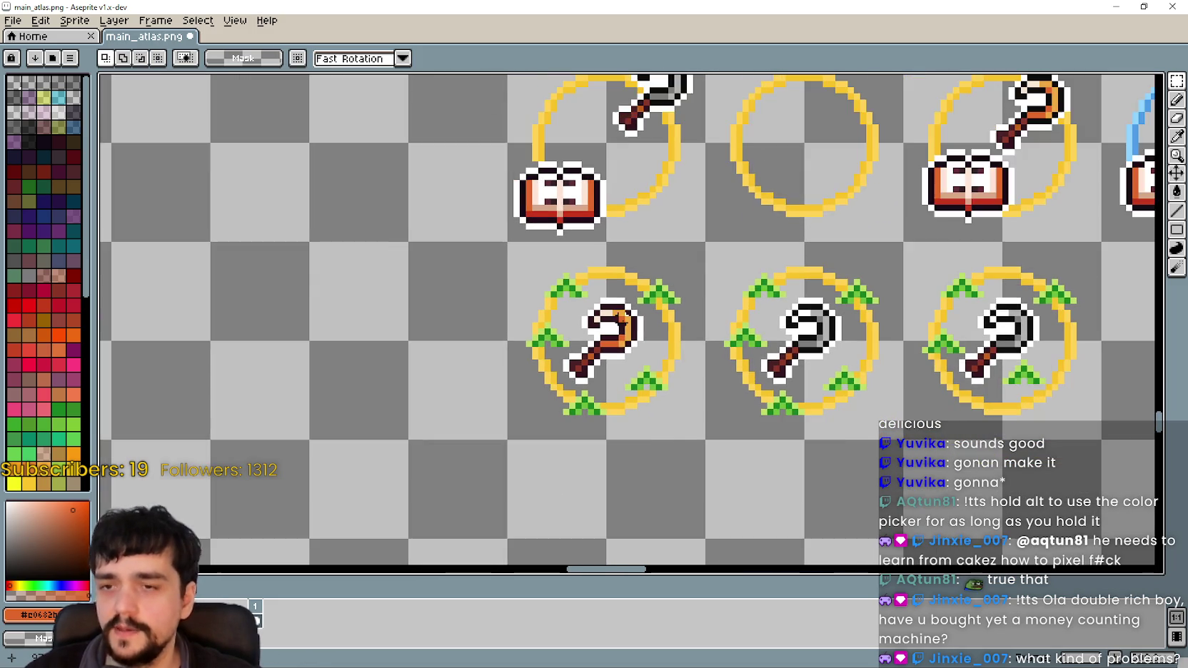
scroll(514, 344, "up", 1)
left_click_drag(880, 205, 652, 235)
key("i")
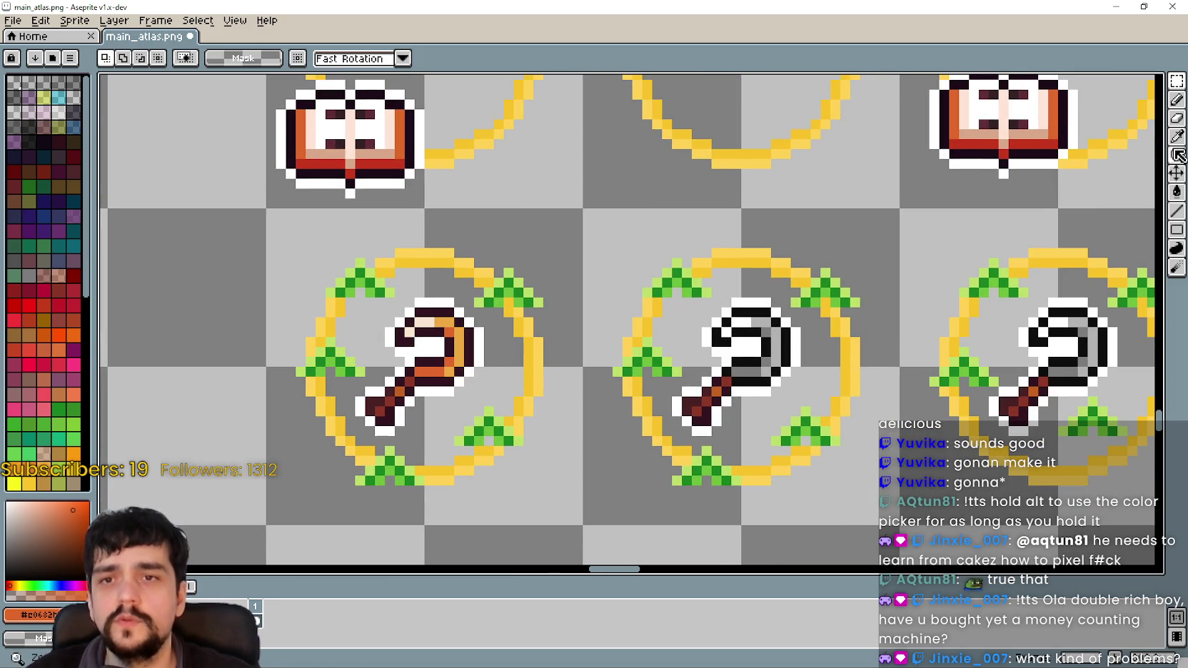
scroll(770, 312, "up", 2)
scroll(769, 311, "down", 2)
left_click(780, 325)
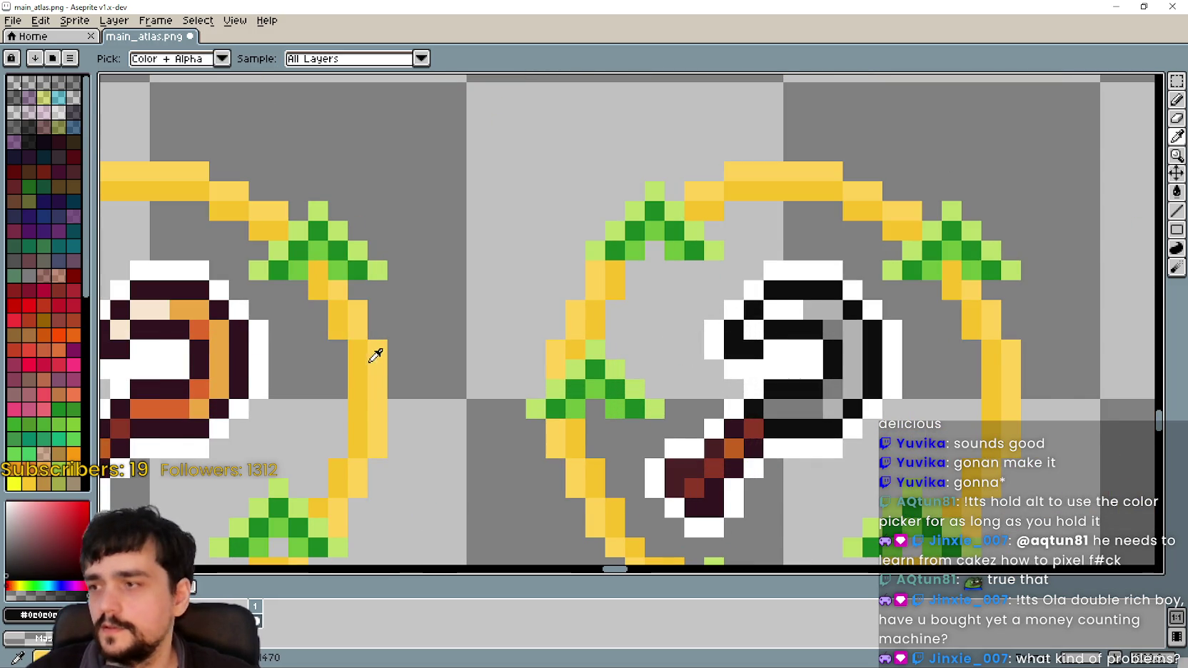
scroll(376, 353, "down", 1)
scroll(956, 160, "down", 1)
left_click(1176, 211)
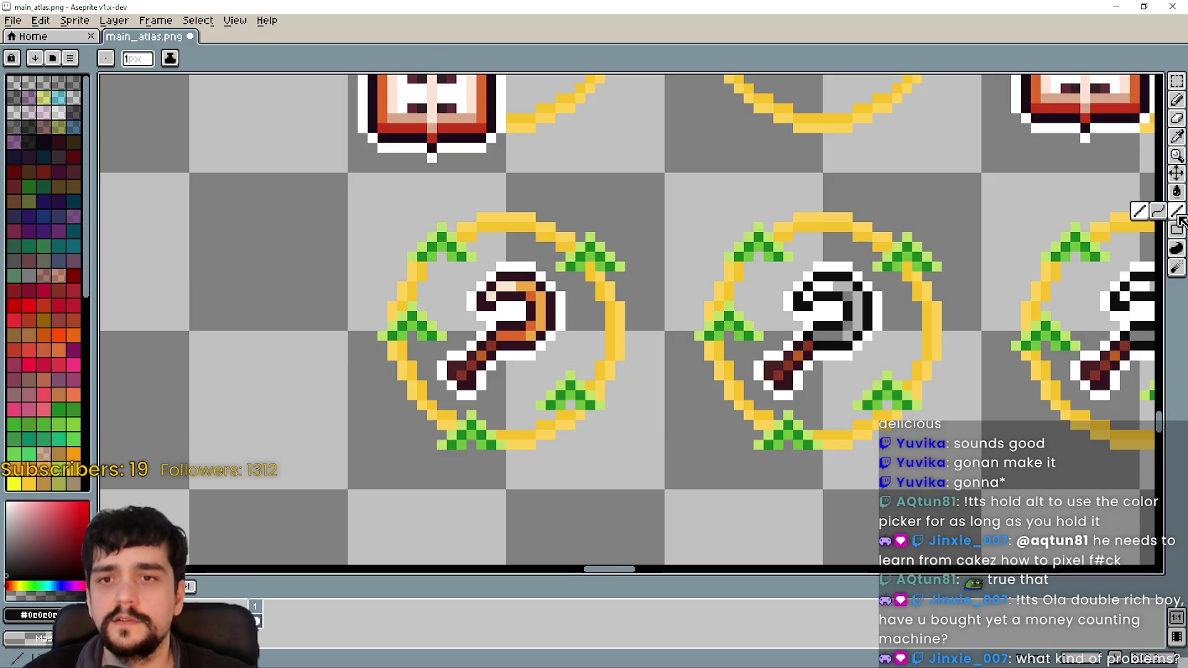
scroll(528, 293, "up", 1)
left_click_drag(474, 400, 514, 396)
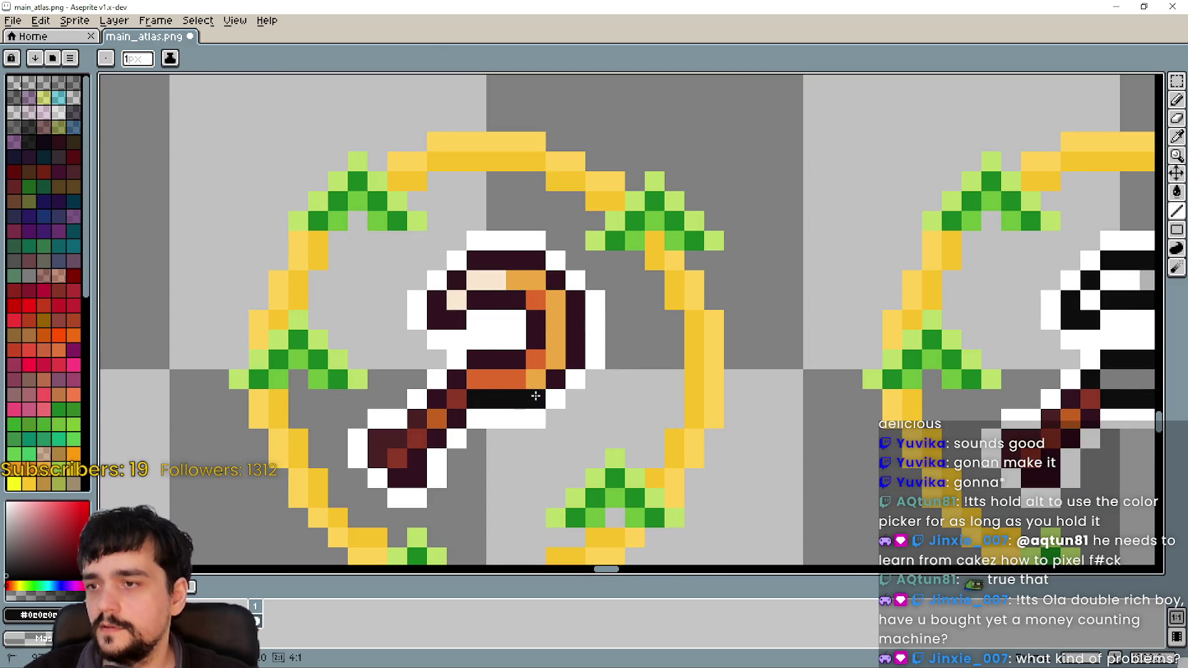
mouse_move(572, 355)
left_mouse_down()
mouse_move(575, 293)
mouse_move(534, 260)
mouse_move(471, 254)
mouse_move(446, 315)
mouse_move(516, 299)
mouse_move(535, 341)
mouse_move(491, 359)
left_mouse_up()
scroll(474, 358, "down", 2)
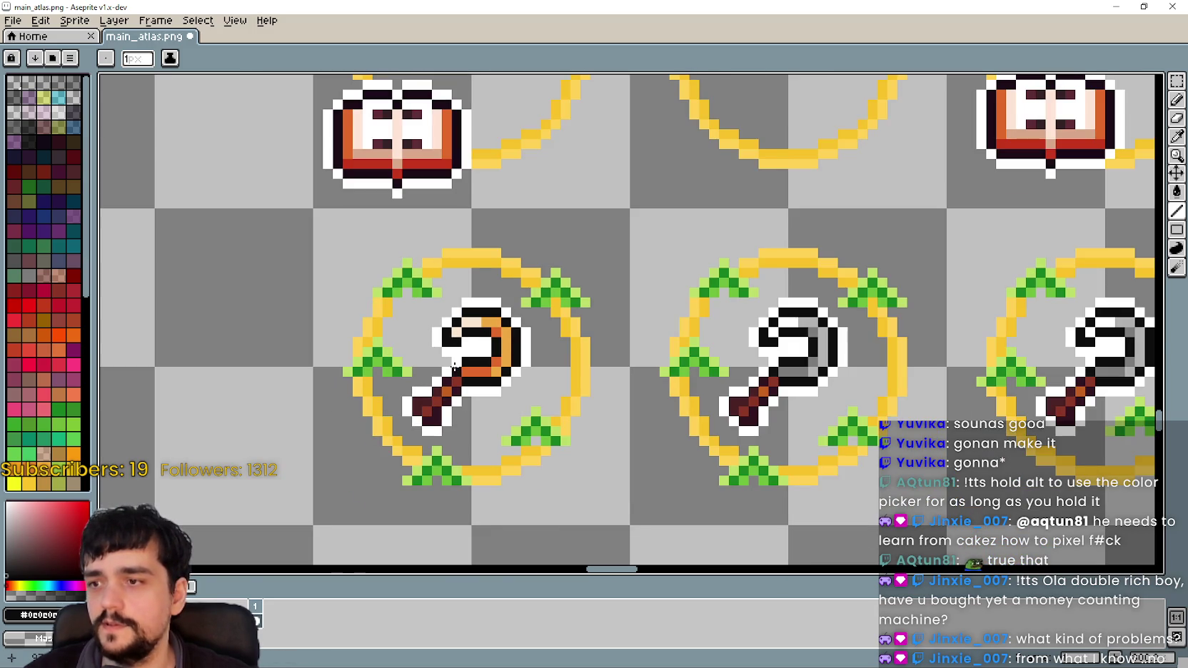
scroll(475, 359, "up", 1)
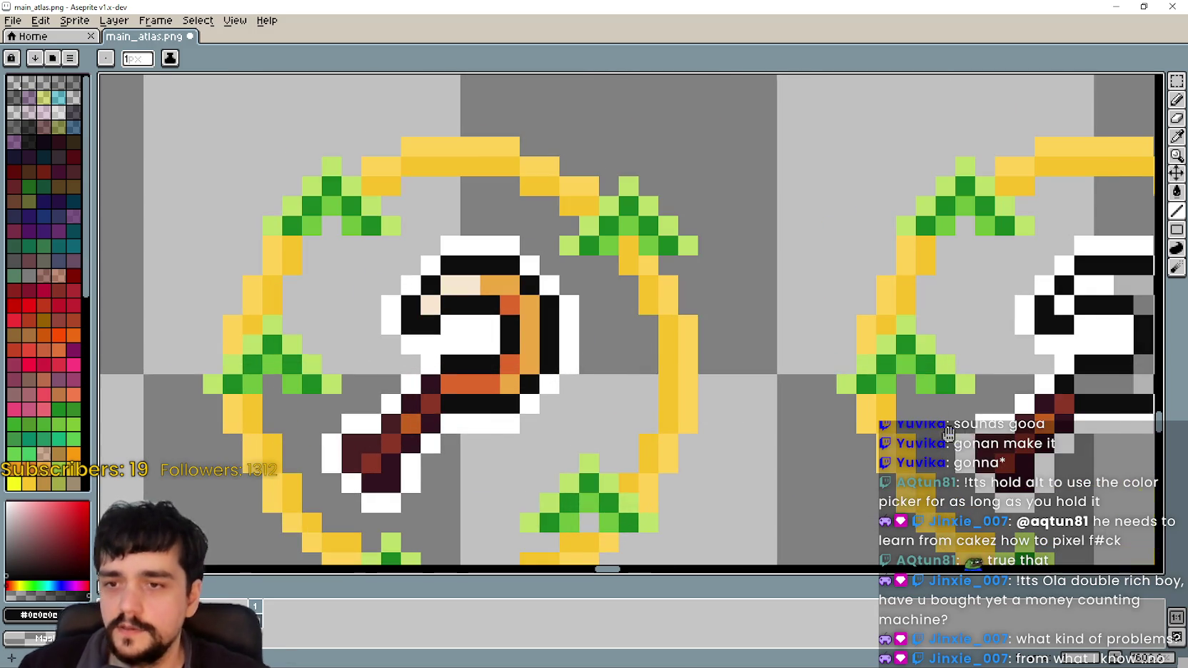
scroll(500, 357, "down", 1)
scroll(749, 371, "up", 1)
scroll(751, 386, "up", 1)
scroll(751, 386, "down", 3)
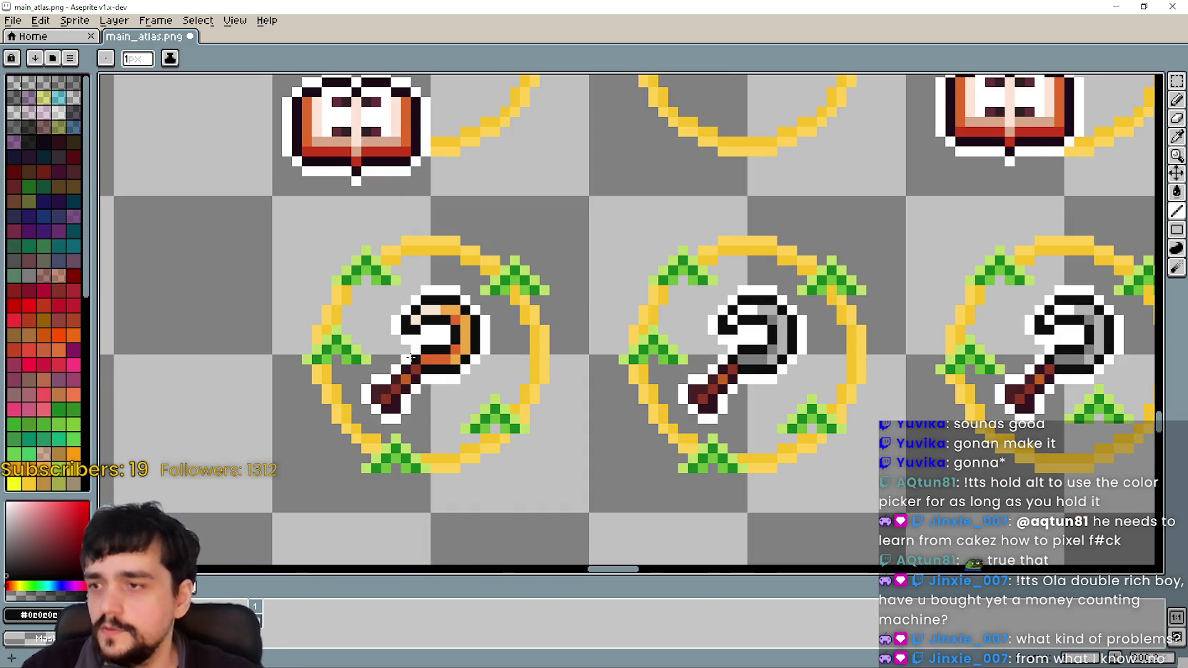
scroll(428, 357, "down", 2)
scroll(907, 379, "down", 1)
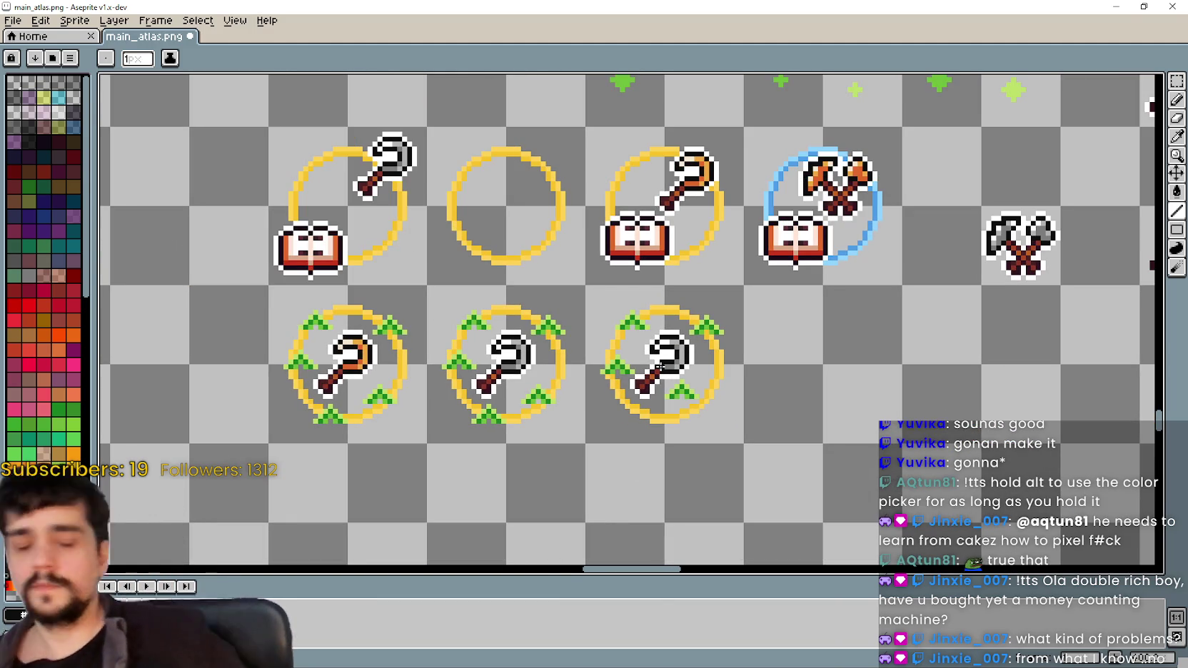
scroll(492, 467, "down", 1)
scroll(471, 392, "up", 1)
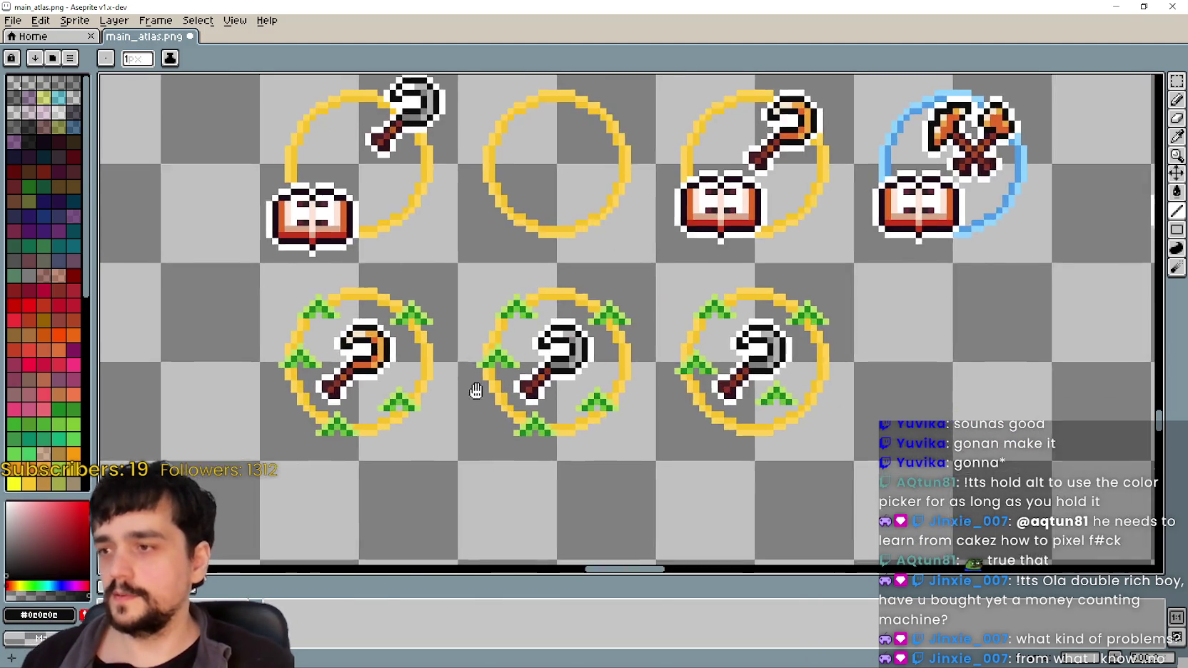
scroll(472, 391, "down", 1)
scroll(826, 301, "down", 1)
scroll(785, 314, "up", 1)
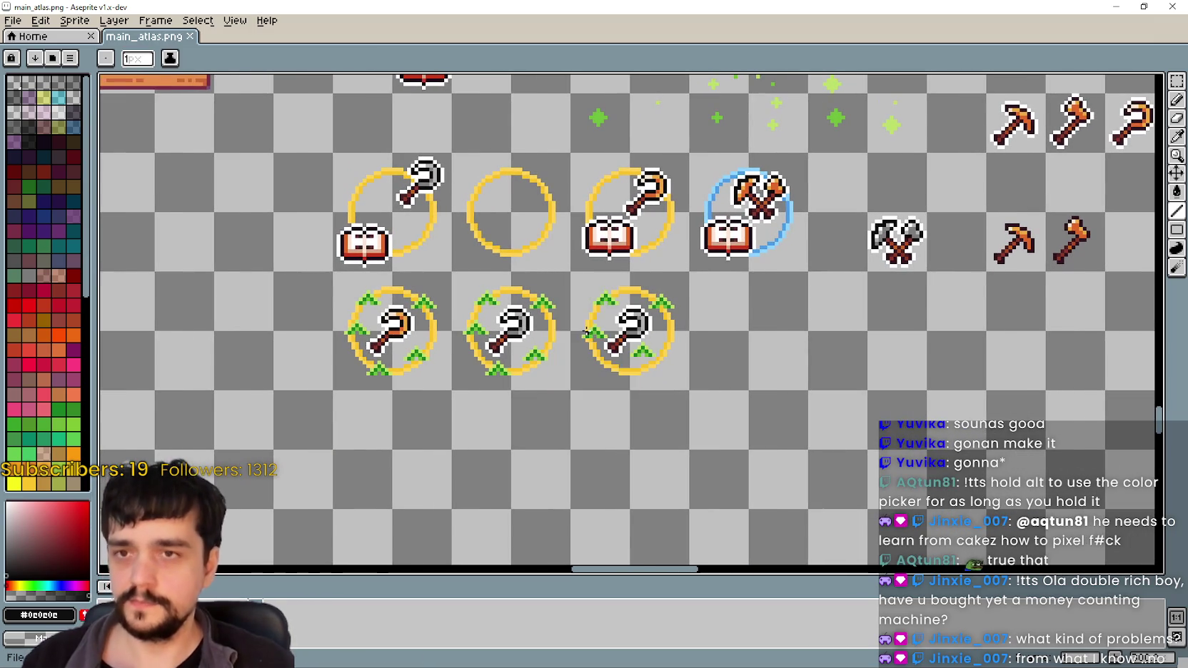
scroll(748, 367, "down", 1)
scroll(613, 330, "up", 1)
scroll(628, 357, "down", 1)
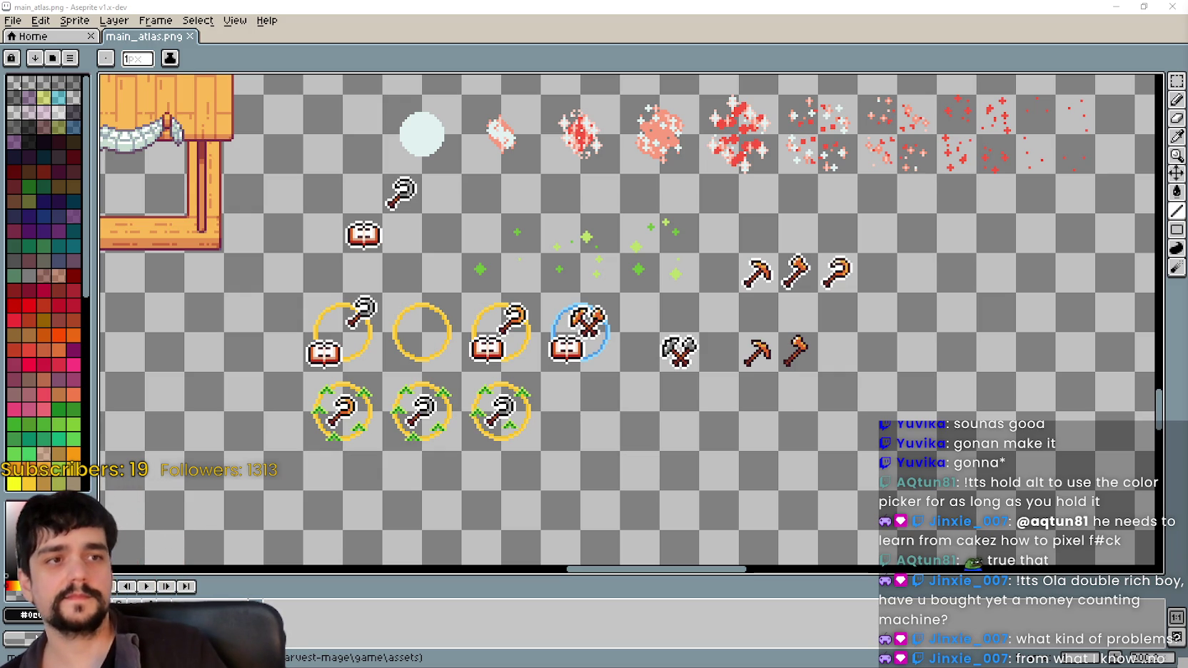
- Save main_atlas.png with Ctrl+S and recentre the view on the ringed icons
mouse_move(488, 341)
left_mouse_down()
mouse_move(632, 307)
mouse_move(567, 328)
left_mouse_up()
key("ctrl+s")
scroll(494, 405, "up", 1)
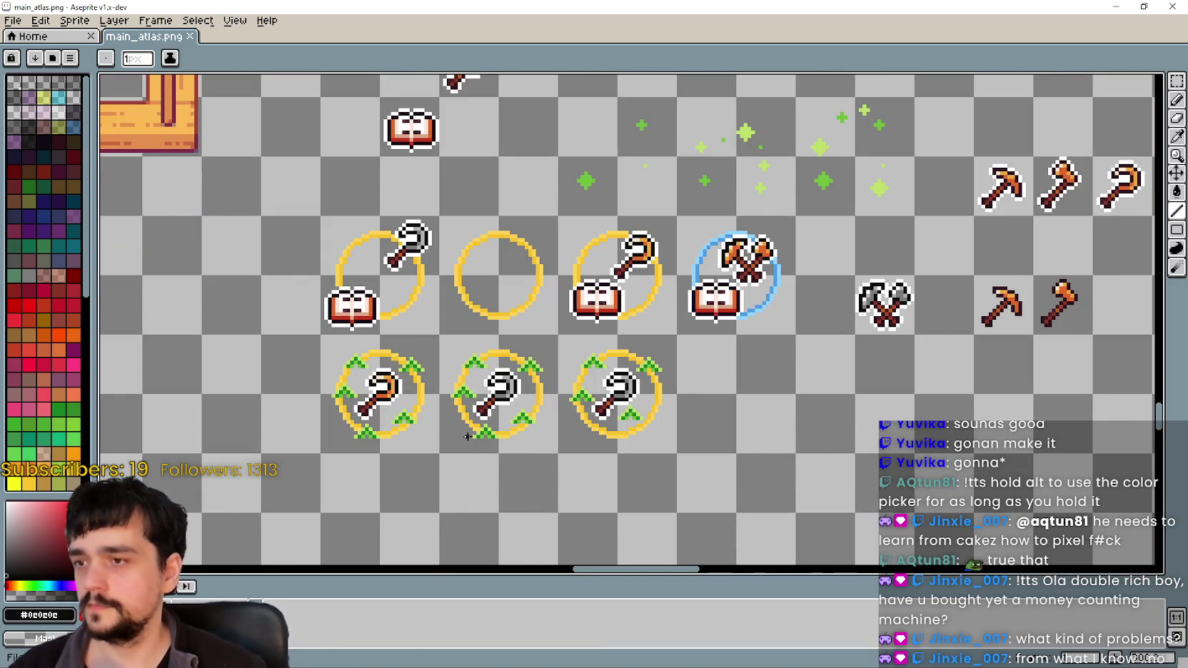
mouse_move(474, 443)
left_mouse_down()
mouse_move(588, 412)
mouse_move(592, 348)
left_mouse_up()
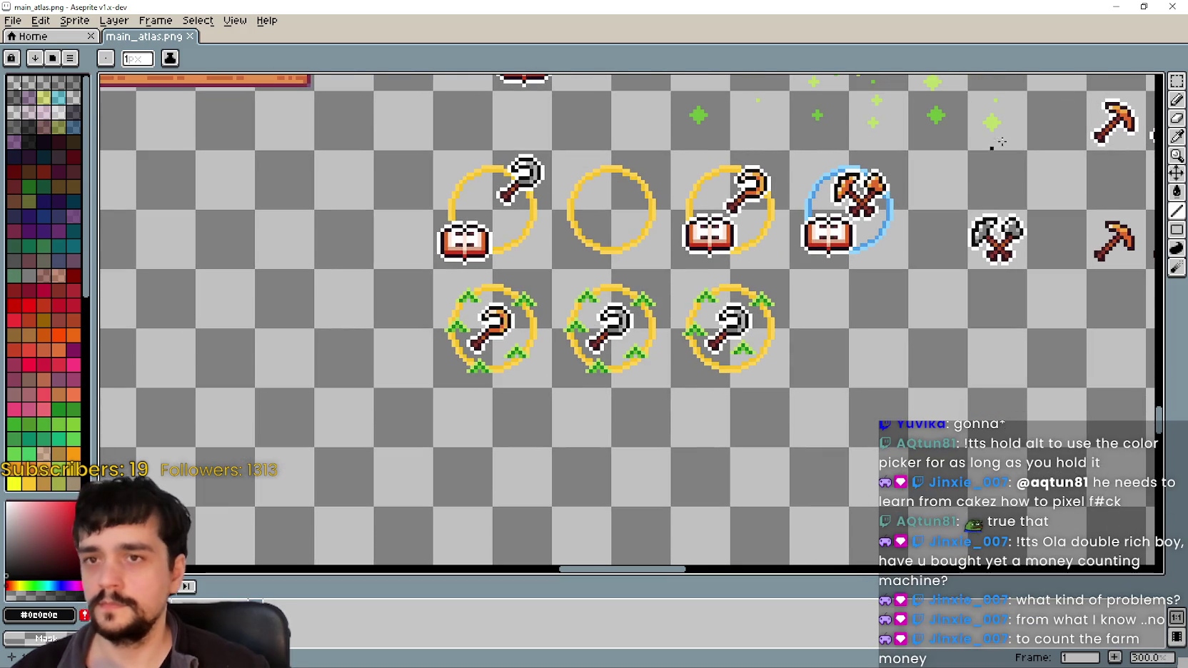
- Move a sprout-ringed icon down beside the other ring to start a lower row
left_click(1176, 81)
left_click_drag(442, 370, 489, 334)
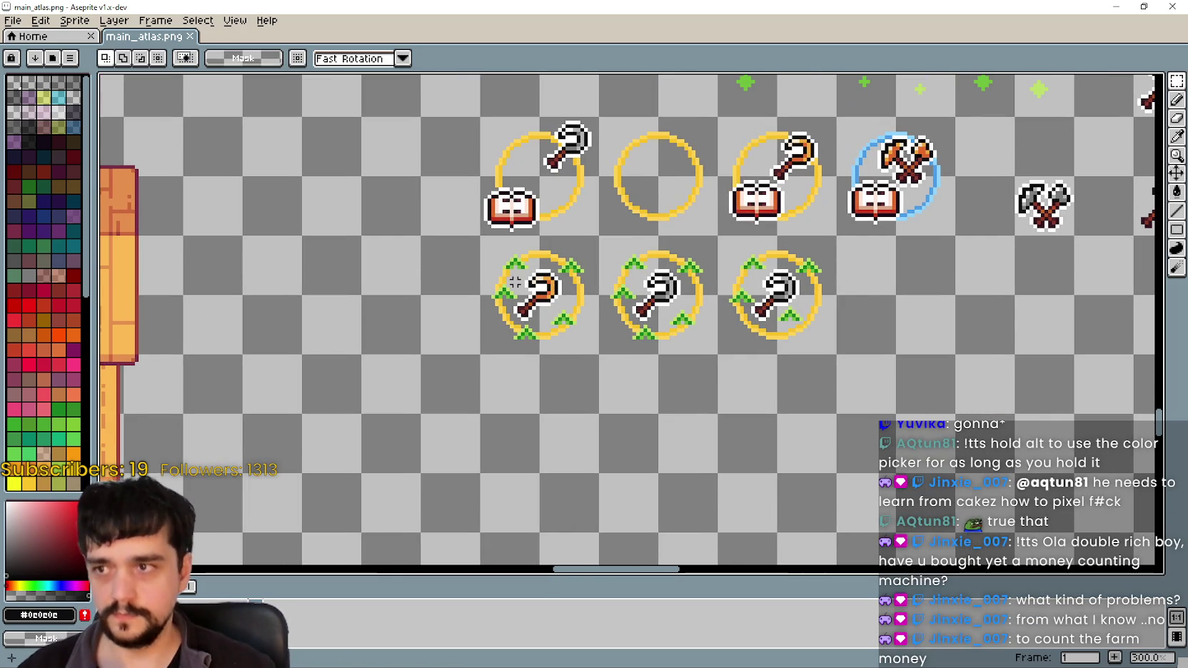
mouse_move(484, 239)
left_mouse_down()
mouse_move(681, 338)
mouse_move(599, 353)
mouse_move(703, 432)
left_mouse_up()
left_click_drag(598, 237, 717, 356)
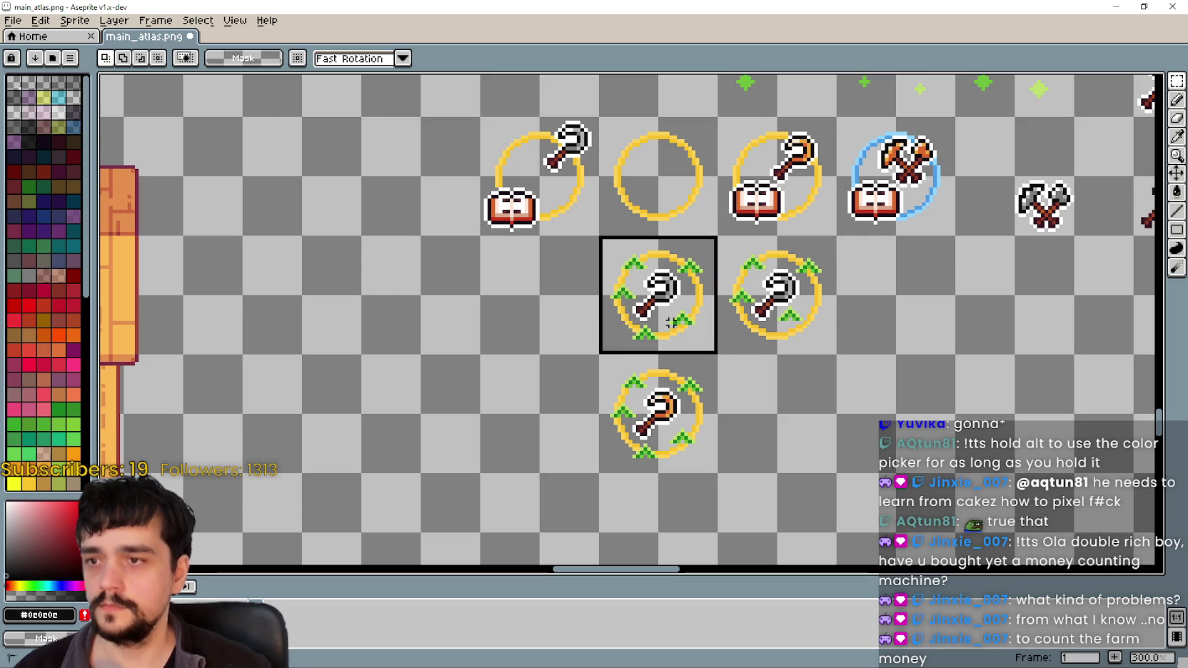
left_click_drag(670, 301, 553, 420)
left_click_drag(778, 392, 617, 363)
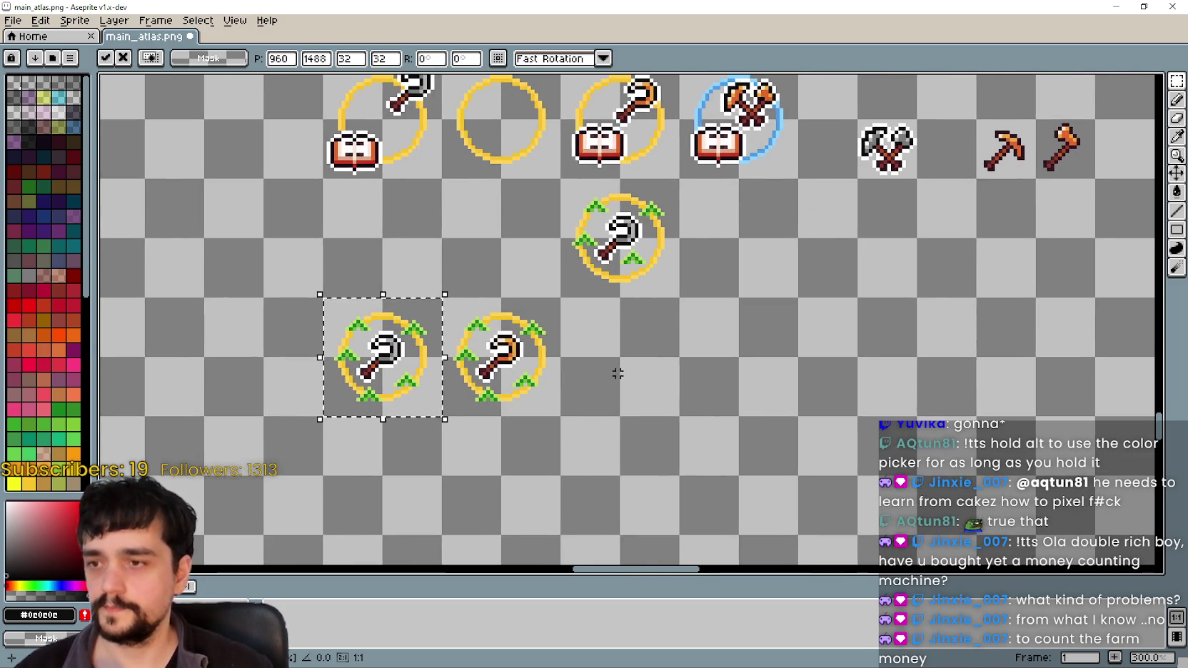
scroll(617, 362, "down", 1)
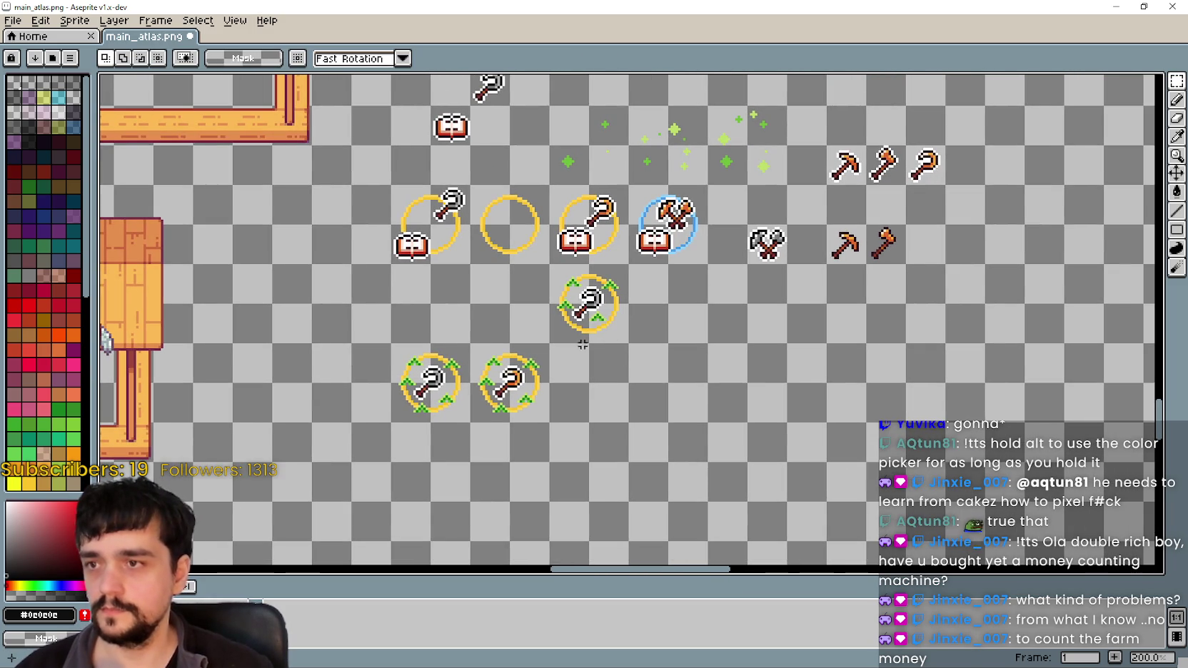
left_click_drag(564, 424, 586, 350)
- Copy the gold-ringed orange-hook book icon into the bottom row and align the three icons
left_click_drag(567, 110, 652, 194)
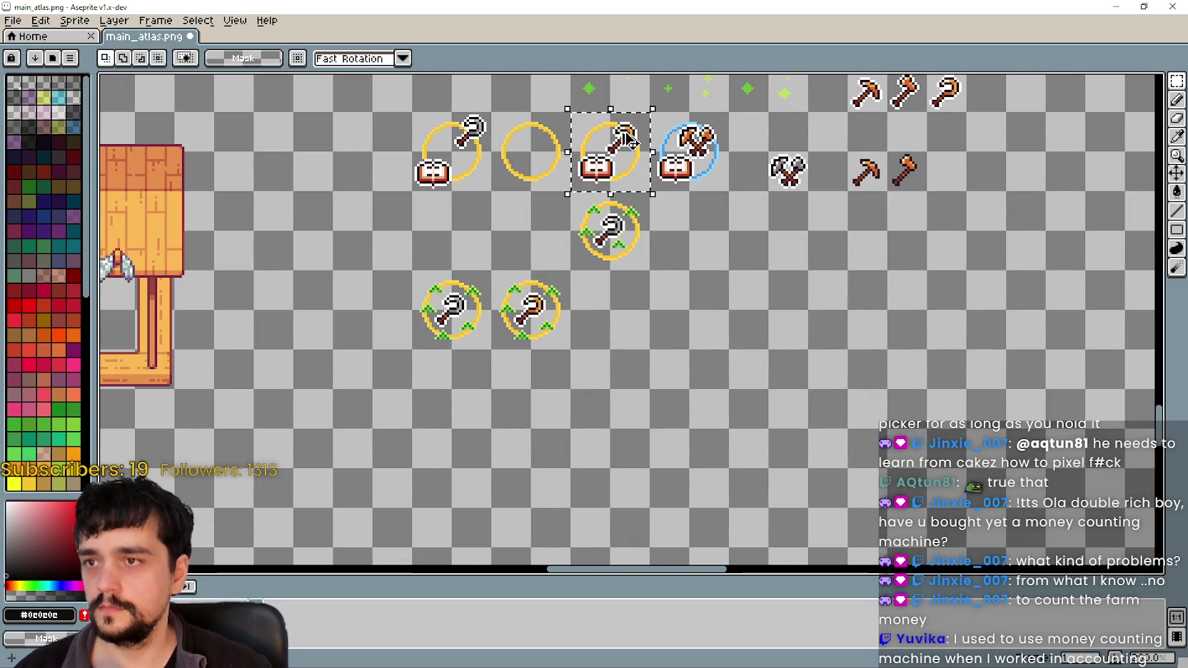
left_click_drag(633, 141, 633, 303)
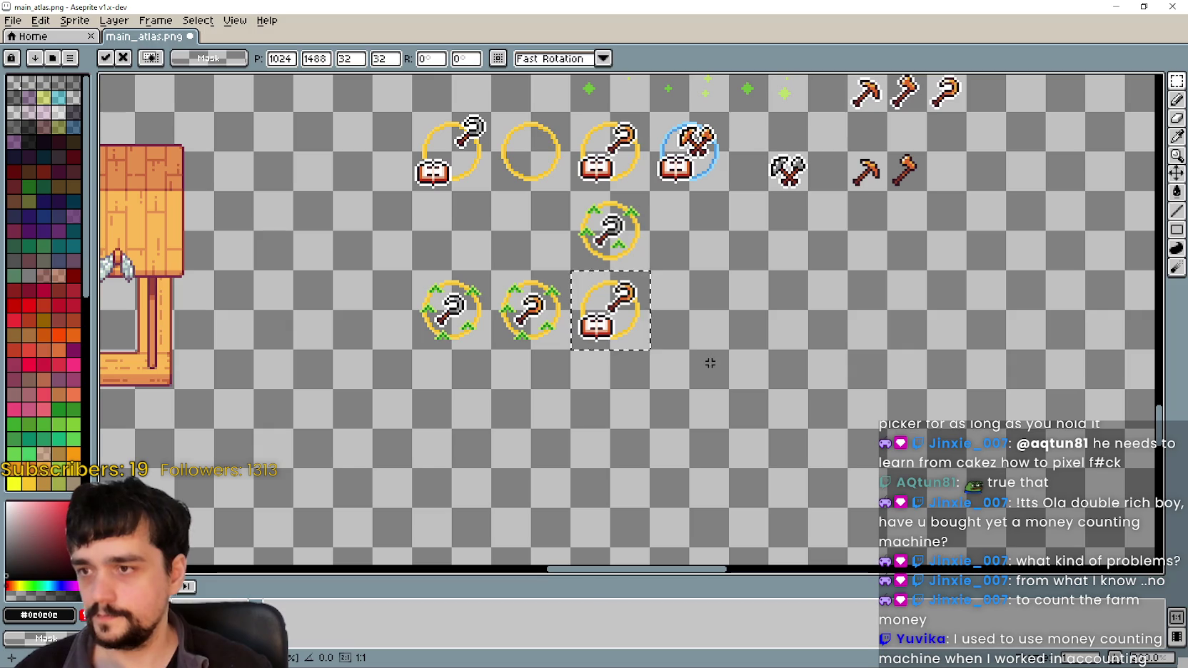
mouse_move(416, 273)
left_mouse_down()
mouse_move(628, 339)
mouse_move(460, 359)
mouse_move(460, 324)
left_mouse_up()
left_click(663, 348)
left_click_drag(692, 335, 650, 348)
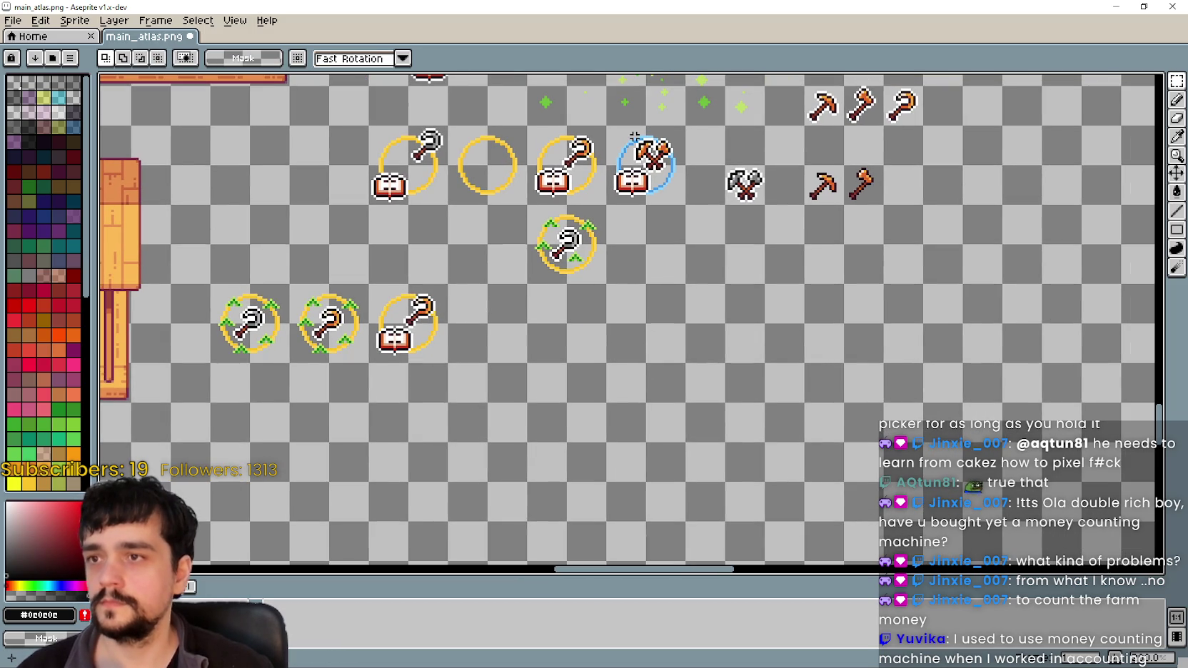
- Copy the blue-ring crossed-axes icon down below the sprout-ringed axe
mouse_move(605, 124)
left_mouse_down()
mouse_move(686, 207)
mouse_move(628, 421)
mouse_move(576, 339)
mouse_move(698, 302)
left_mouse_up()
key("Return")
left_click_drag(478, 339, 507, 388)
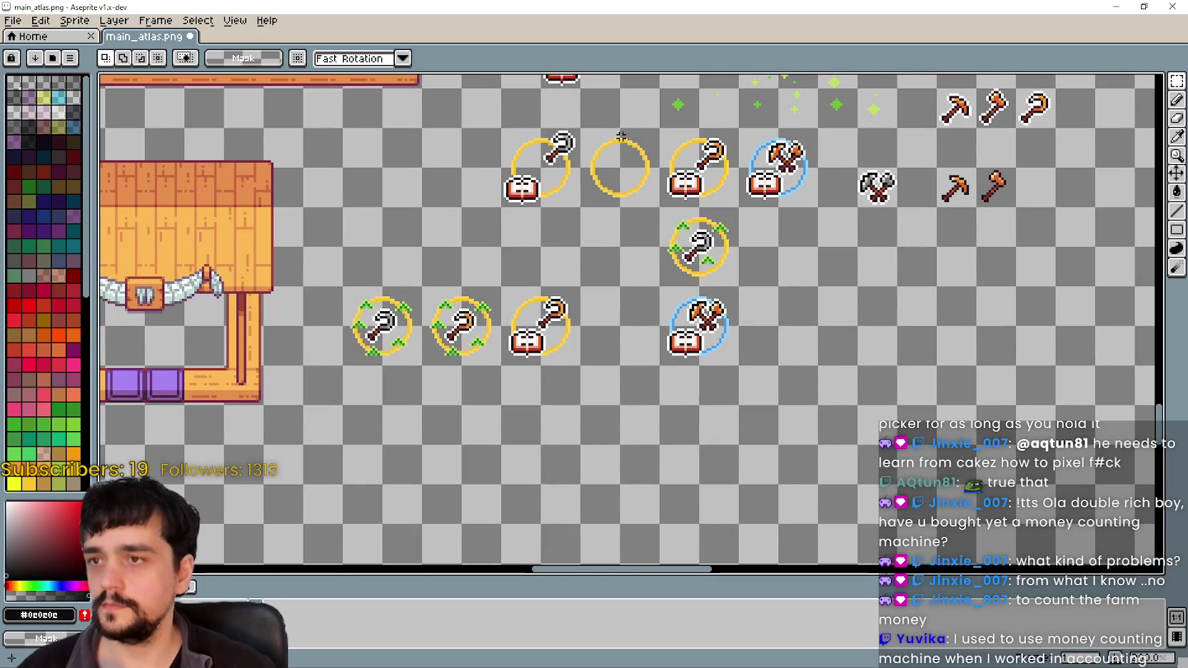
scroll(606, 136, "down", 2)
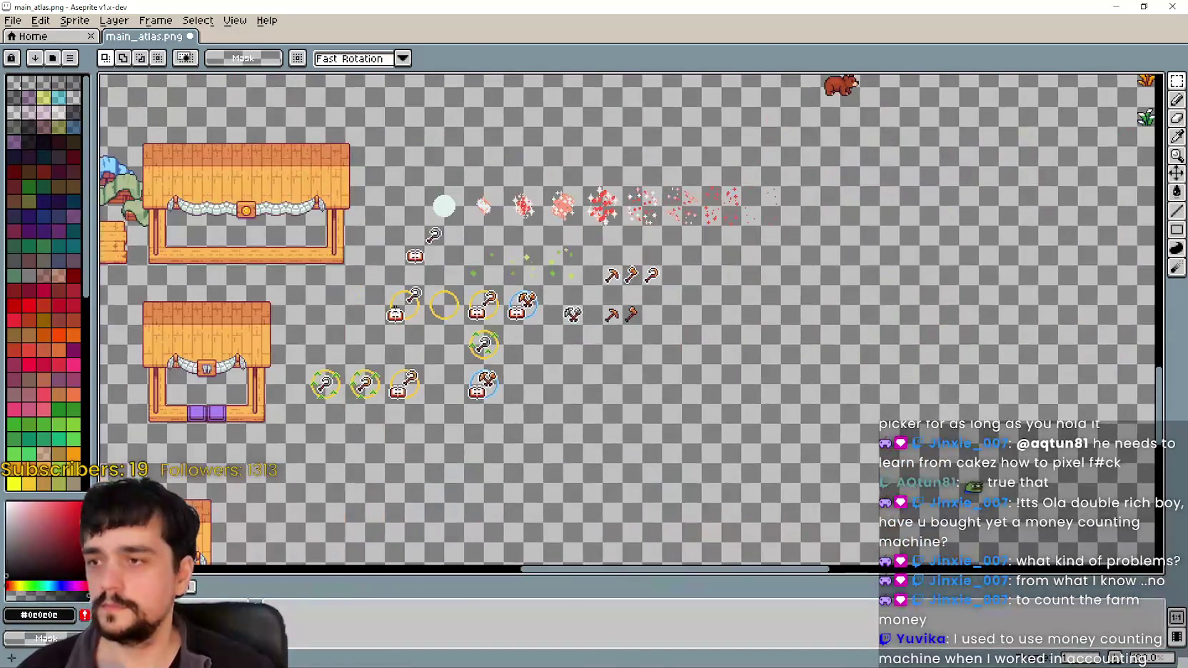
- Duplicate the empty yellow ring twice beside the lower blue-ring axes and select both copies
scroll(476, 321, "up", 2)
left_click_drag(339, 222, 428, 325)
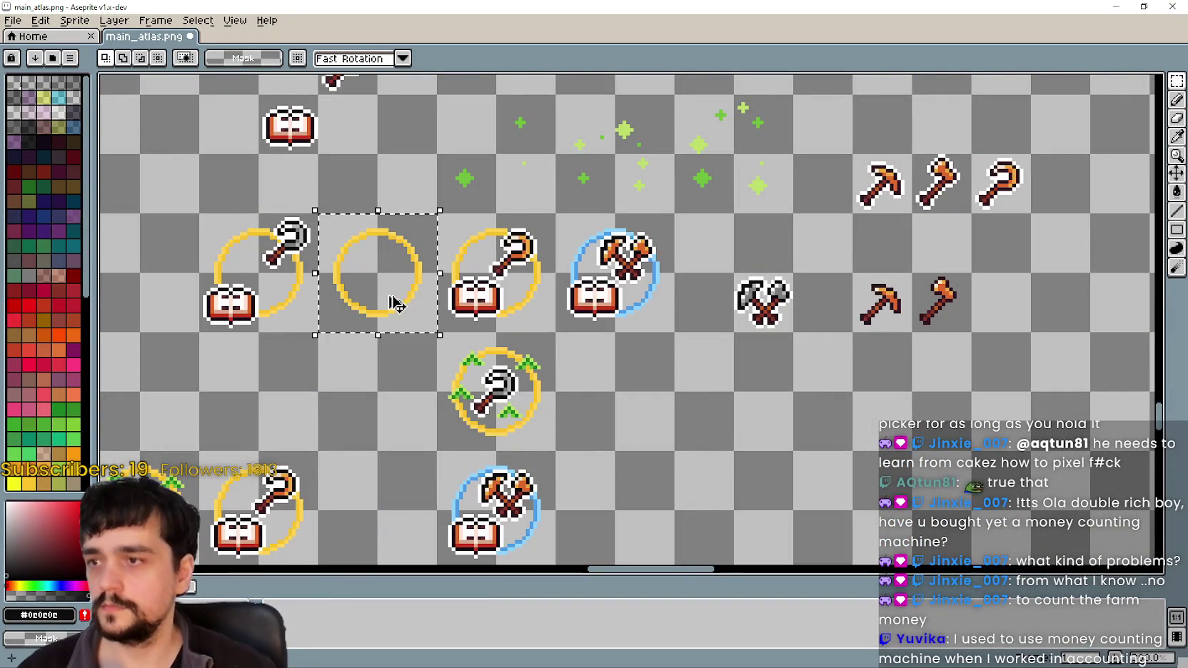
left_click_drag(389, 262, 678, 557)
key("ctrl+v")
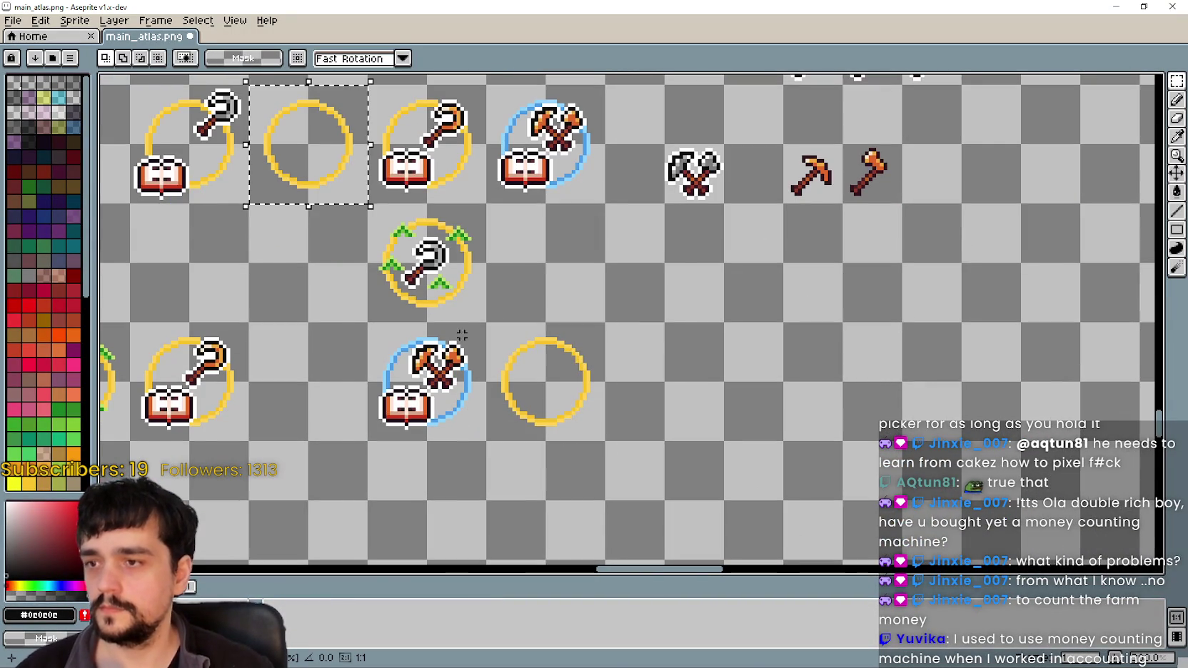
left_click_drag(355, 198, 706, 429)
key("Return")
left_click_drag(549, 295, 604, 300)
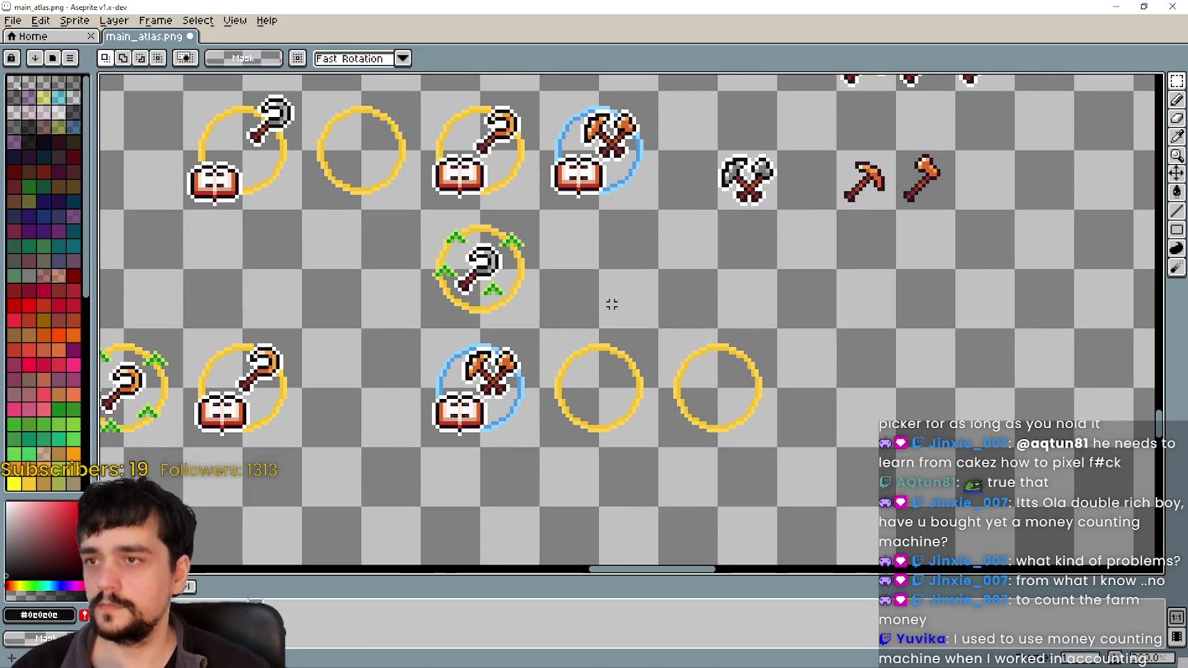
scroll(556, 390, "up", 2)
left_click_drag(529, 291, 926, 491)
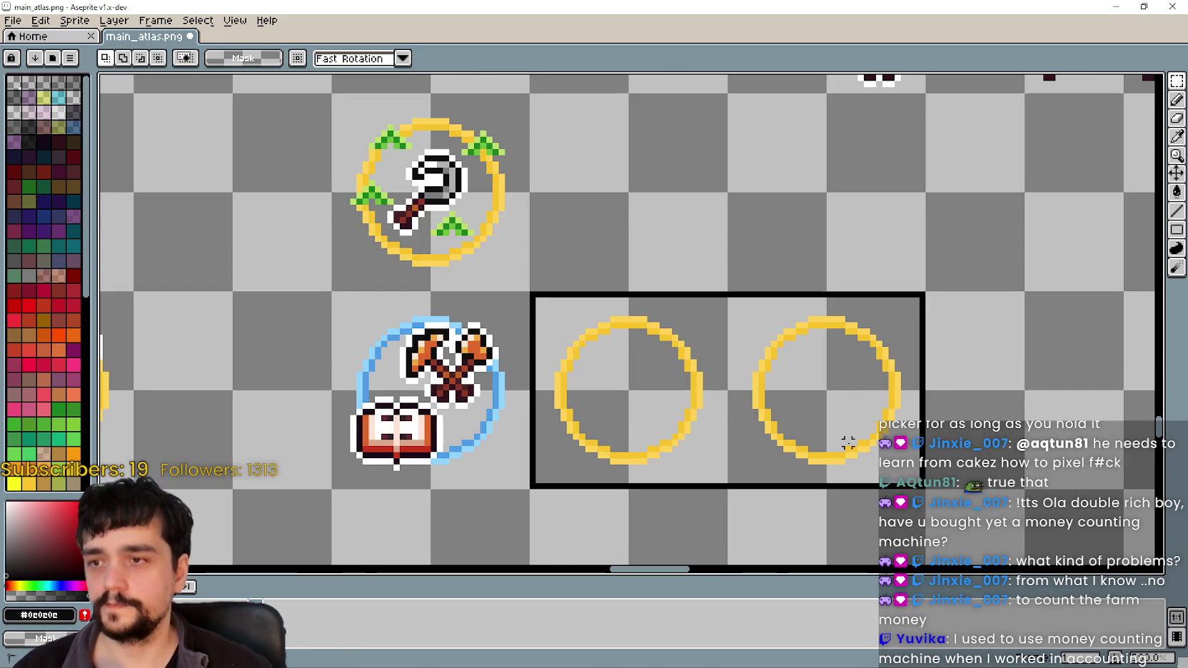
key("i")
scroll(532, 367, "up", 1)
scroll(541, 366, "up", 1)
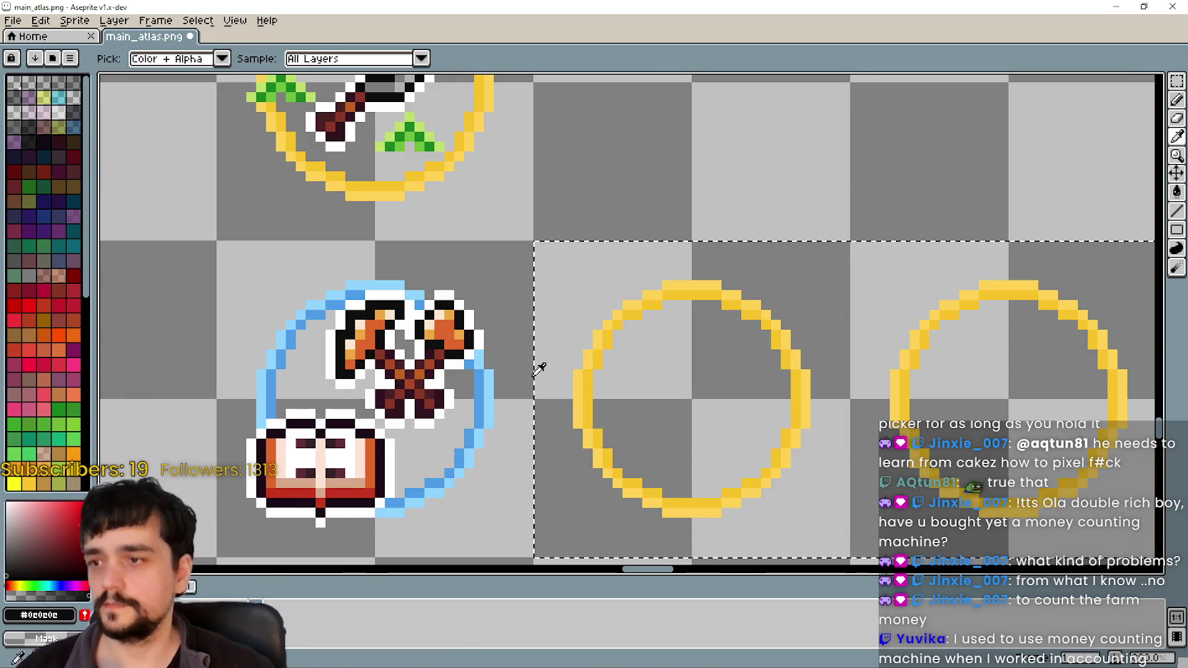
- Fill both empty rings with the blue ring's light and dark blues using the Paint Bucket
scroll(669, 369, "down", 1)
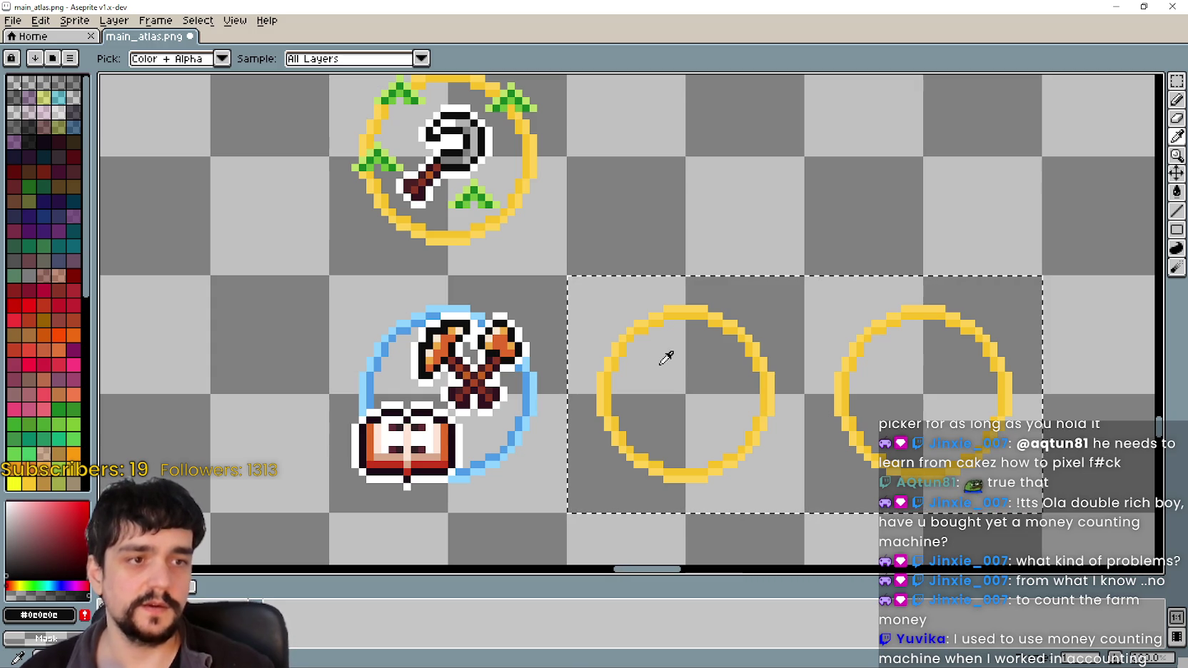
left_click(532, 390)
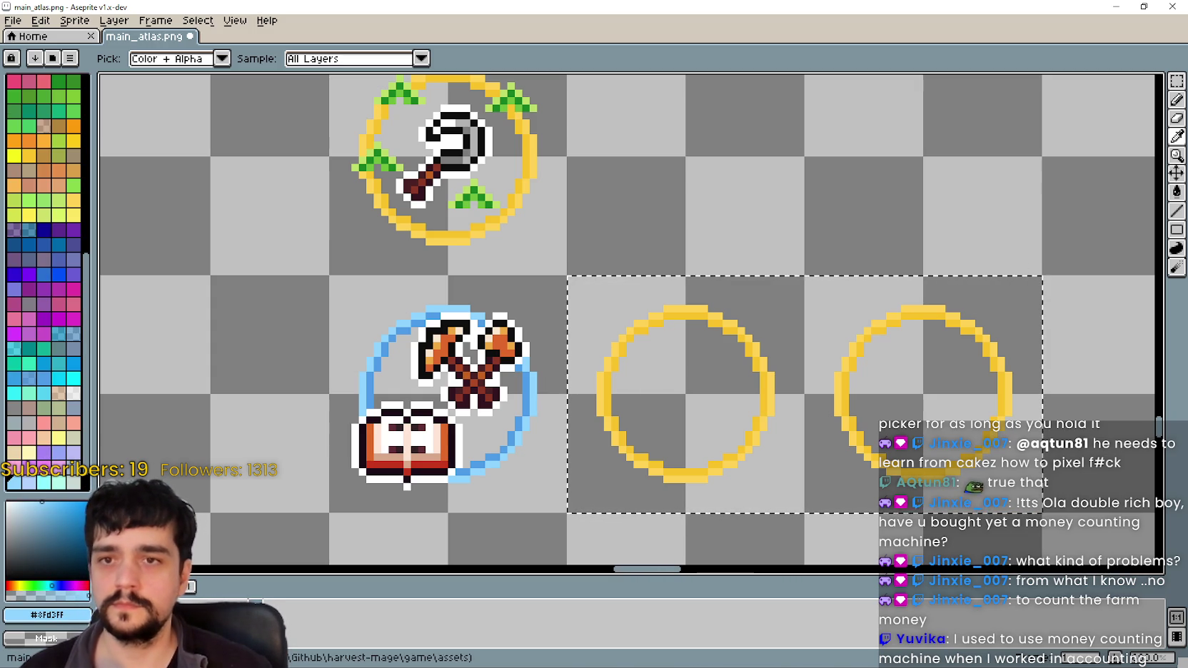
key("g")
left_click(691, 308)
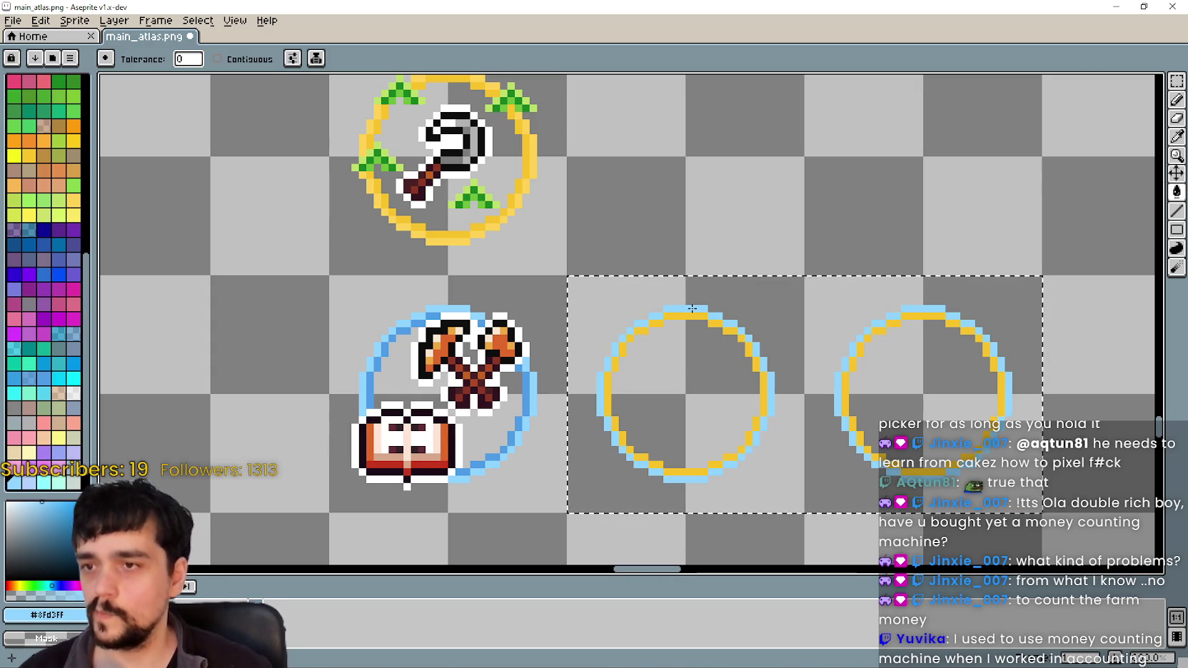
left_click(532, 379, "alt")
left_click(651, 330)
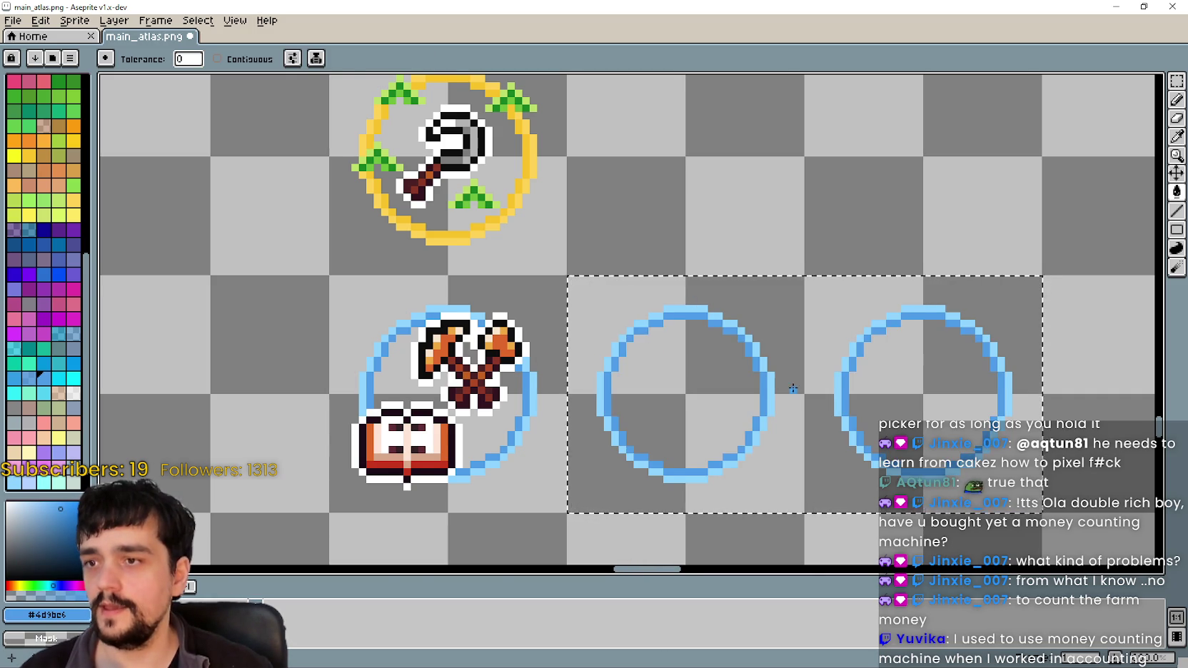
scroll(658, 343, "down", 1)
left_click_drag(659, 343, 847, 264)
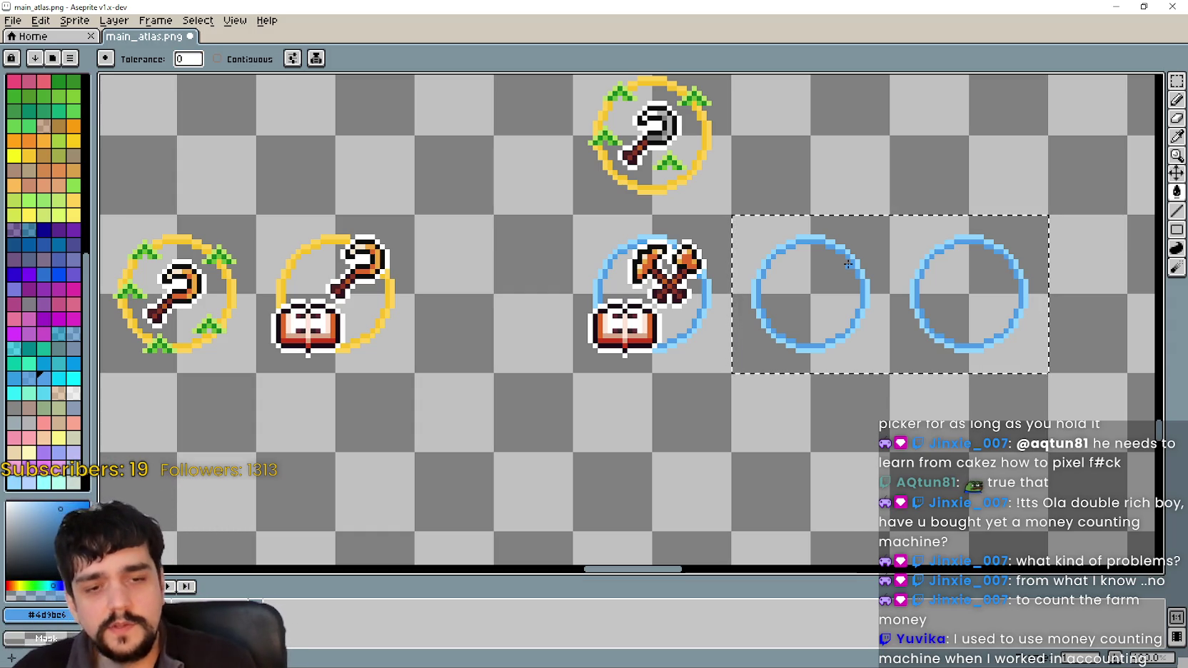
left_click_drag(750, 412, 681, 417)
scroll(546, 465, "down", 1)
left_click(547, 465)
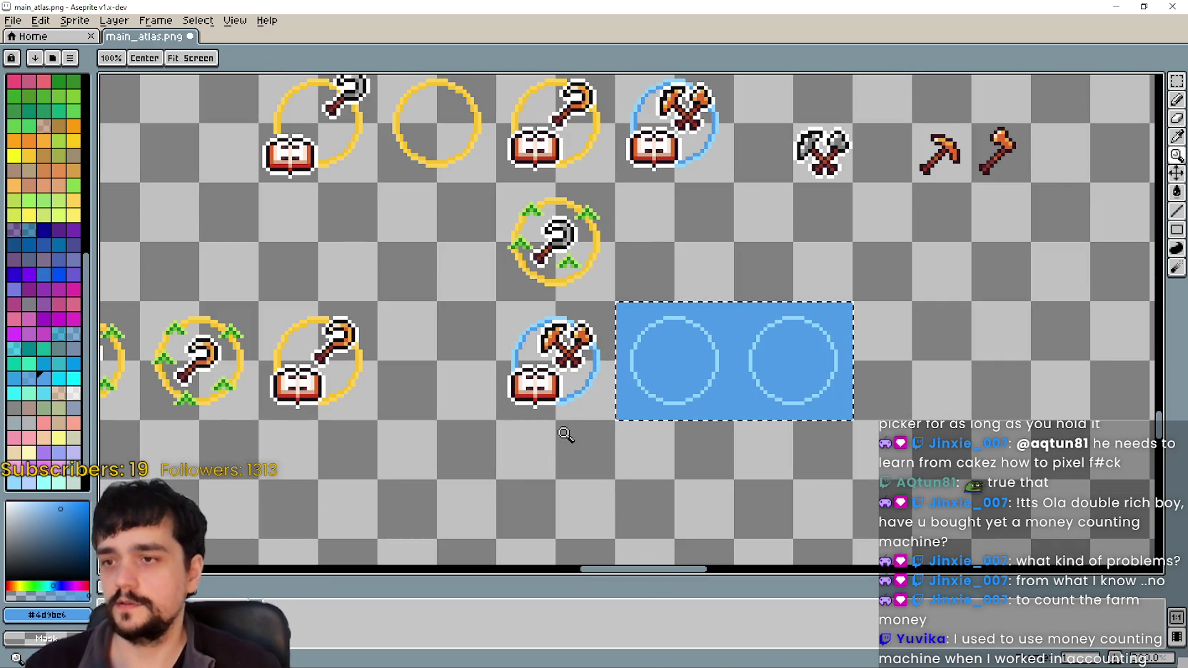
key("ctrl+z")
left_click(624, 414)
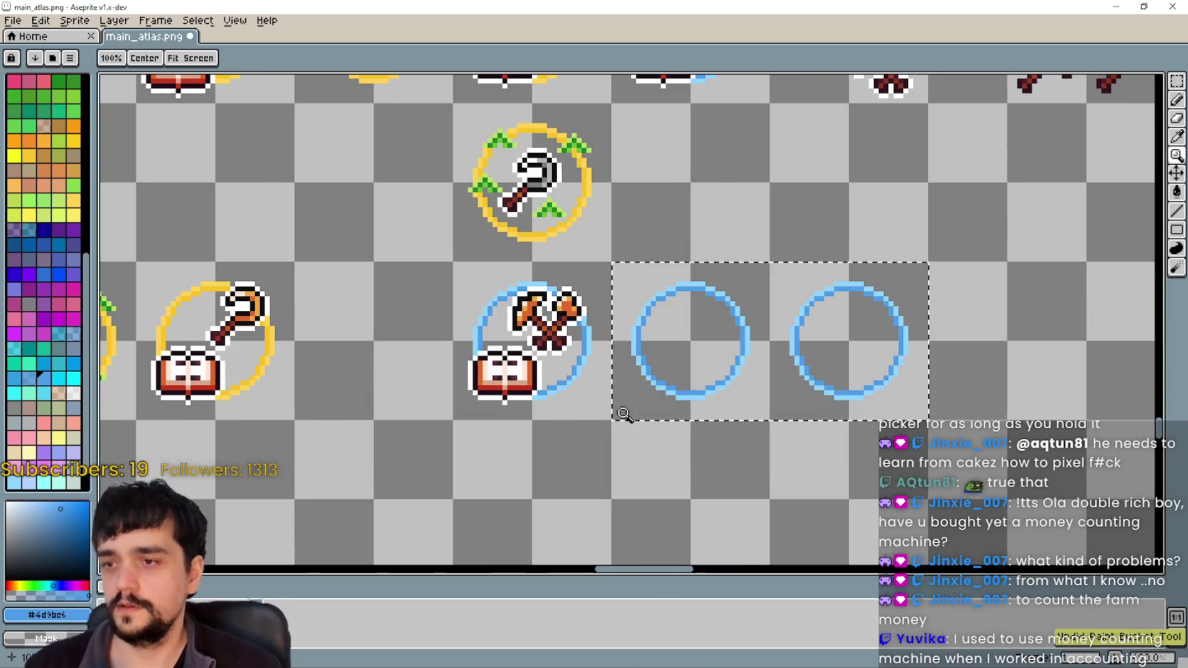
left_click(1176, 81)
scroll(743, 404, "down", 1)
mouse_move(653, 339)
left_mouse_down()
mouse_move(755, 440)
mouse_move(713, 362)
left_mouse_up()
scroll(729, 424, "down", 1)
left_click_drag(818, 313, 734, 396)
scroll(671, 367, "up", 1)
left_click(670, 355)
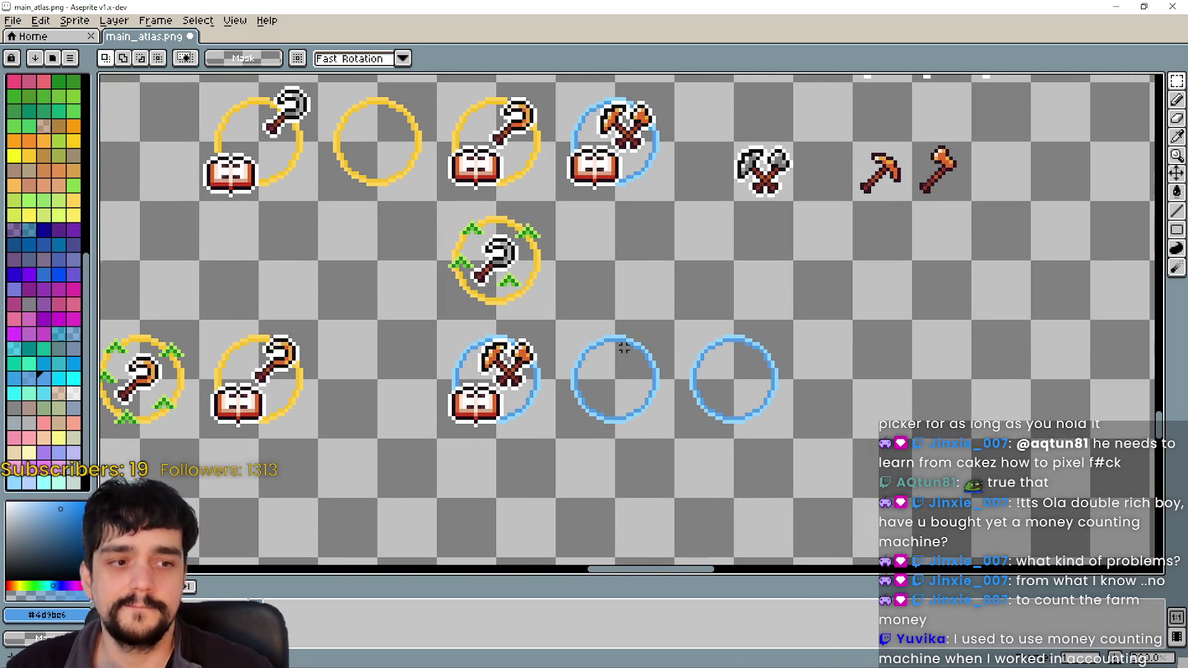
left_click_drag(620, 351, 664, 370)
scroll(710, 339, "down", 1)
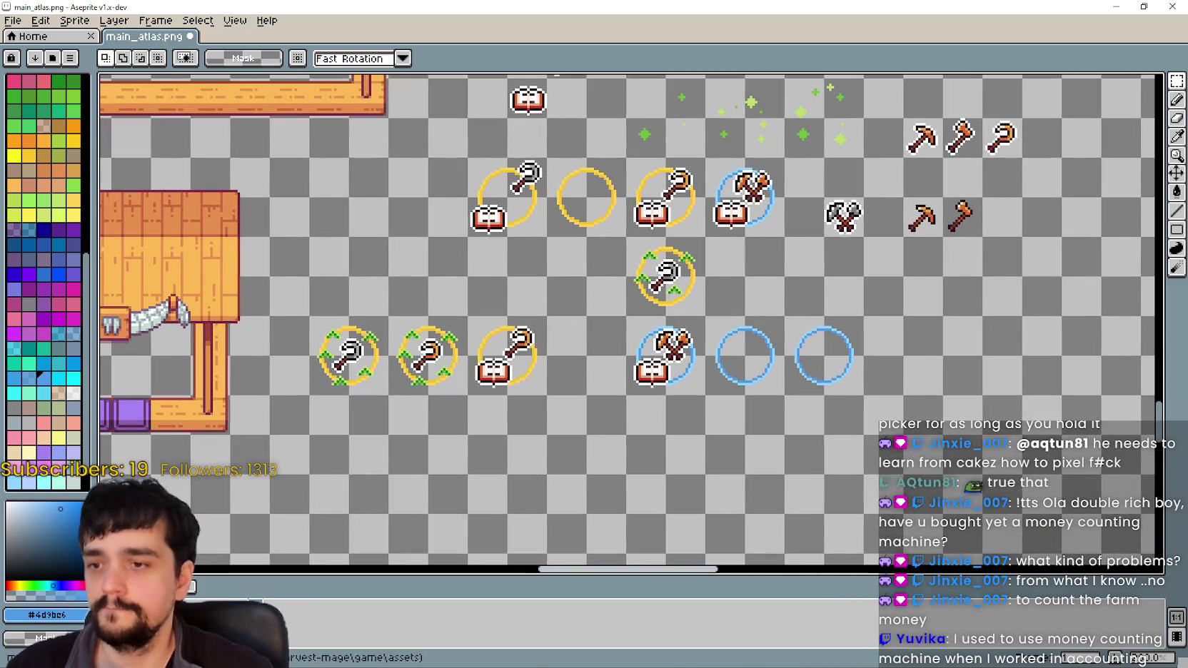
left_click_drag(863, 575, 846, 564)
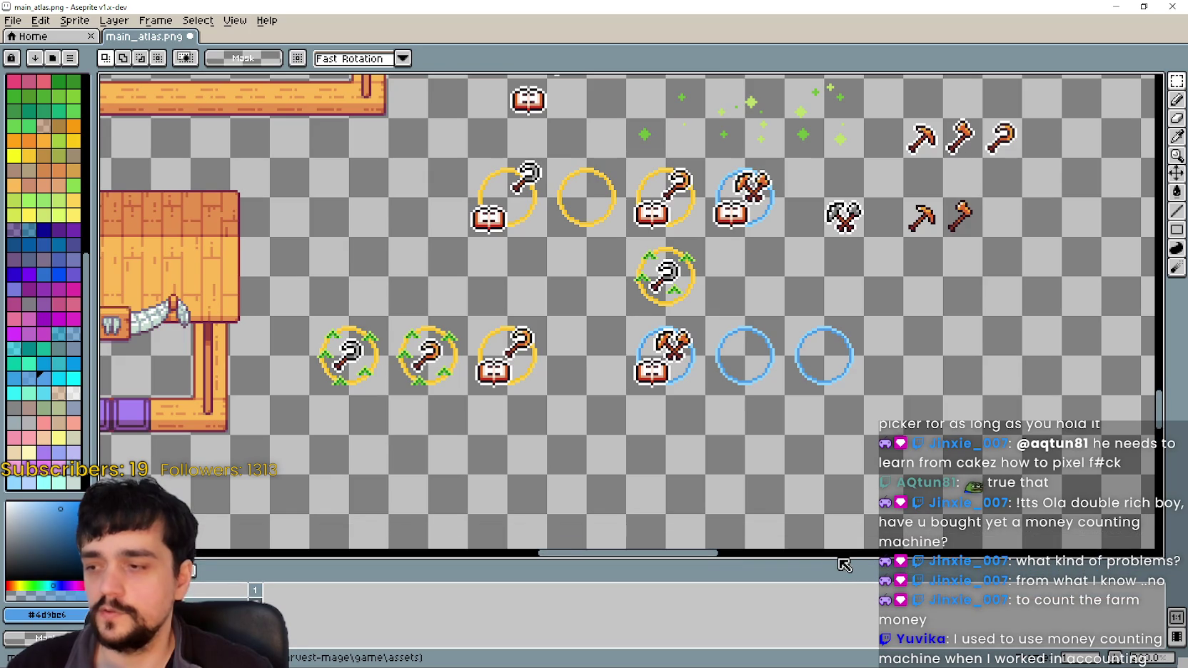
scroll(563, 411, "up", 1)
scroll(563, 411, "down", 1)
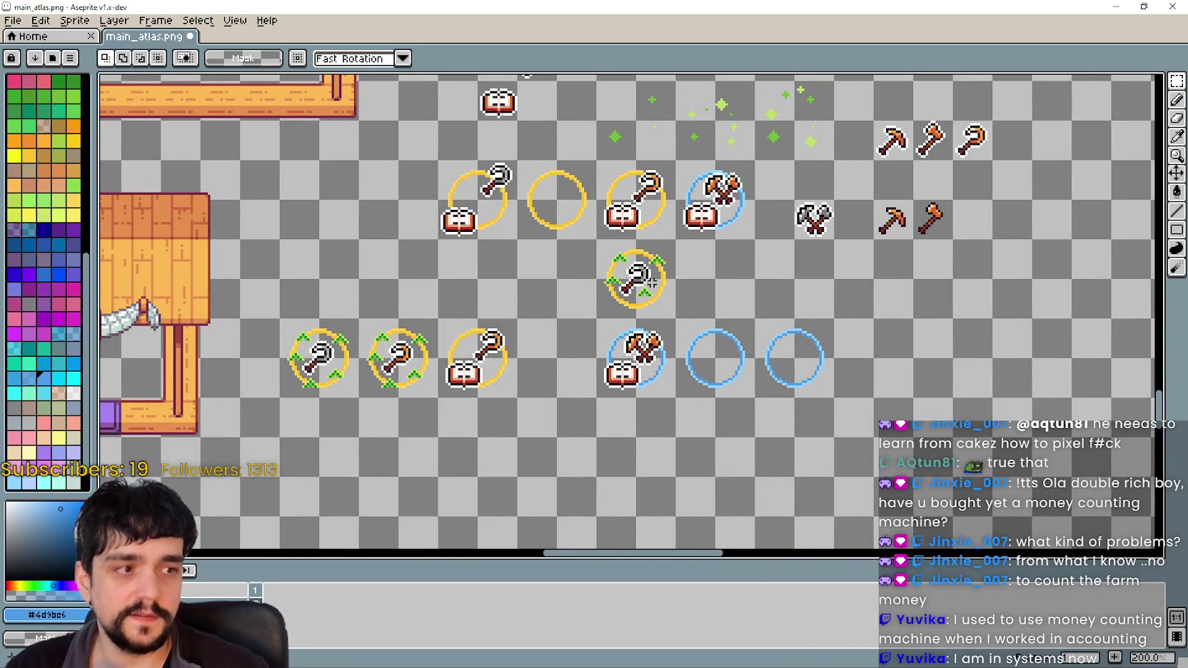
scroll(746, 351, "up", 1)
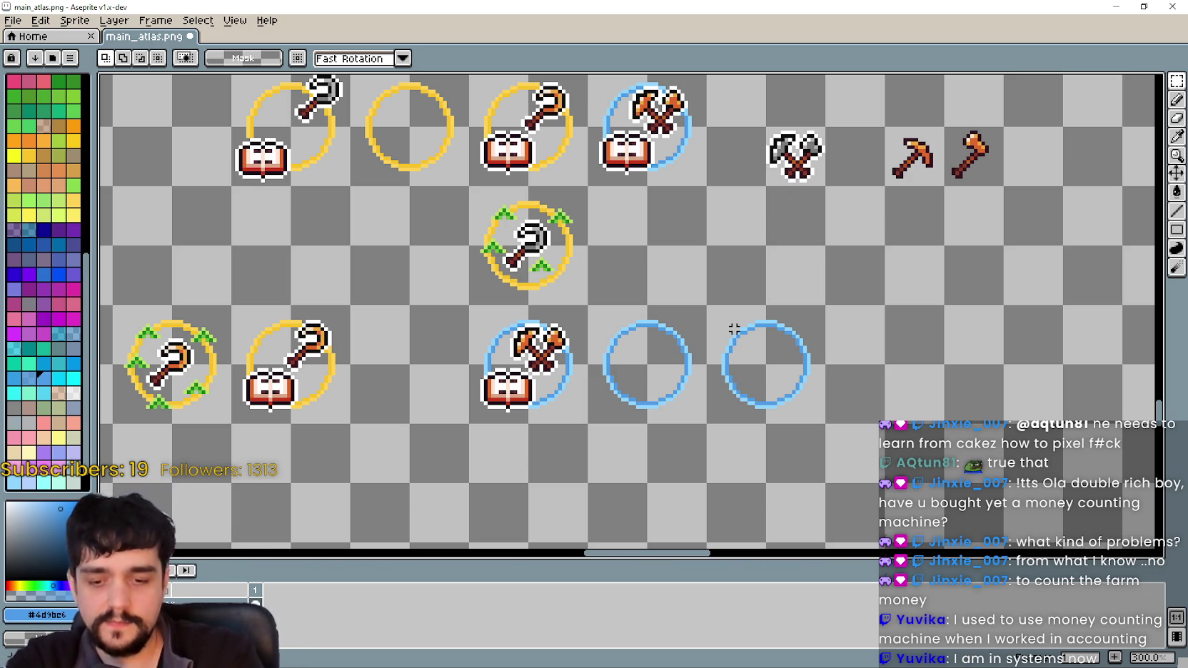
scroll(708, 321, "left", 2)
scroll(695, 319, "down", 1)
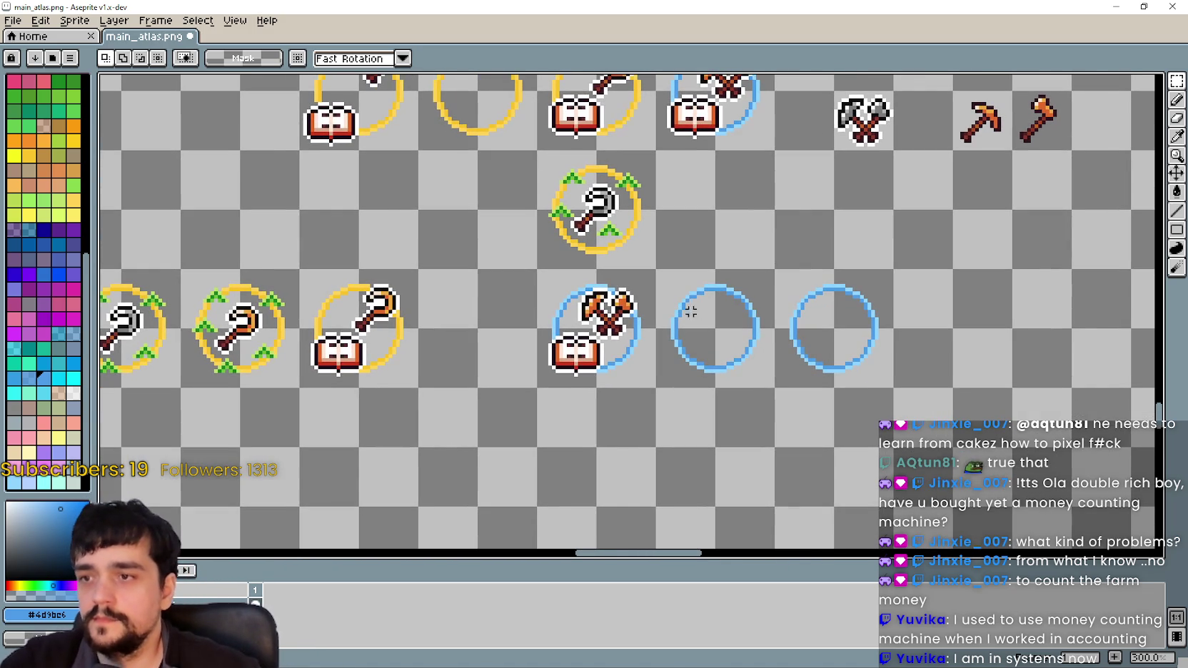
scroll(673, 201, "left", 1)
scroll(718, 312, "left", 3)
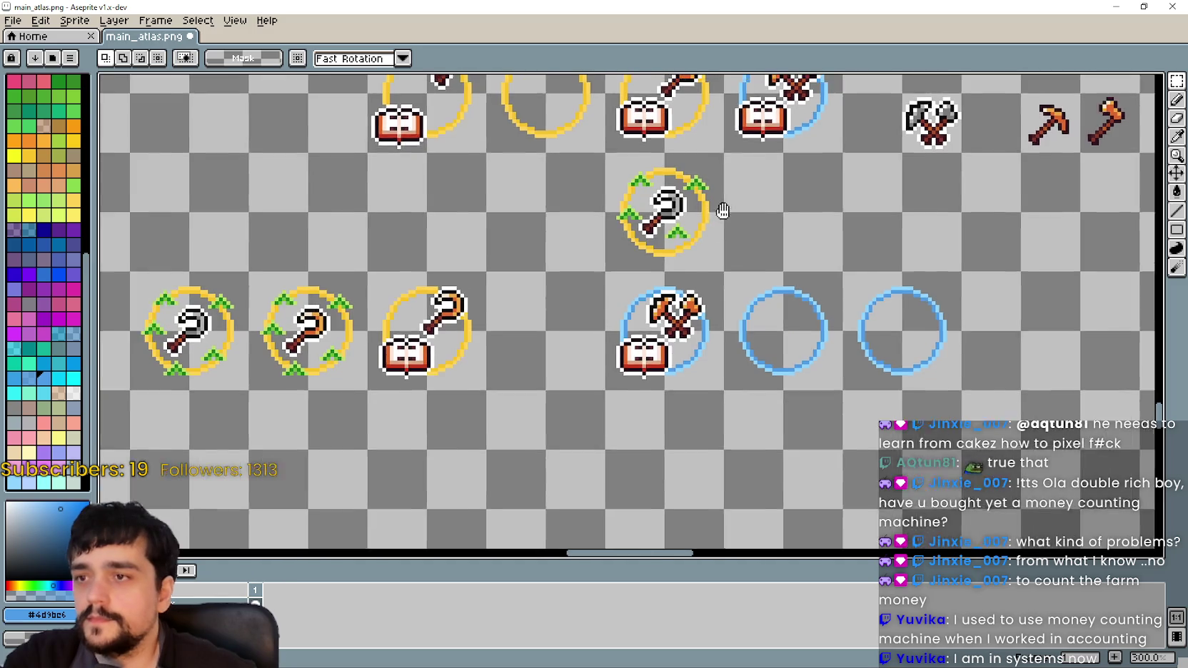
scroll(718, 313, "down", 1)
scroll(763, 307, "right", 4)
scroll(763, 307, "right", 3)
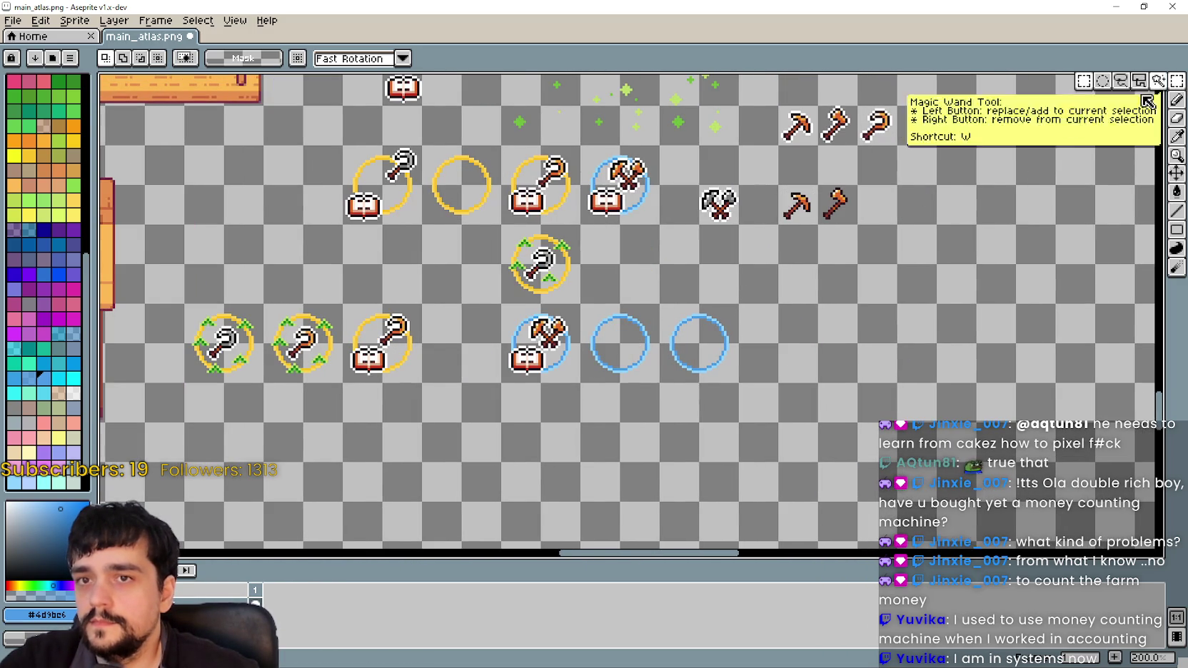
scroll(684, 350, "up", 1)
scroll(716, 334, "down", 1)
mouse_move(703, 304)
left_mouse_down()
mouse_move(747, 384)
mouse_move(700, 284)
left_mouse_up()
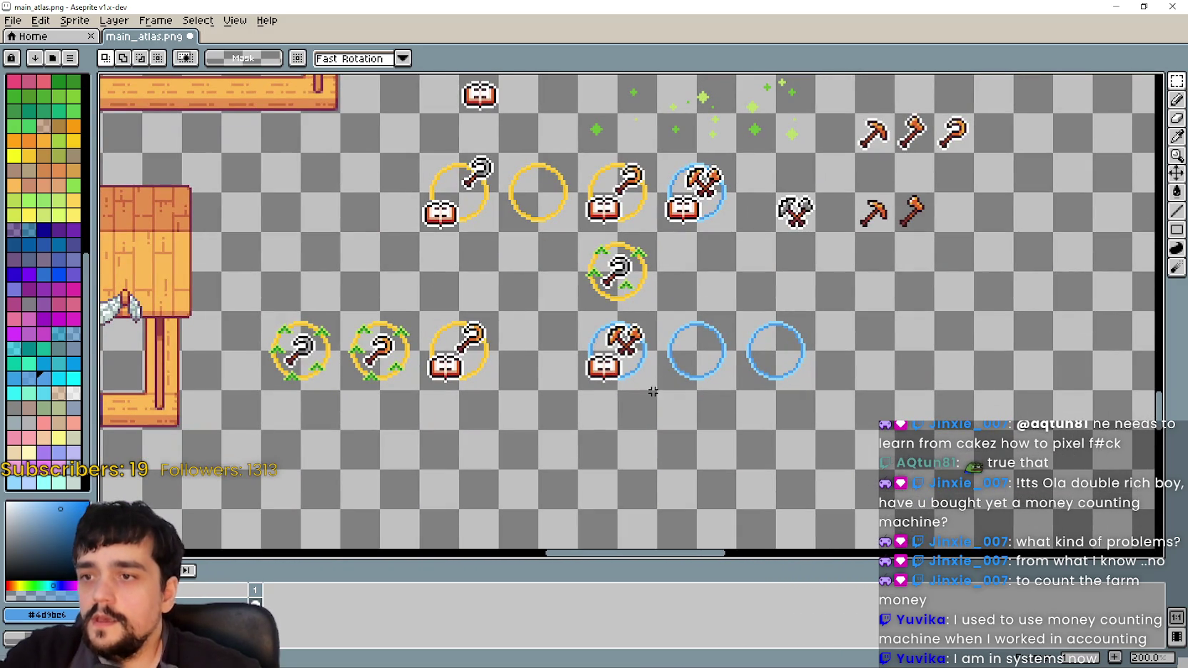
- Duplicate the orange pickaxe and place the copy in the empty cell below the grey crossed axes
left_click_drag(732, 297, 750, 409)
scroll(885, 307, "up", 1)
left_click_drag(856, 276, 917, 337)
mouse_move(756, 444)
left_mouse_down()
mouse_move(777, 328)
mouse_move(811, 281)
left_mouse_up()
key("ctrl+t")
left_click_drag(931, 194, 667, 398)
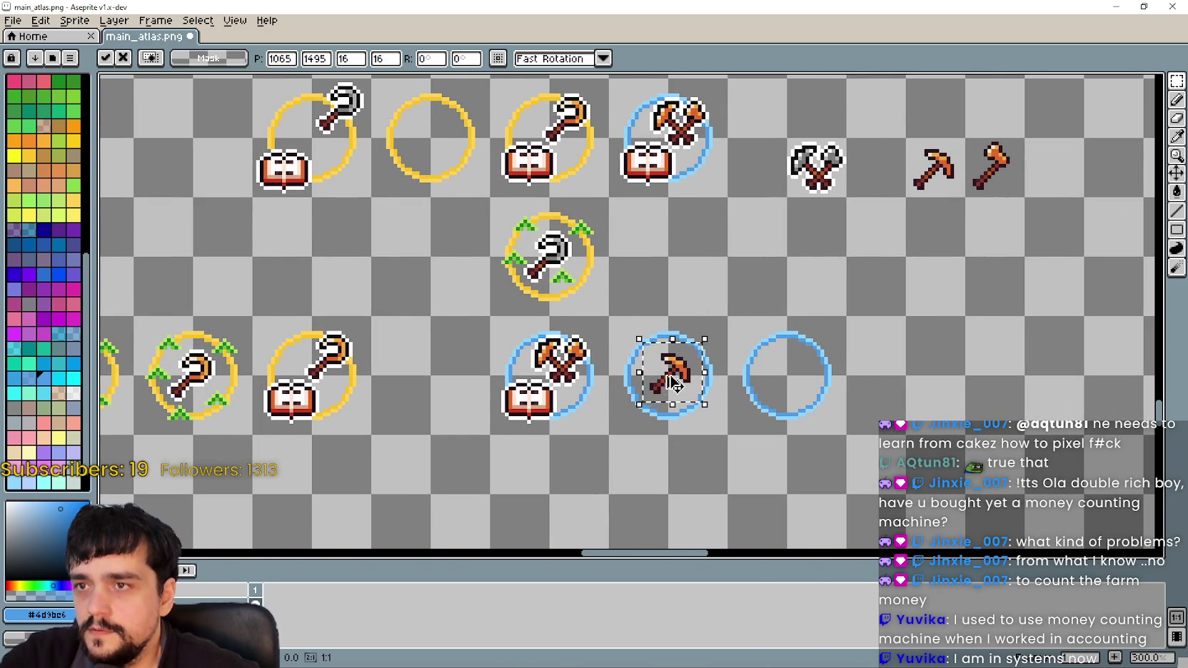
scroll(671, 389, "up", 1)
scroll(671, 389, "down", 1)
scroll(670, 389, "up", 1)
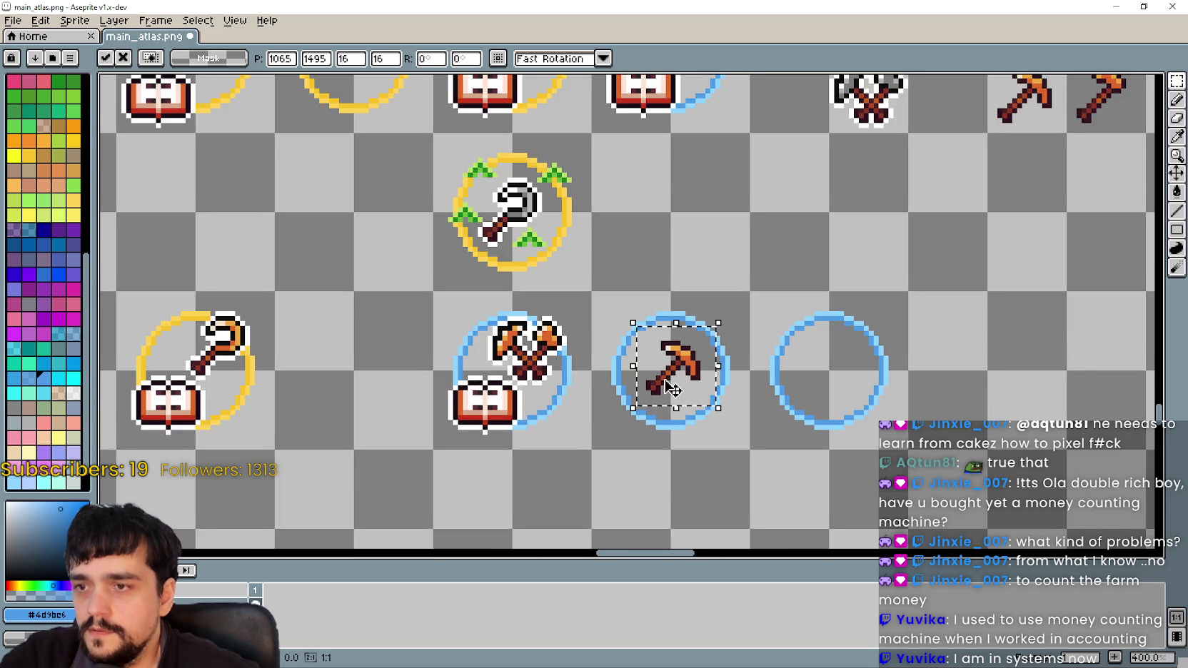
mouse_move(688, 393)
left_mouse_down()
mouse_move(804, 275)
mouse_move(740, 328)
left_mouse_up()
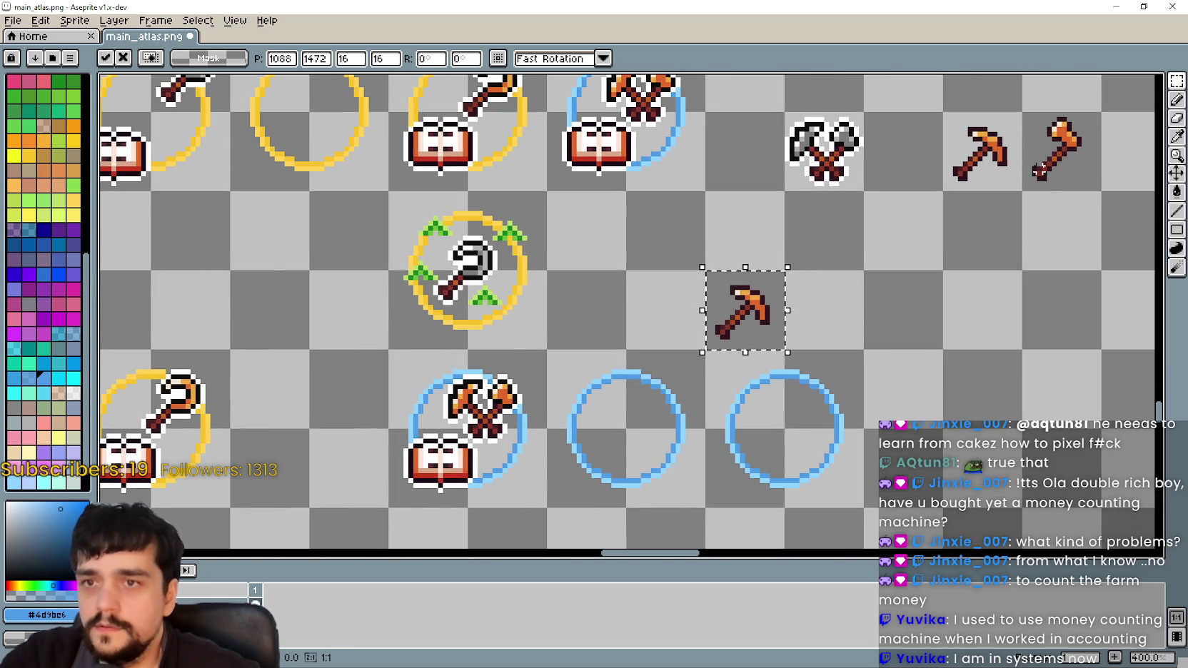
- Sample white and then the near-black #0e0e0e outline colour from the grey axes
left_click(1176, 136)
scroll(882, 161, "up", 3)
left_click(813, 175)
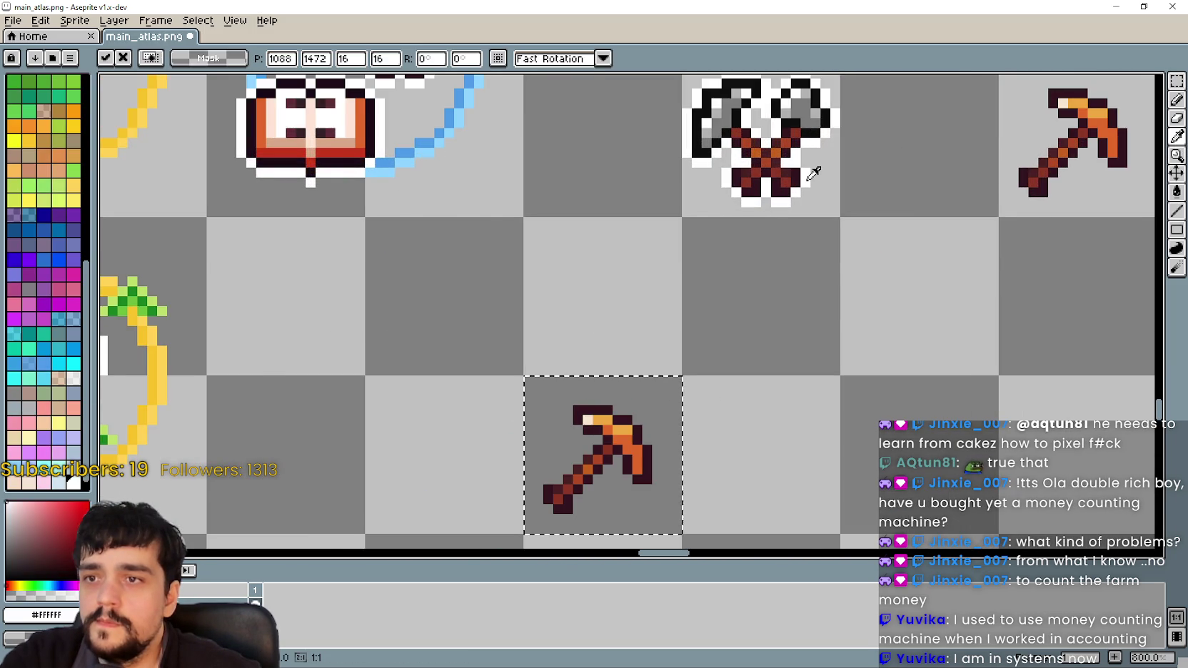
scroll(706, 374, "down", 3)
scroll(664, 364, "up", 1)
left_click_drag(656, 357, 737, 308)
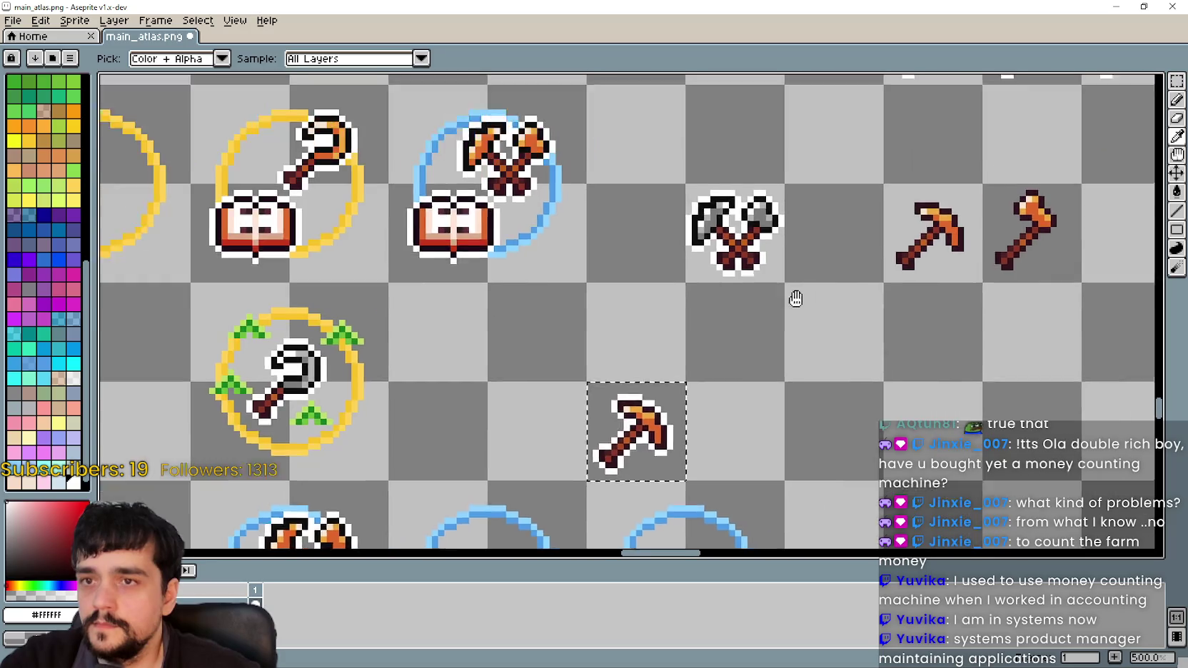
scroll(707, 200, "up", 4)
left_click(707, 232)
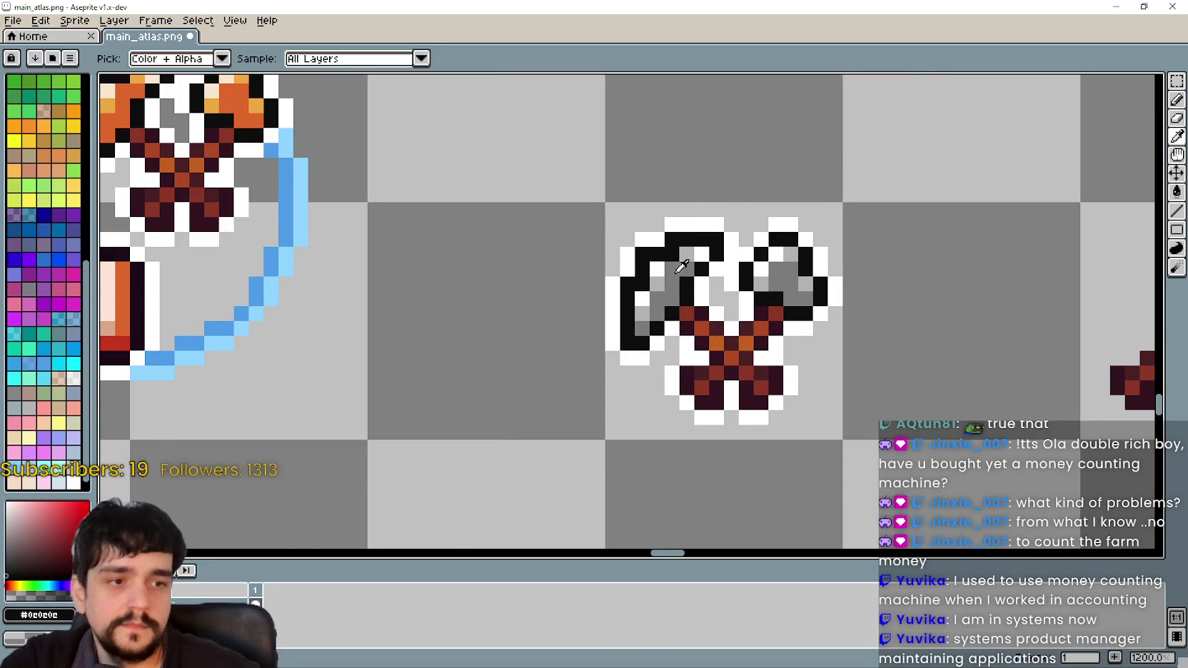
scroll(694, 250, "down", 2)
left_click_drag(602, 361, 628, 307)
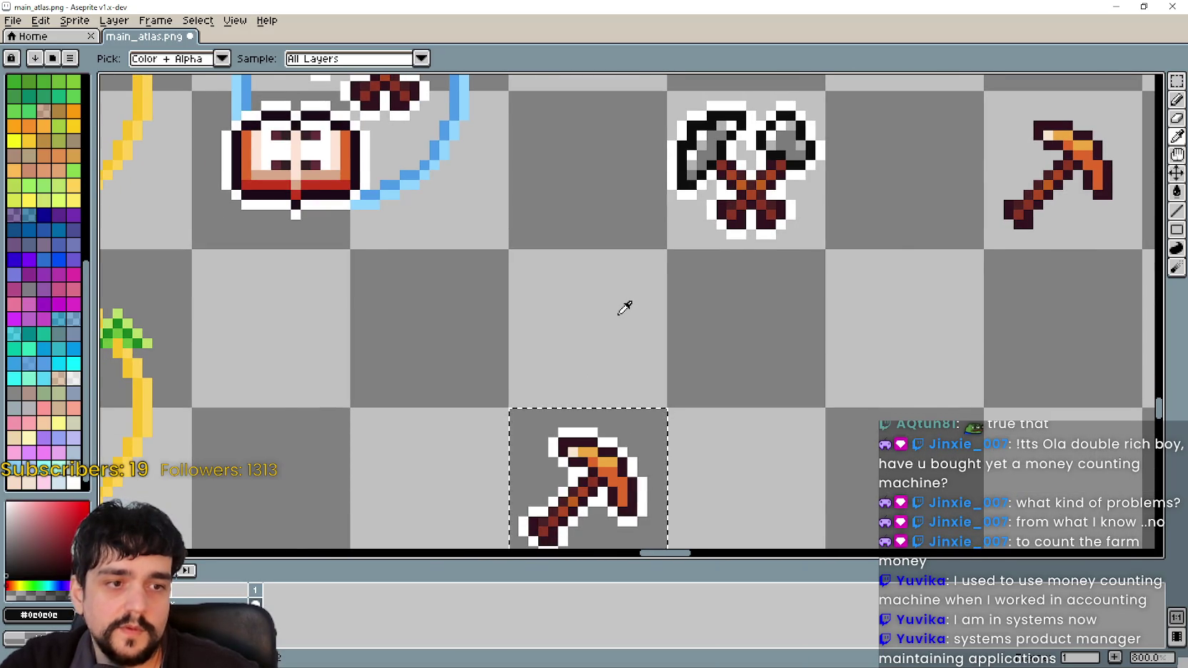
scroll(624, 307, "down", 1)
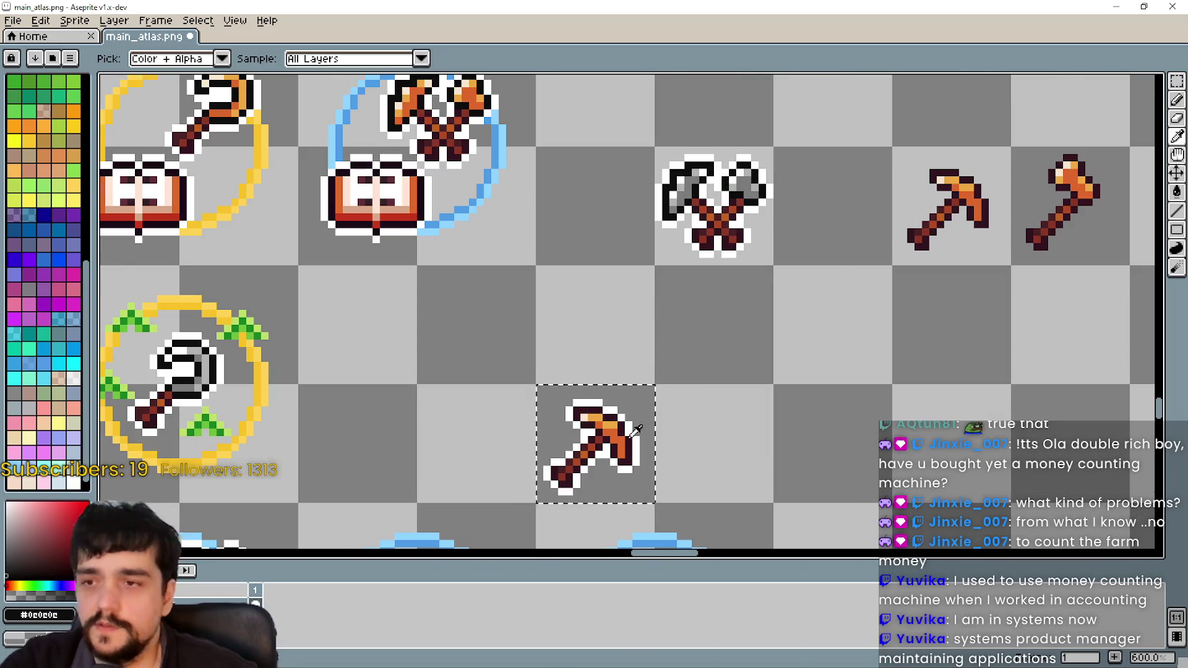
scroll(633, 400, "down", 1)
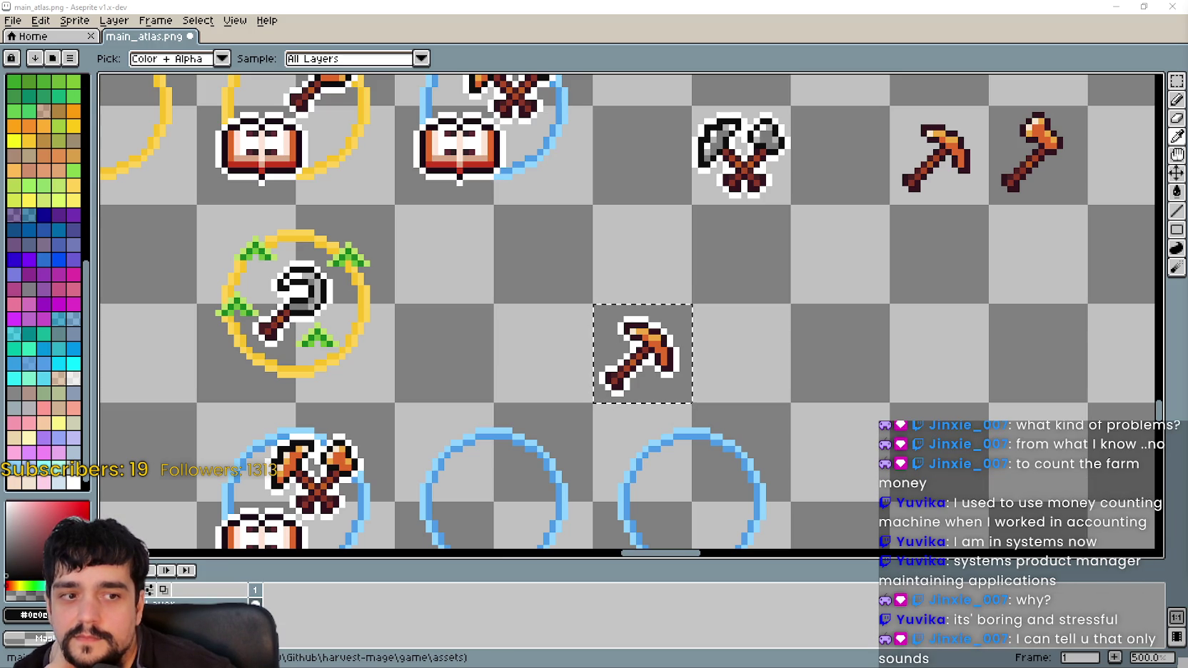
scroll(808, 371, "down", 1)
scroll(714, 364, "down", 1)
scroll(508, 347, "down", 1)
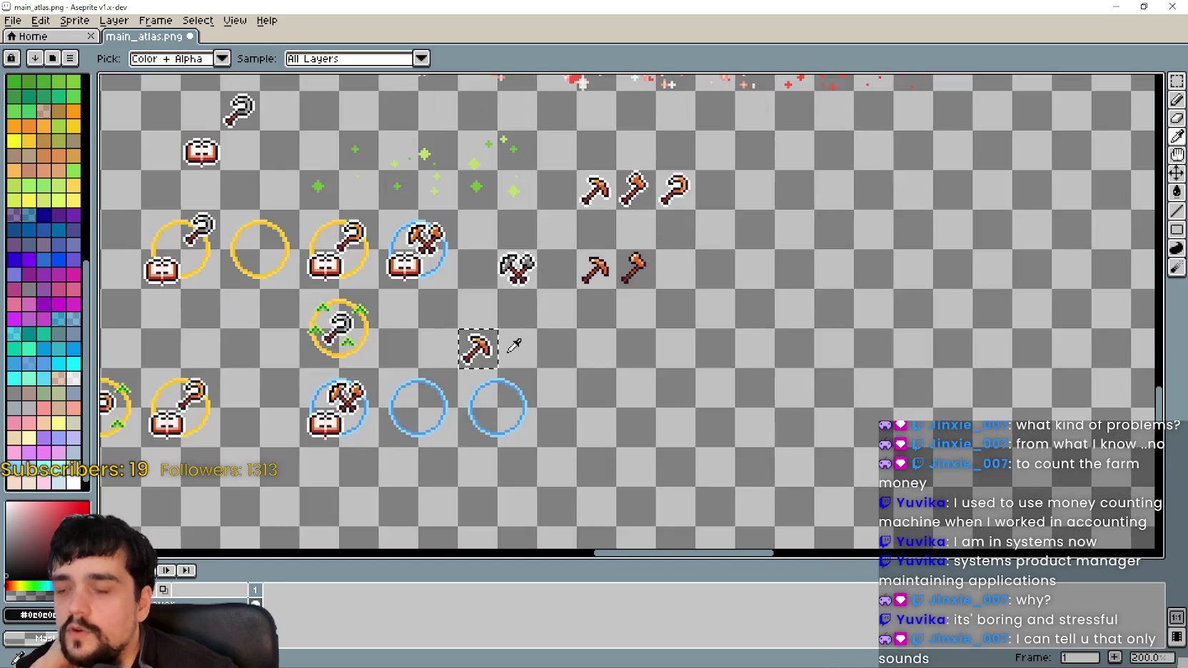
scroll(508, 346, "up", 1)
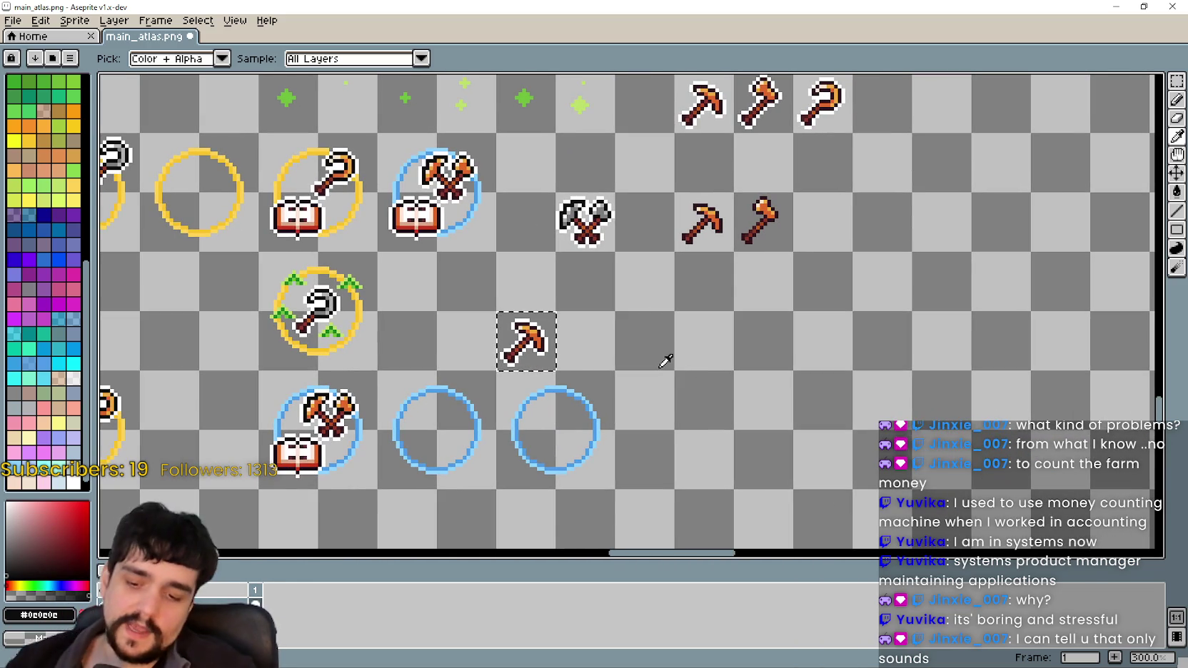
left_click_drag(580, 351, 655, 314)
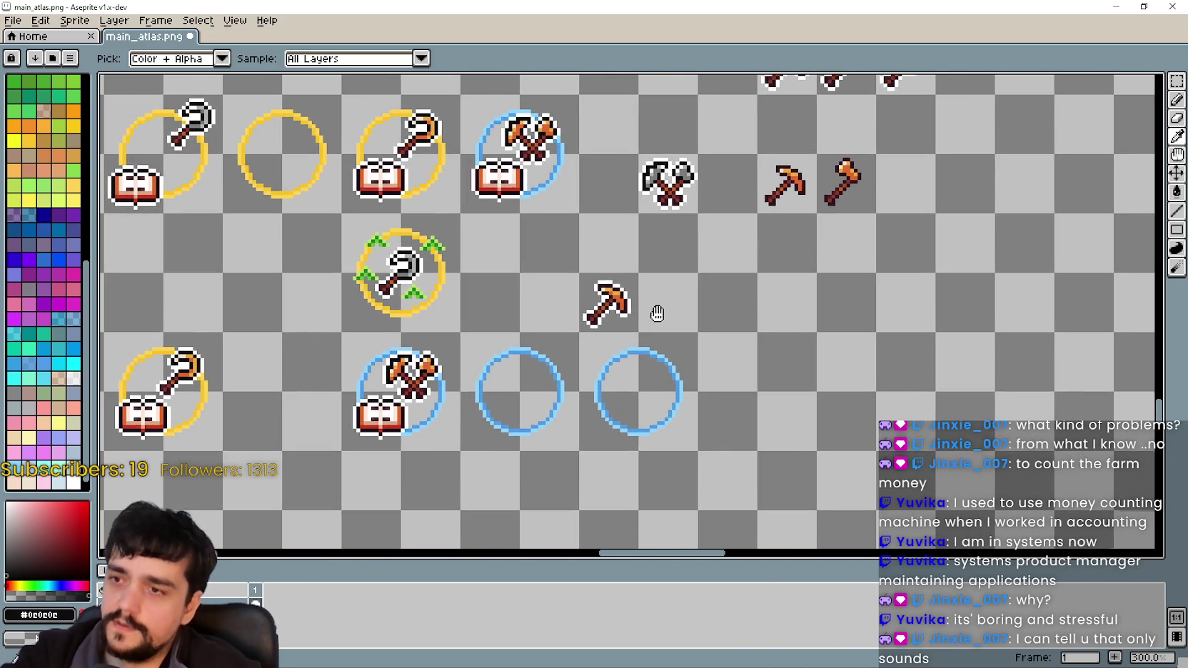
- Select the lone pickaxe with the Rectangular Marquee and move it into the empty blue ring
scroll(580, 304, "up", 1)
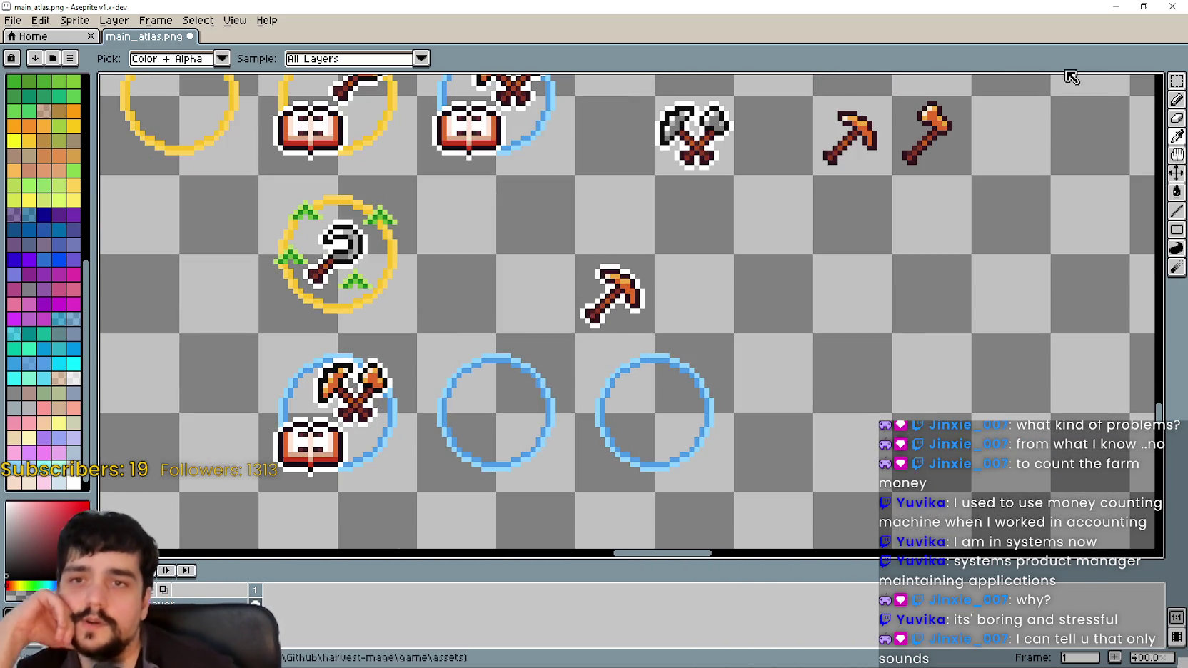
left_click(1176, 80)
scroll(792, 299, "down", 1)
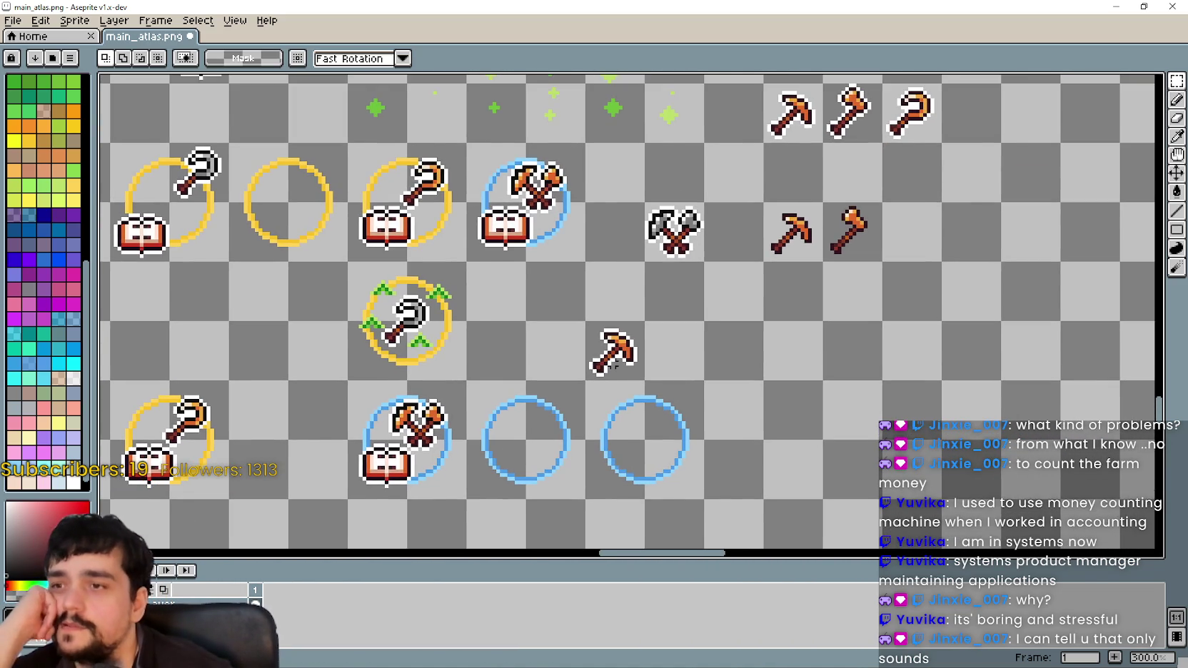
scroll(613, 365, "down", 1)
mouse_move(595, 335)
left_mouse_down()
mouse_move(634, 373)
mouse_move(615, 330)
left_mouse_up()
scroll(614, 354, "up", 3)
left_click(641, 363)
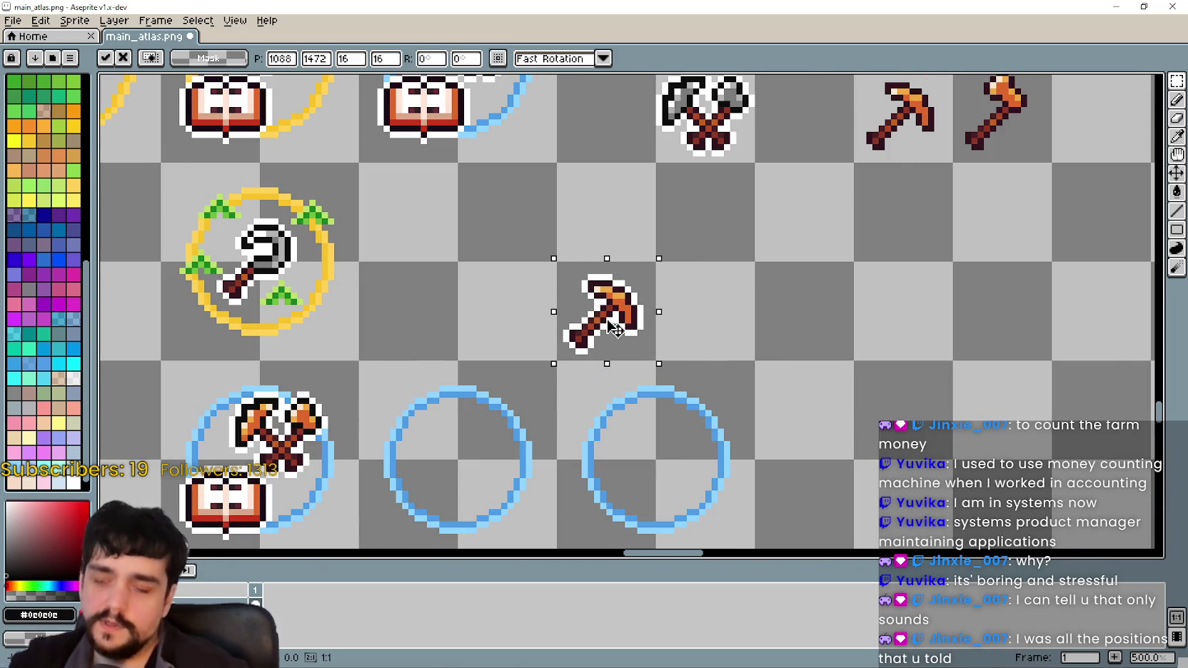
scroll(615, 330, "down", 1)
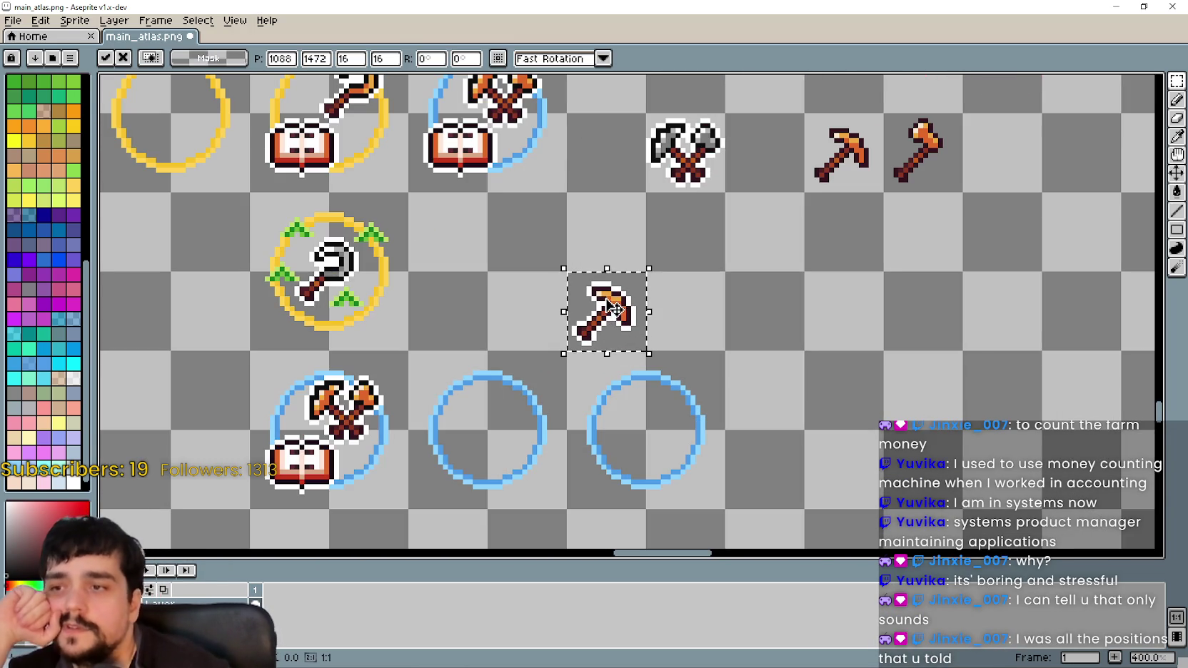
left_click(684, 390)
- Redraw and clear several selections around the pickaxe's cell to adjust its position
left_click_drag(603, 338, 658, 397)
left_click_drag(607, 293, 677, 288)
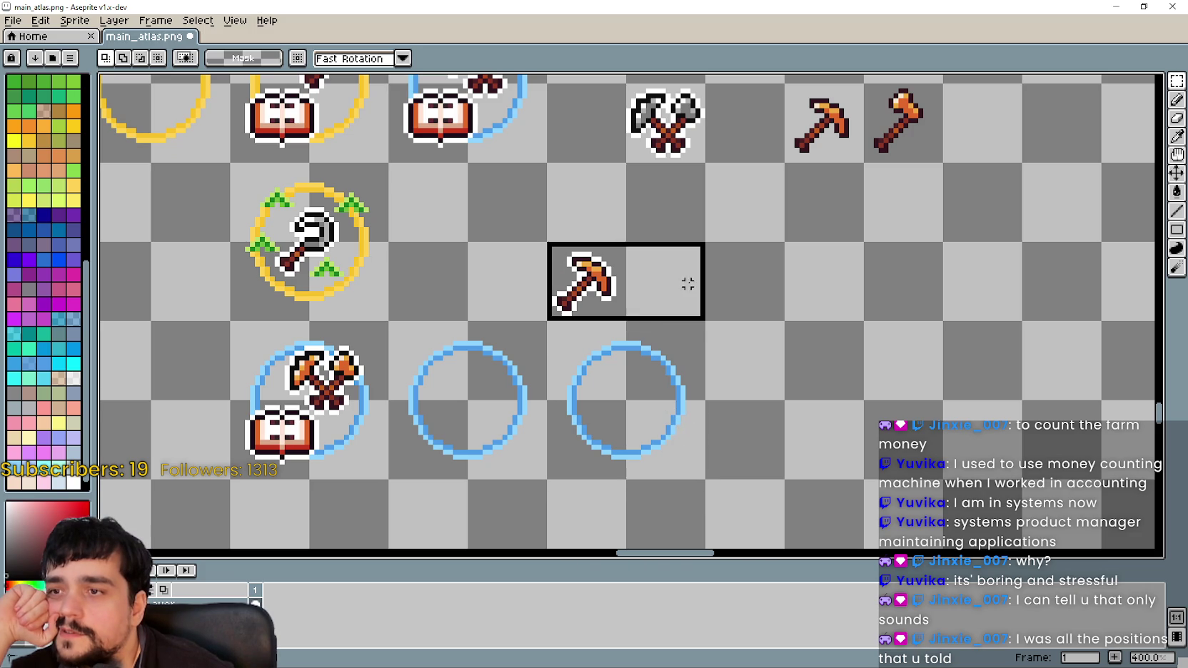
scroll(626, 325, "down", 1)
scroll(626, 325, "down", 1)
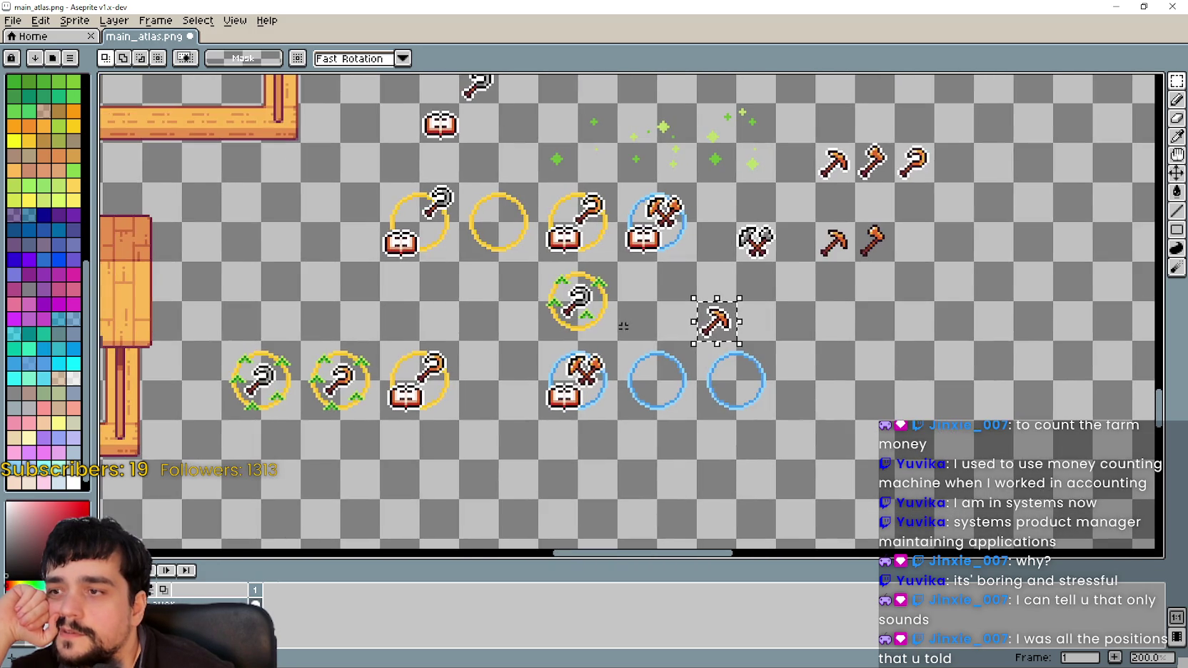
left_click(735, 339)
scroll(741, 331, "up", 1)
left_click_drag(687, 292, 707, 243)
left_click(657, 283)
mouse_move(657, 285)
left_mouse_down()
mouse_move(797, 310)
mouse_move(720, 332)
left_mouse_up()
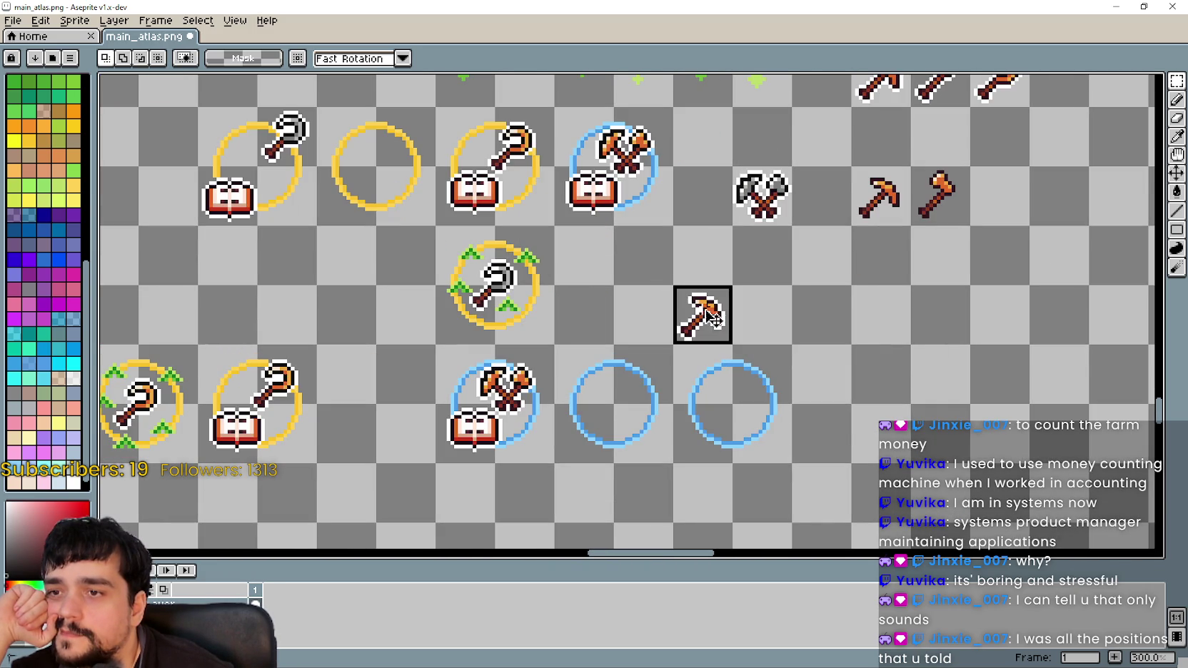
scroll(617, 310, "up", 2)
left_click(628, 307)
scroll(636, 305, "down", 2)
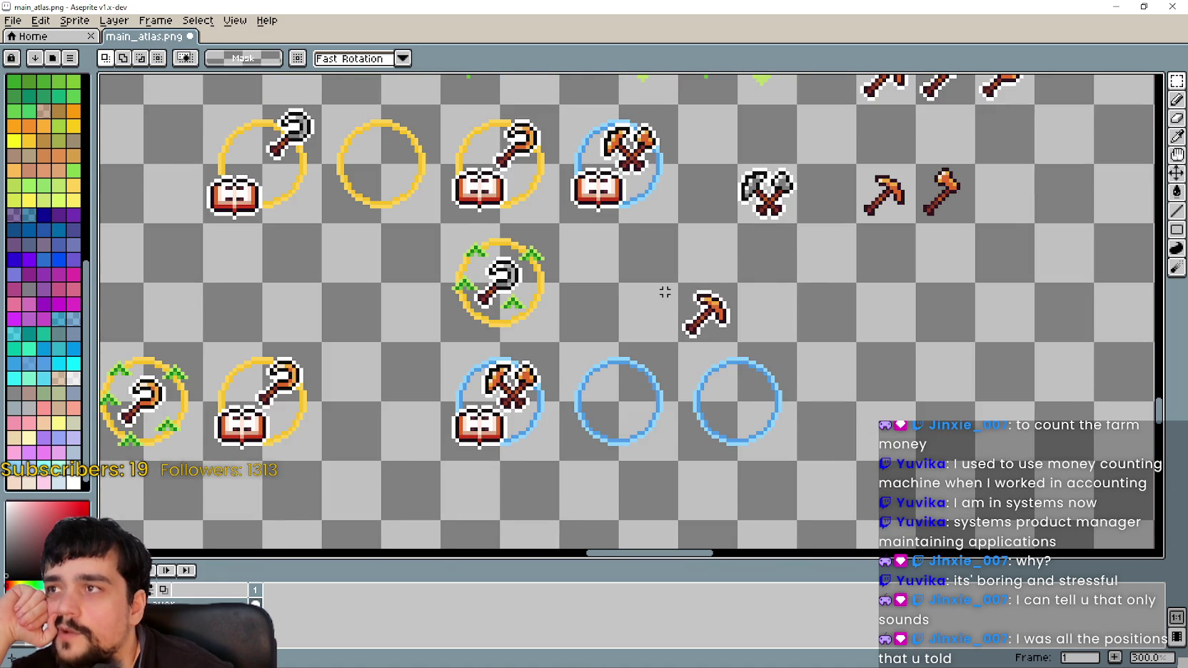
scroll(665, 292, "up", 1)
- Reselect the pickaxe's cell and commit its final placement inside the blue ring
left_click_drag(686, 283, 761, 357)
scroll(607, 310, "down", 1)
scroll(614, 318, "up", 1)
scroll(628, 321, "up", 1)
scroll(642, 325, "down", 1)
left_click_drag(721, 354, 639, 329)
scroll(643, 307, "up", 1)
left_click_drag(640, 257, 728, 344)
scroll(635, 317, "down", 2)
mouse_move(572, 329)
left_mouse_down()
mouse_move(747, 336)
mouse_move(803, 355)
mouse_move(701, 279)
mouse_move(472, 359)
left_mouse_up()
scroll(802, 354, "down", 1)
scroll(665, 316, "up", 2)
mouse_move(571, 325)
left_mouse_down()
mouse_move(684, 280)
mouse_move(603, 377)
mouse_move(620, 412)
left_mouse_up()
scroll(684, 280, "down", 1)
scroll(599, 382, "up", 4)
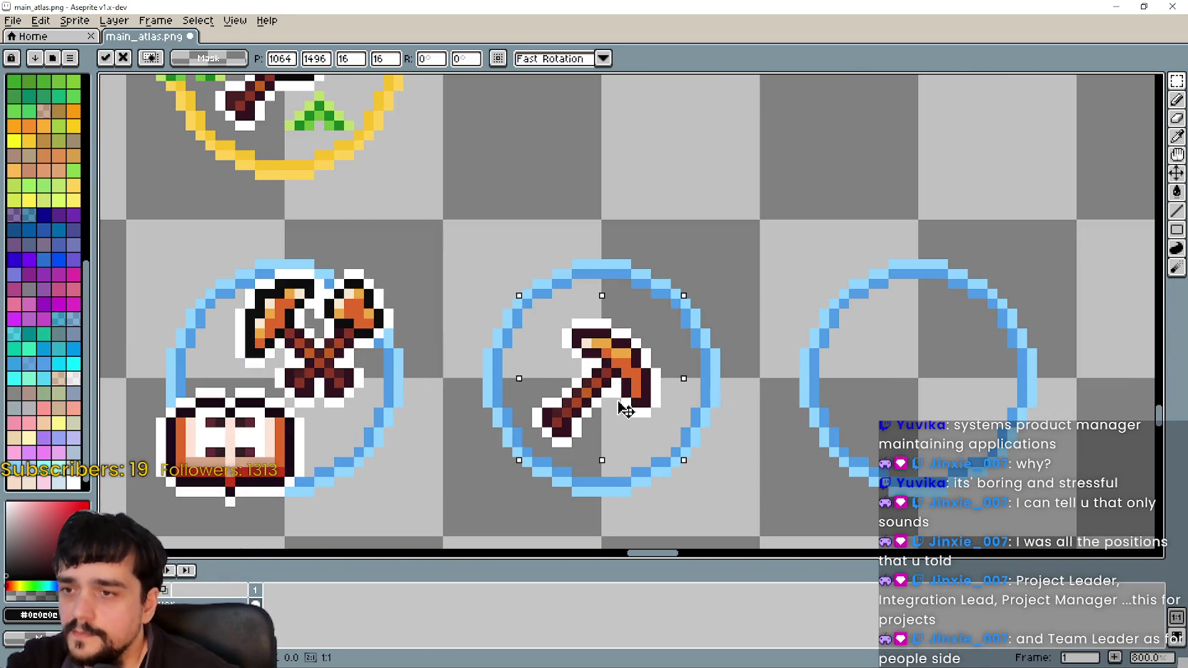
scroll(814, 476, "down", 1)
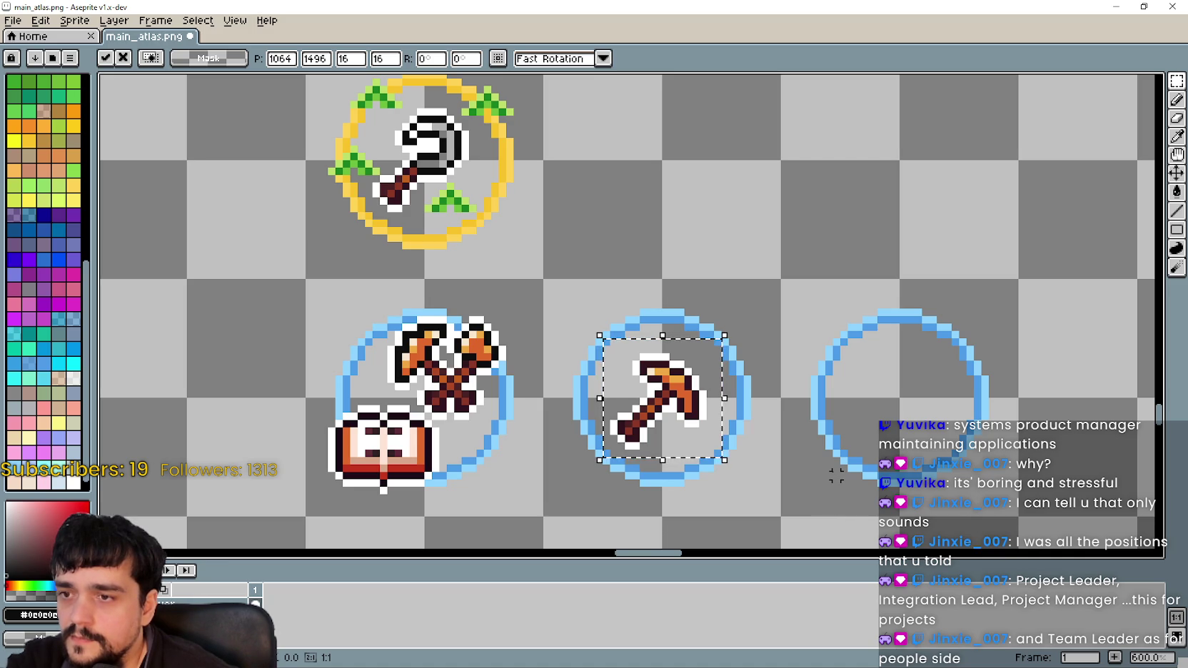
left_click(784, 438)
- Paint the two white pixels under the middle-ring pickaxe head outline black
scroll(798, 314, "up", 2)
scroll(798, 314, "up", 1)
scroll(798, 314, "up", 1)
scroll(798, 314, "up", 1)
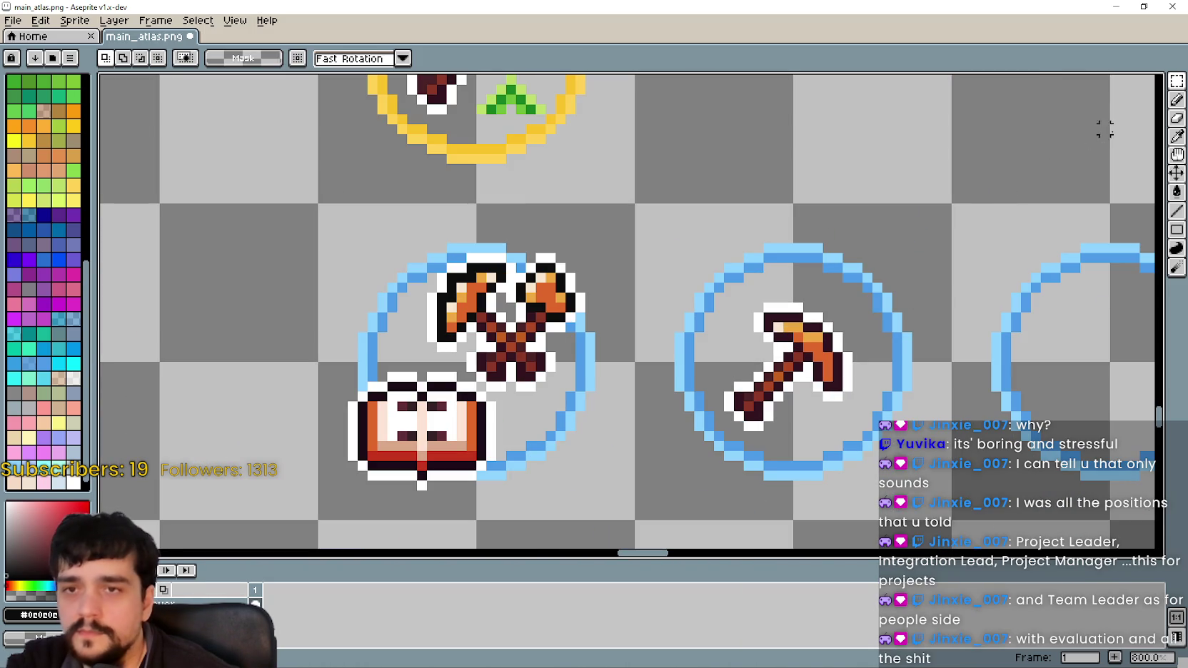
left_click(1176, 211)
scroll(755, 395, "up", 5)
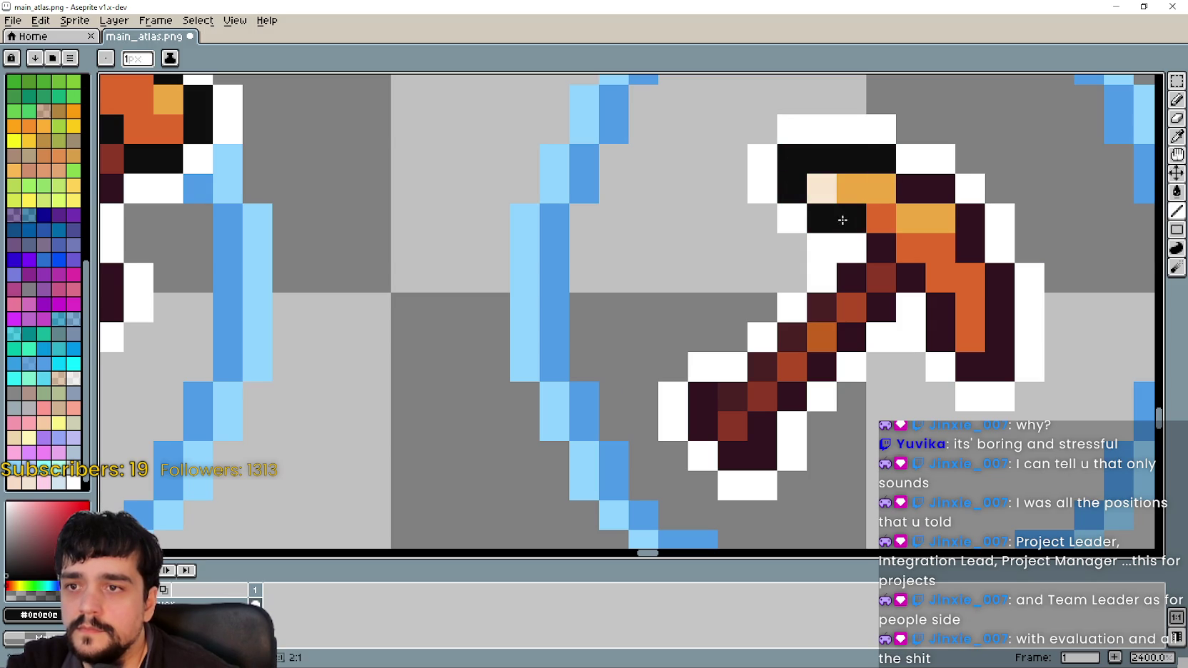
scroll(842, 214, "down", 1)
scroll(615, 292, "down", 2)
mouse_move(545, 368)
left_mouse_down()
mouse_move(873, 454)
mouse_move(543, 390)
left_mouse_up()
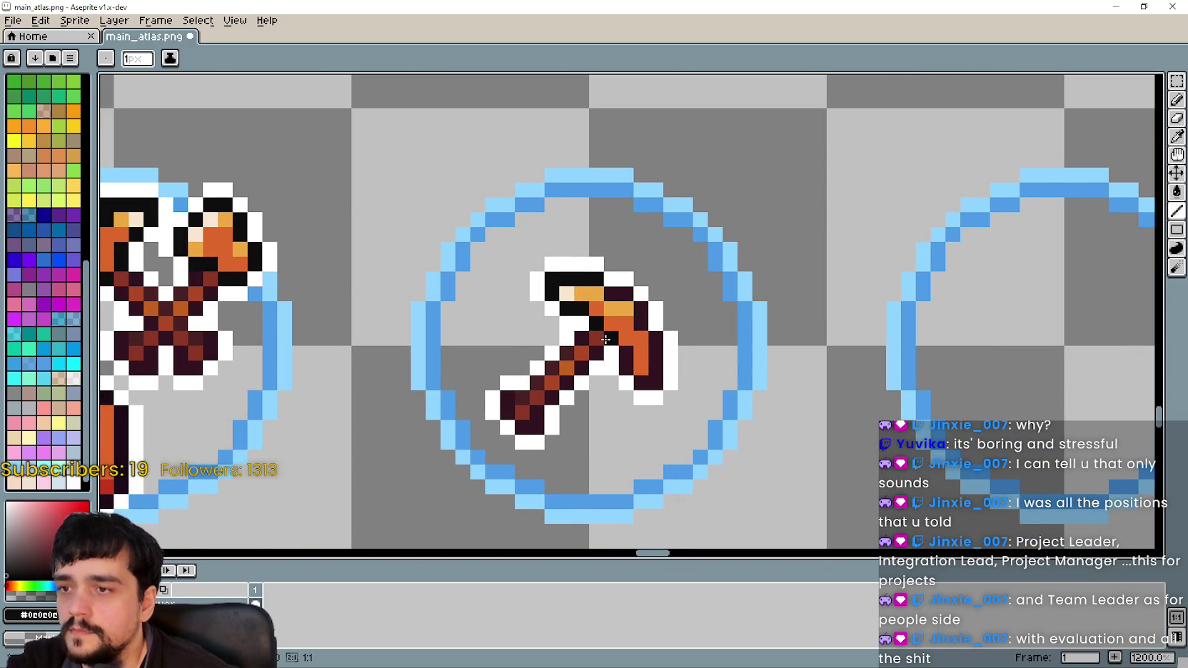
left_click_drag(620, 362, 655, 343)
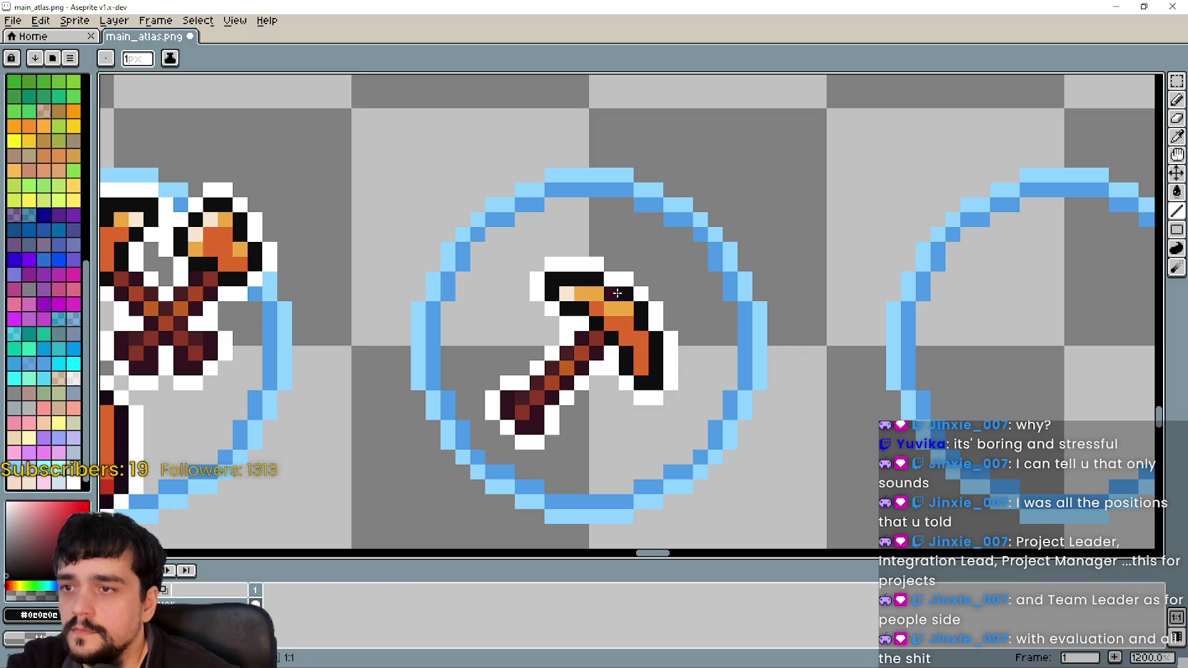
scroll(610, 343, "down", 3)
scroll(614, 384, "down", 1)
scroll(596, 388, "down", 1)
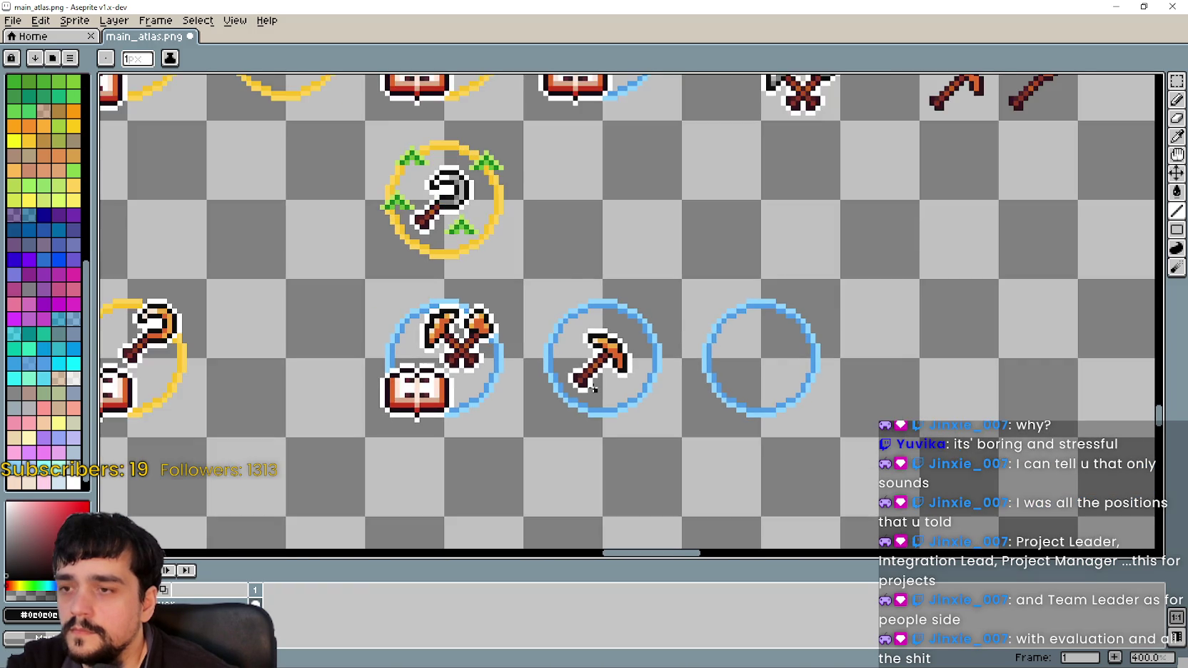
scroll(590, 386, "up", 5)
scroll(569, 354, "down", 4)
scroll(635, 368, "down", 2)
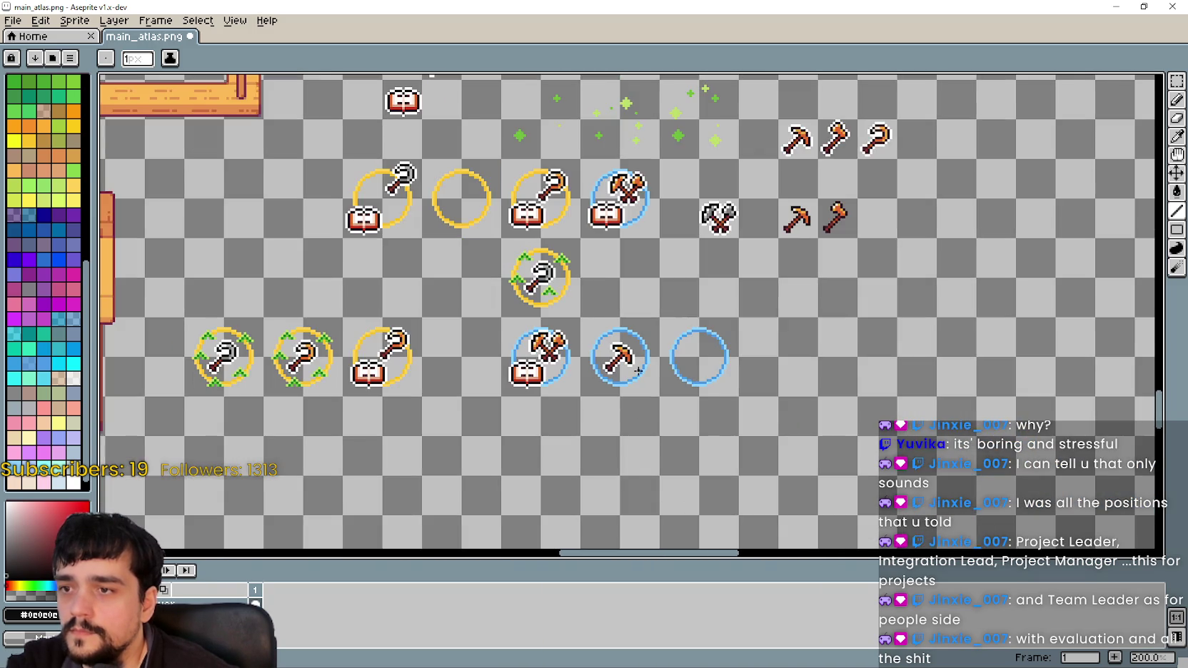
scroll(636, 368, "up", 3)
scroll(635, 361, "down", 2)
mouse_move(792, 280)
left_mouse_down()
mouse_move(804, 297)
mouse_move(920, 270)
mouse_move(922, 202)
mouse_move(830, 326)
left_mouse_up()
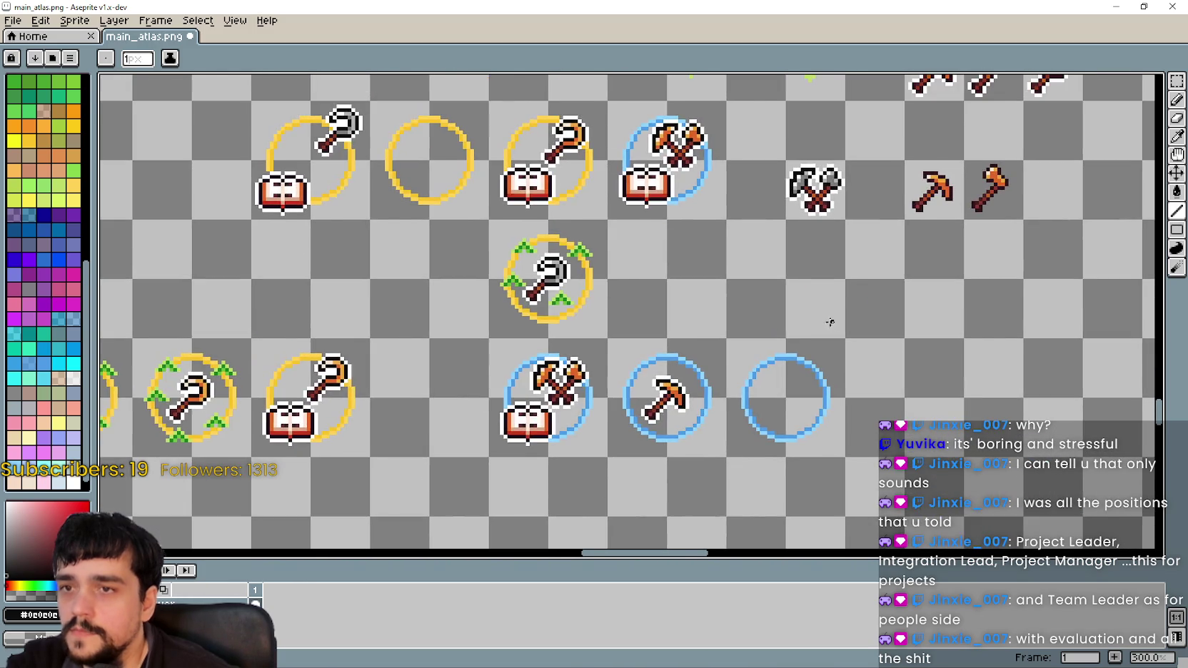
scroll(830, 327, "down", 1)
scroll(781, 285, "up", 1)
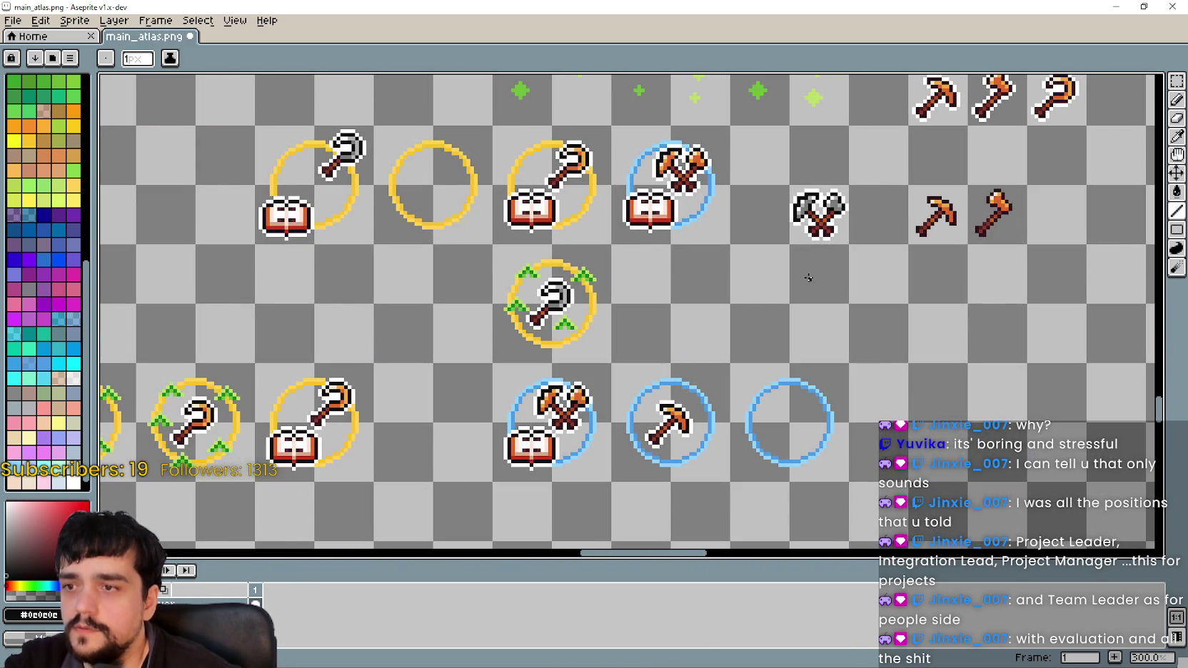
scroll(808, 282, "down", 1)
scroll(708, 353, "up", 1)
scroll(708, 352, "down", 1)
scroll(628, 342, "up", 1)
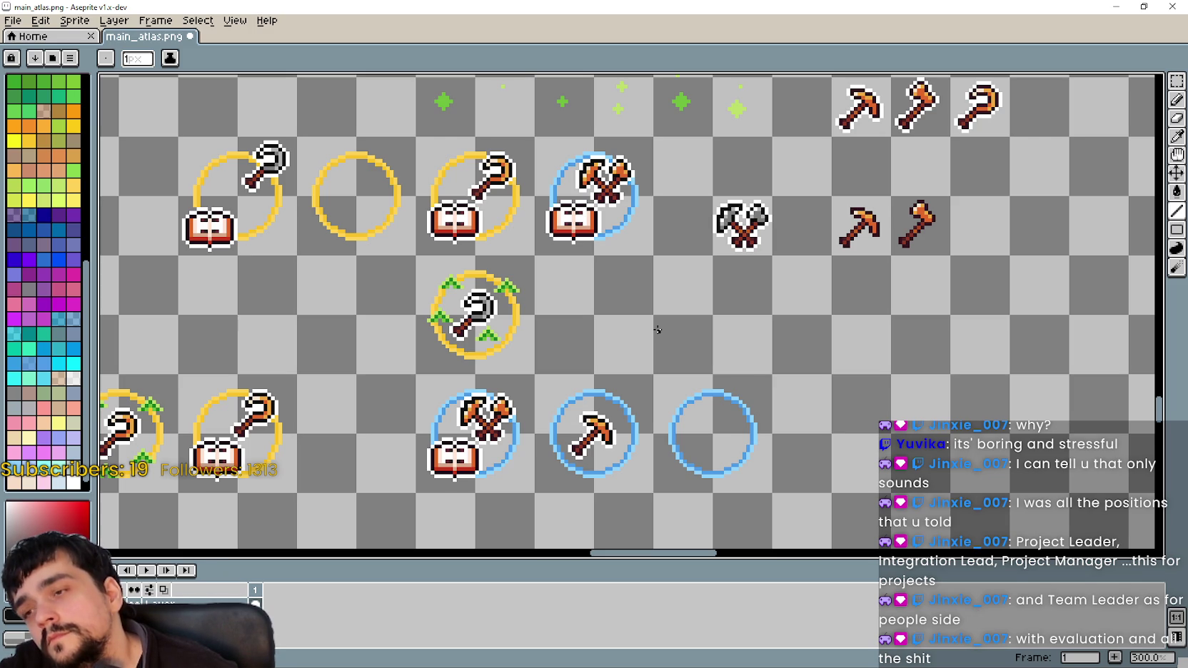
scroll(657, 330, "down", 1)
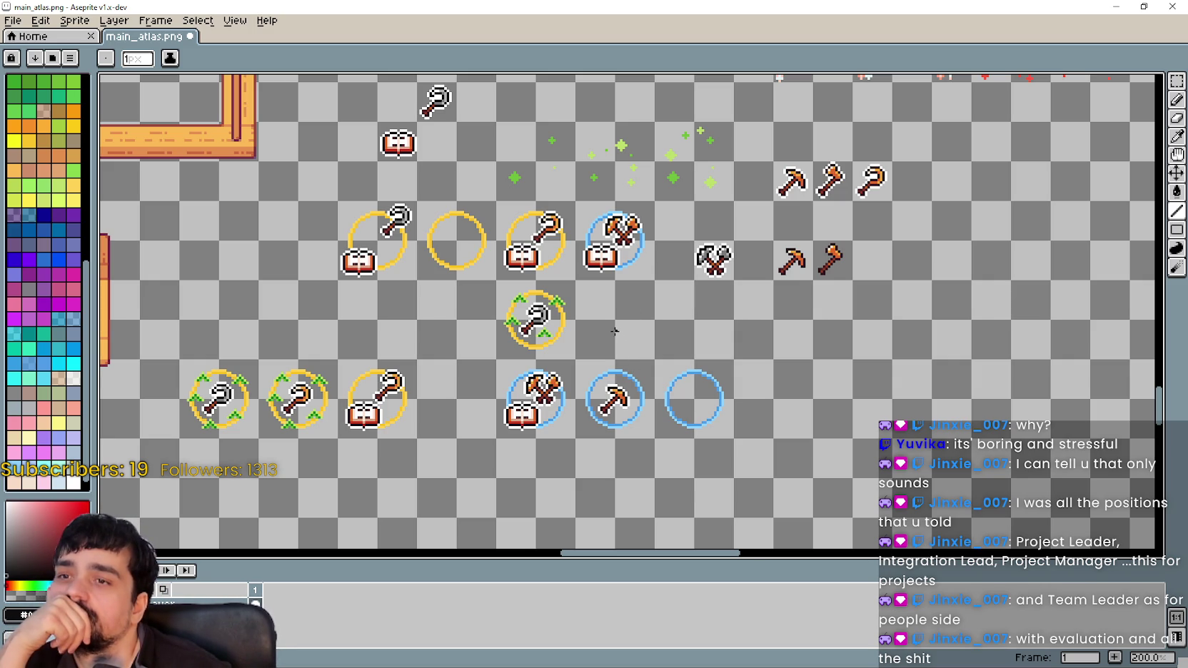
scroll(669, 156, "up", 2)
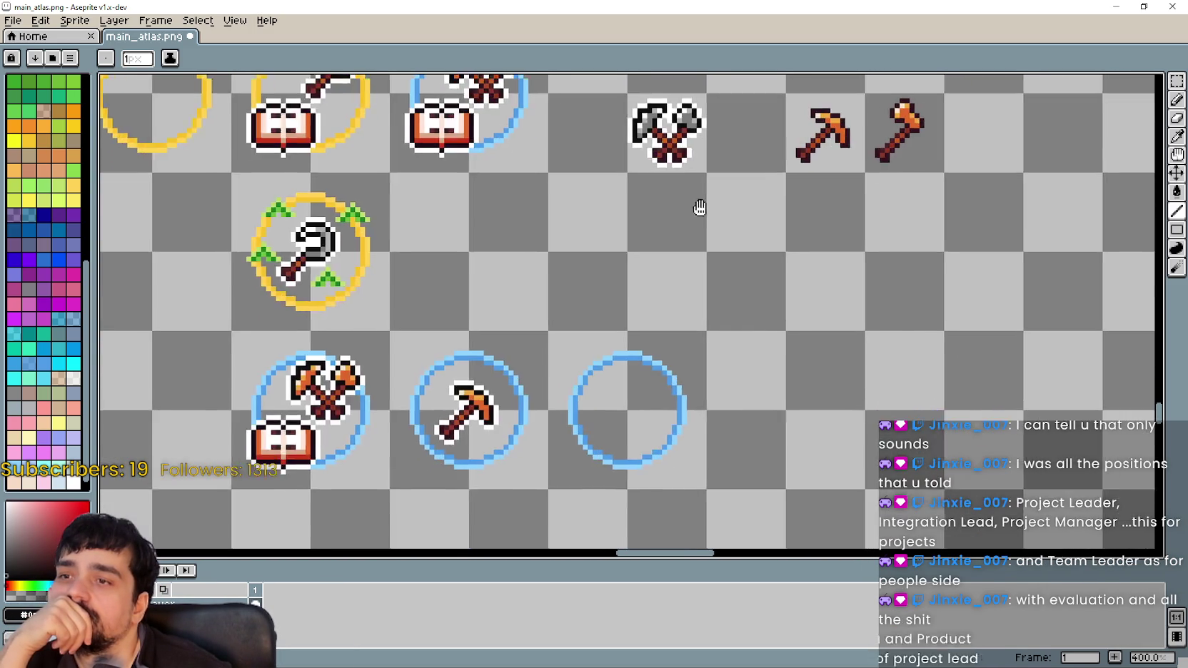
scroll(684, 313, "down", 1)
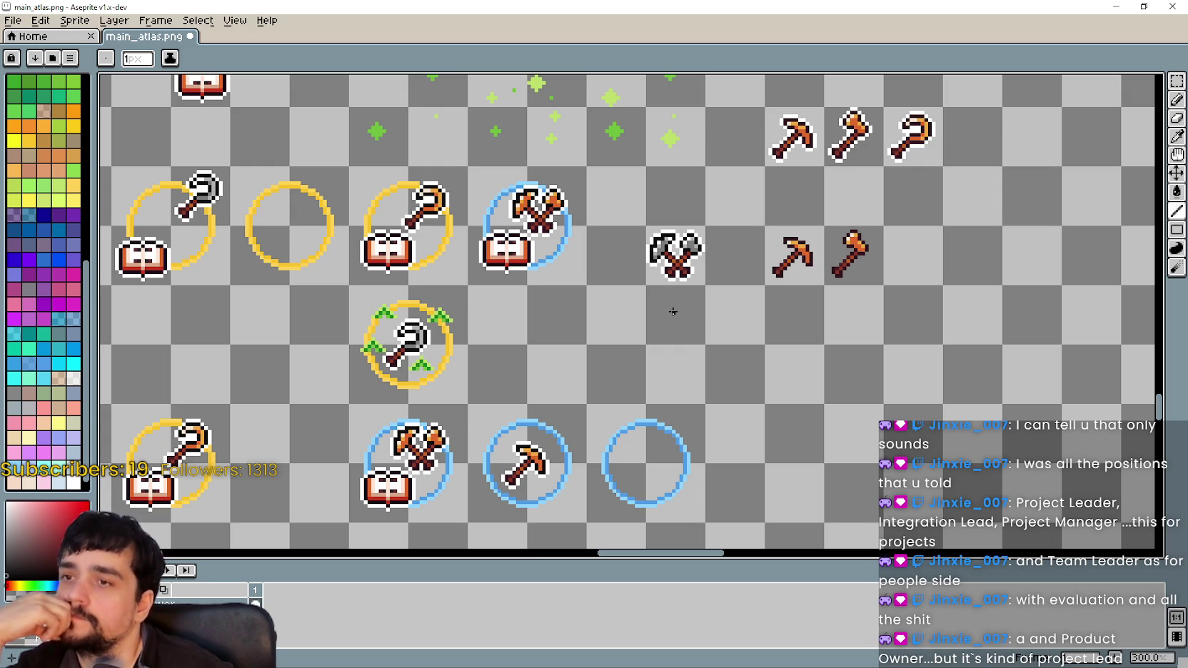
left_click_drag(672, 312, 729, 274)
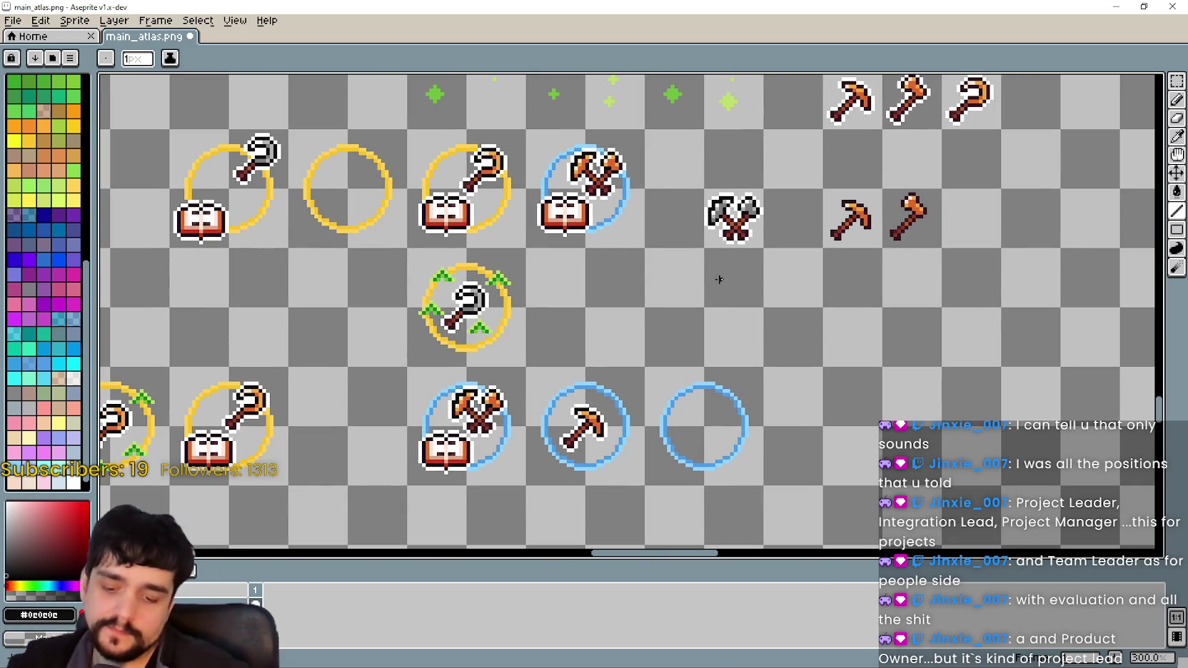
- Marquee-select the pickaxe in the middle ring and move it up and right out of the ring
key("v")
key("l")
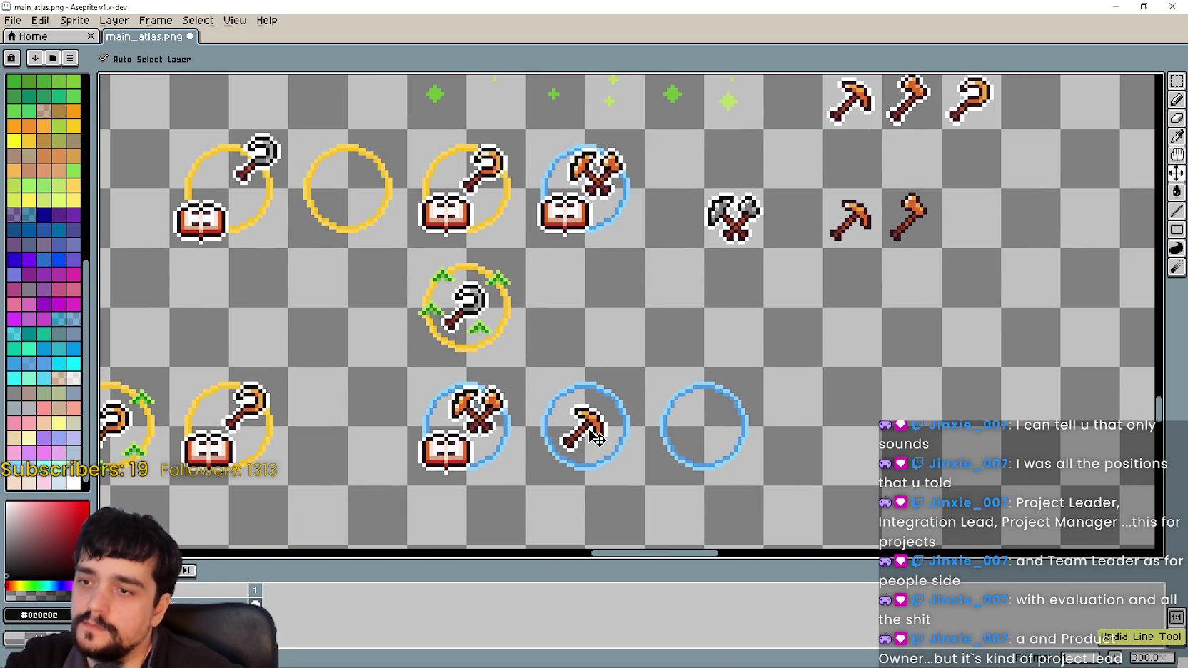
scroll(603, 446, "up", 4)
scroll(603, 451, "up", 2)
scroll(603, 451, "up", 1)
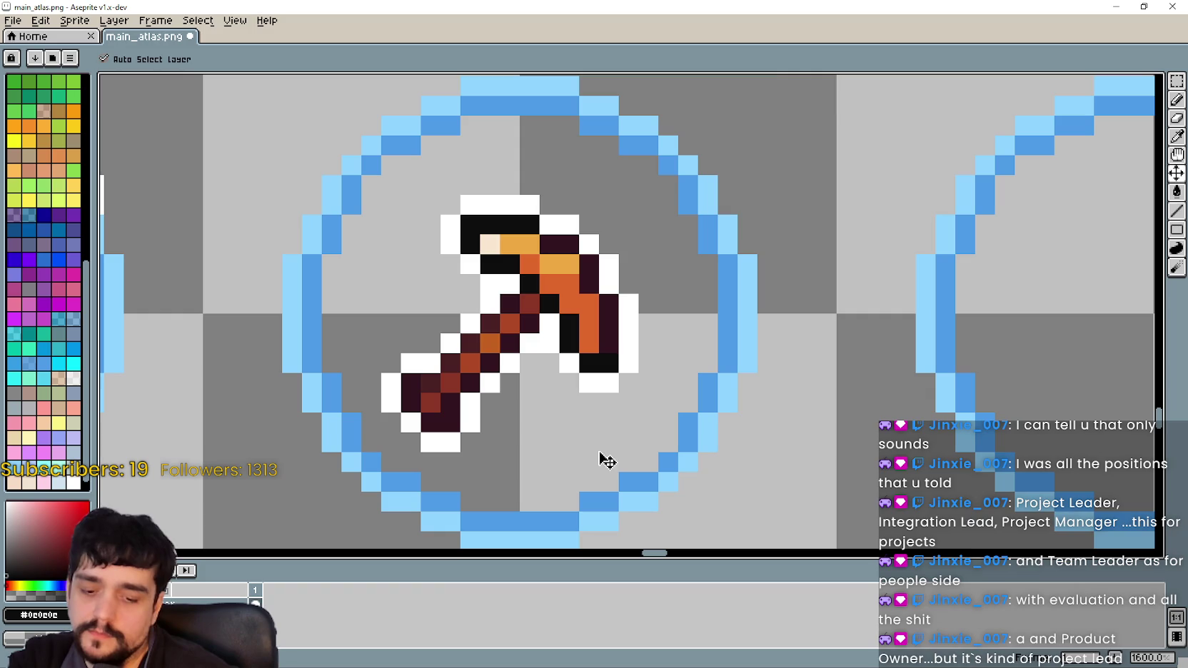
scroll(563, 389, "down", 1)
scroll(546, 368, "down", 3)
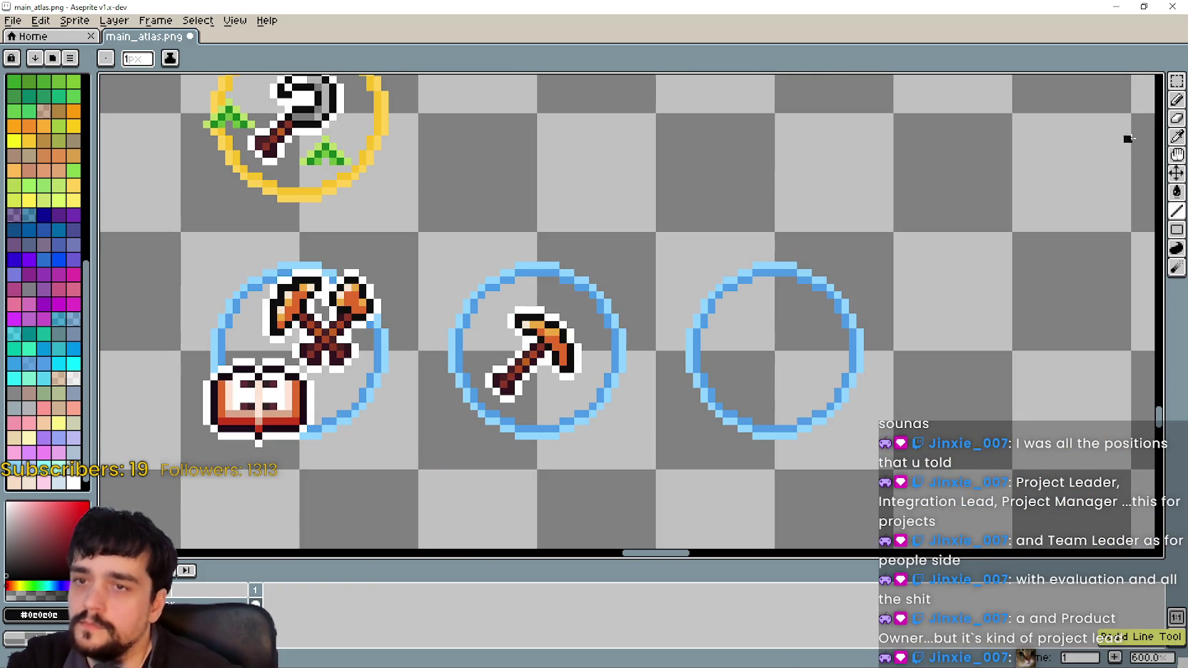
left_click(1177, 83)
left_click_drag(488, 317, 607, 393)
left_click(488, 398)
left_click_drag(488, 397, 587, 307)
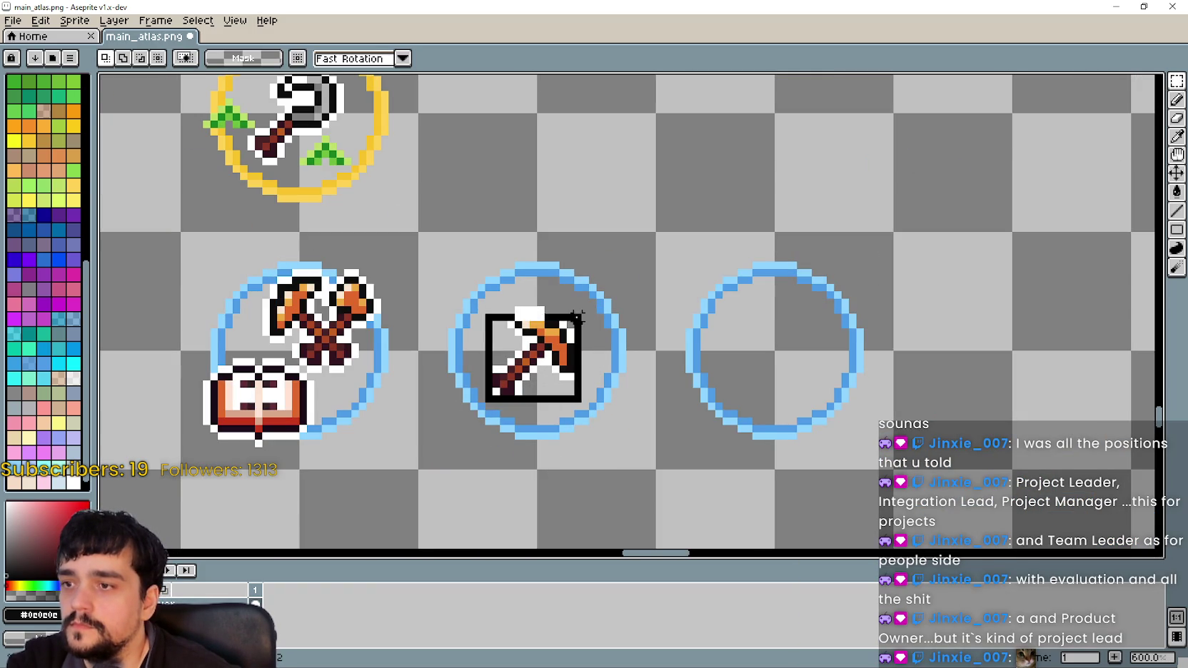
scroll(583, 326, "down", 1)
mouse_move(567, 364)
left_mouse_down()
mouse_move(710, 193)
mouse_move(724, 355)
mouse_move(738, 373)
left_mouse_up()
- Drag the grey crossed axes into the middle ring, commit them, and select them
mouse_move(771, 130)
left_mouse_down()
mouse_move(795, 228)
mouse_move(832, 138)
mouse_move(633, 443)
left_mouse_up()
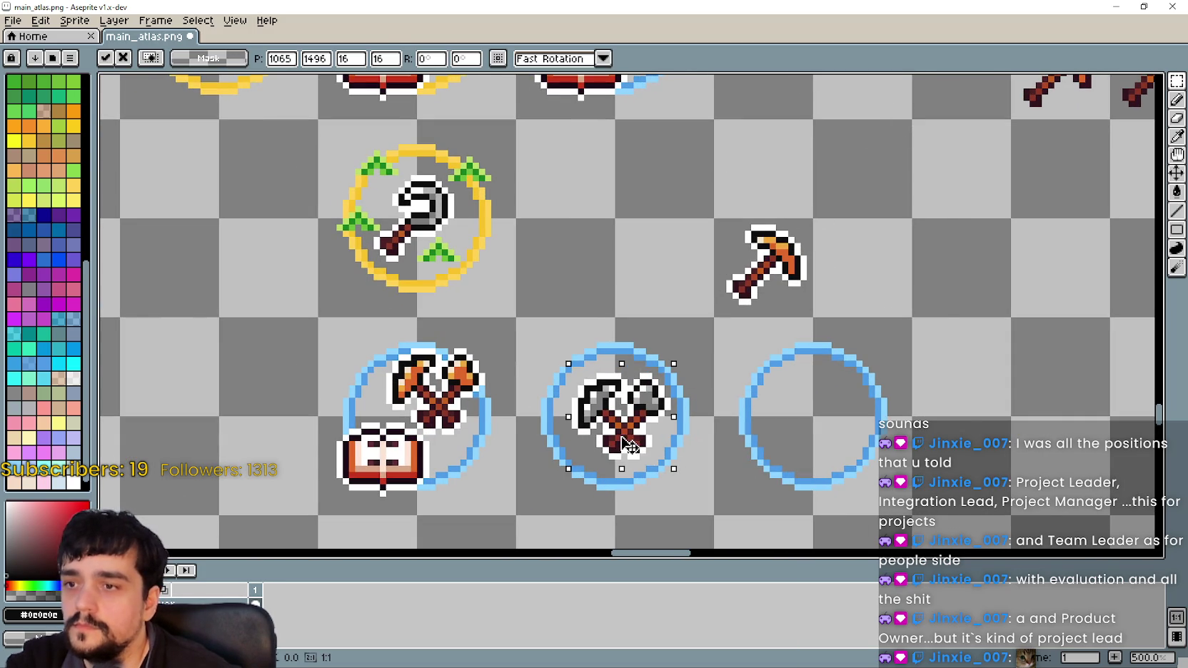
scroll(633, 443, "up", 1)
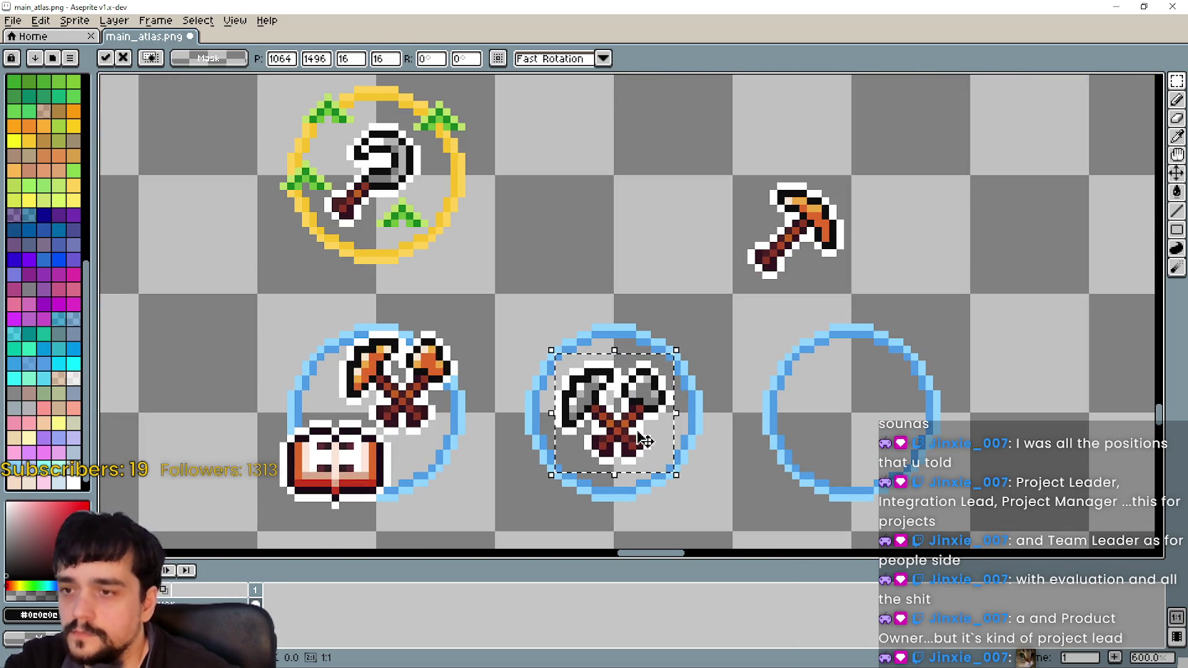
left_click(833, 401)
scroll(813, 236, "up", 3)
scroll(762, 139, "down", 3)
scroll(683, 239, "up", 1)
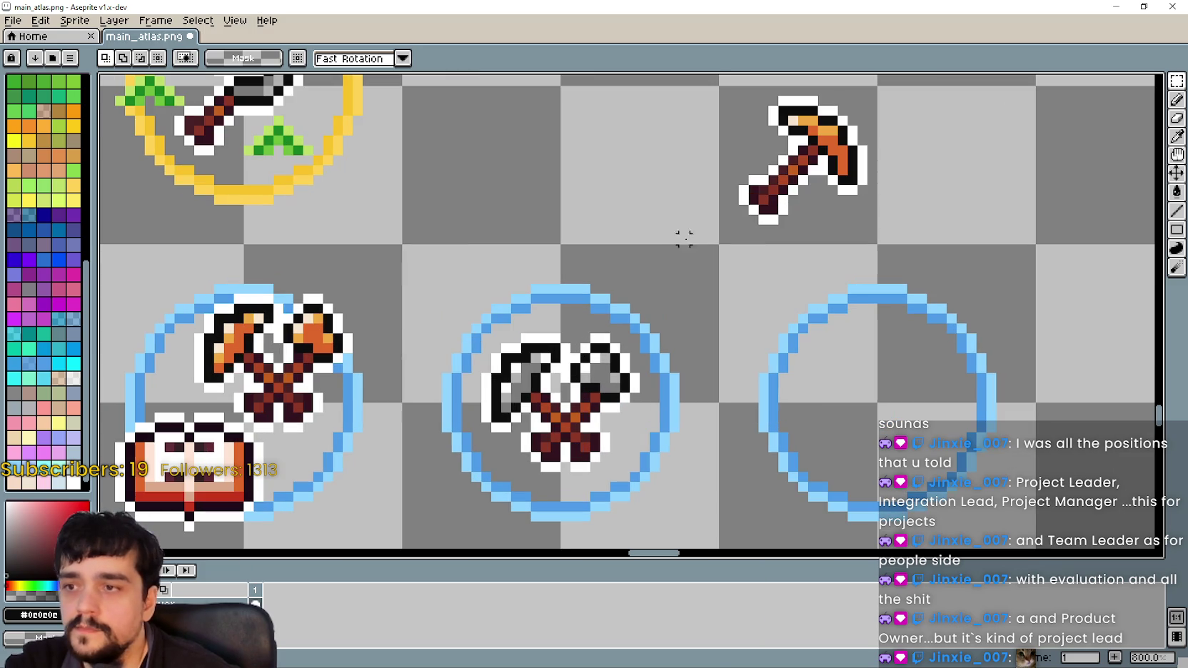
left_click_drag(475, 341, 638, 469)
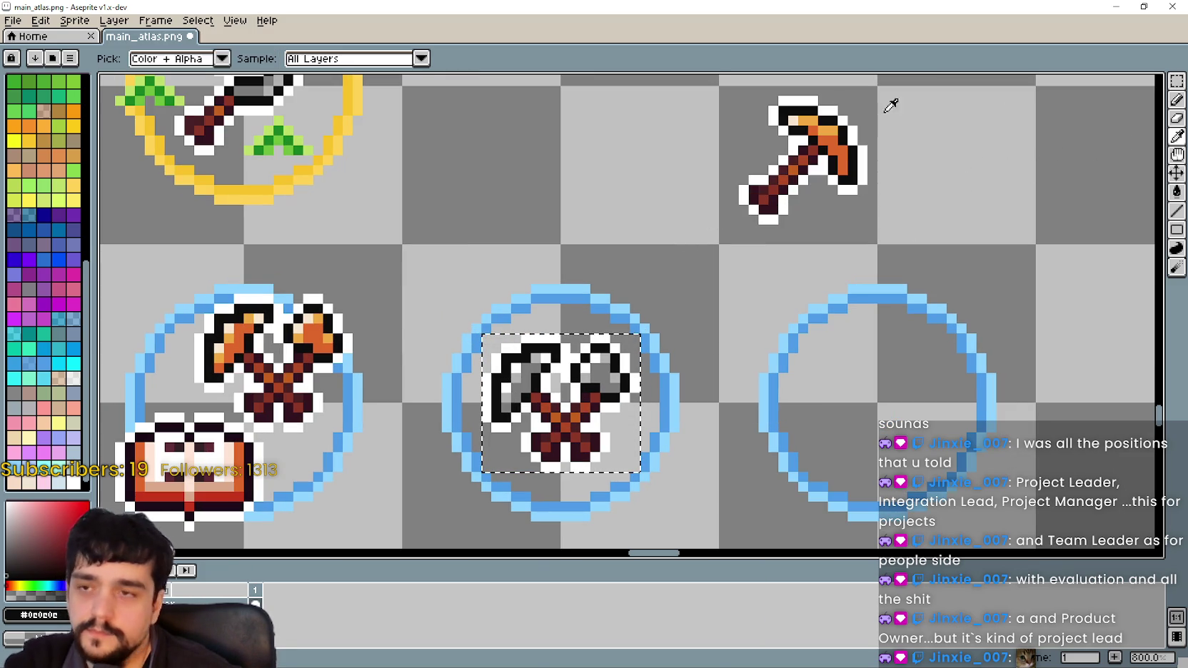
- Sample the pickaxe's dark orange, light orange and cream colours for recolouring the axes
left_click(1176, 188)
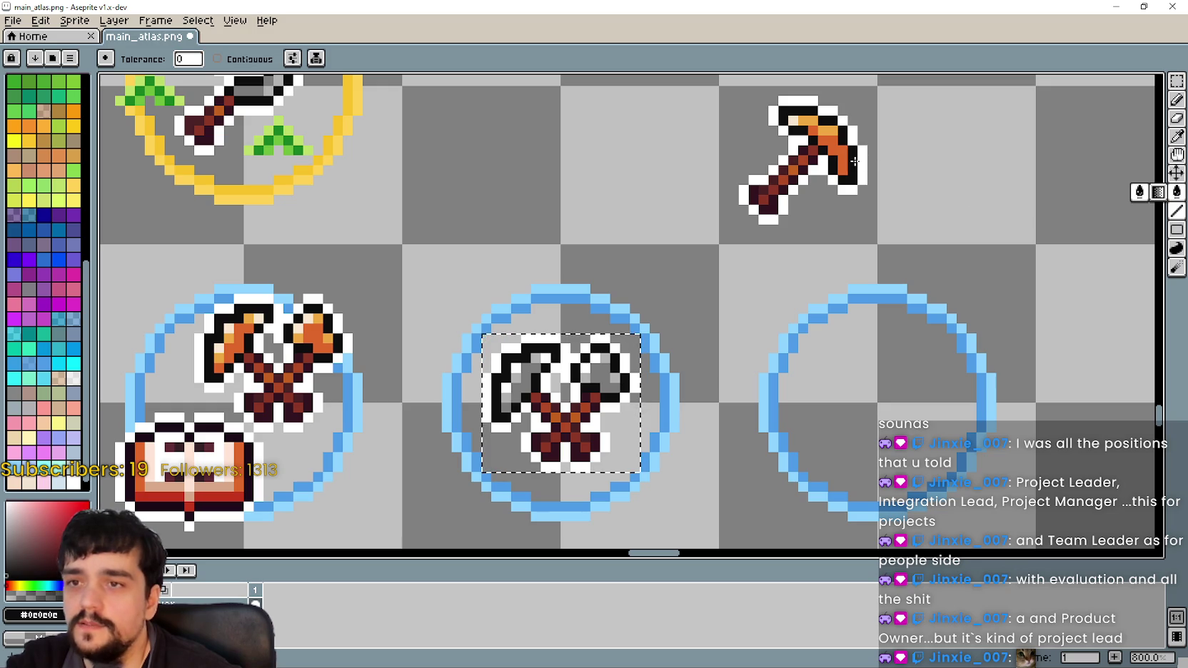
left_click(837, 144, "alt")
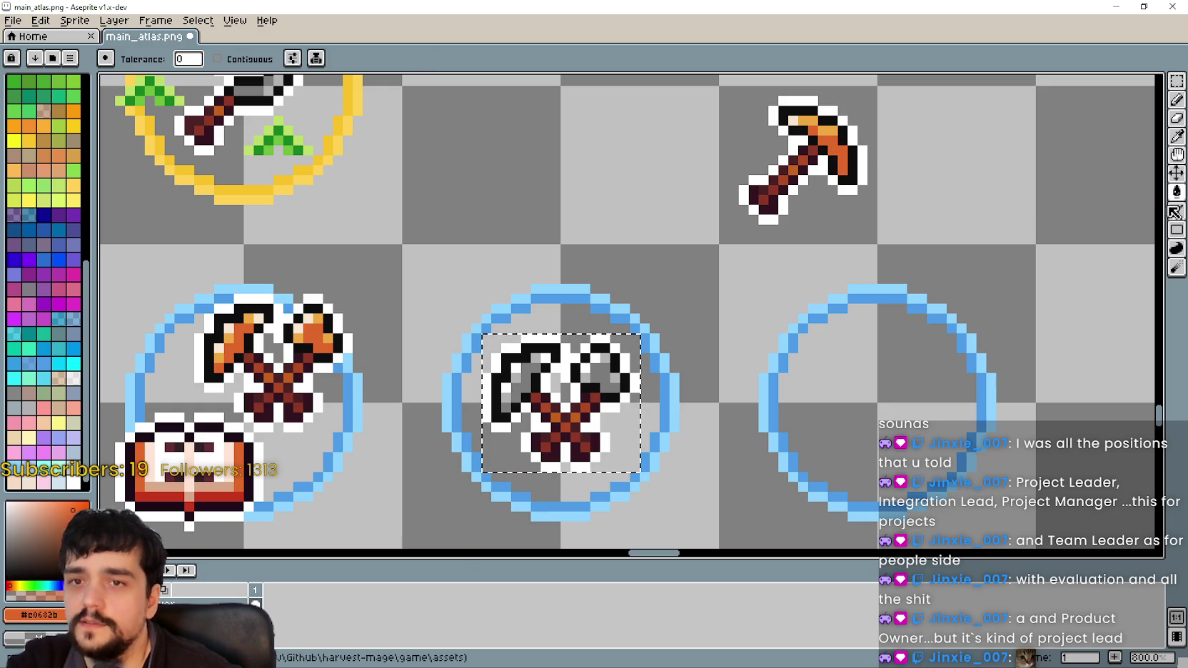
key("alt")
left_click(832, 127, "alt")
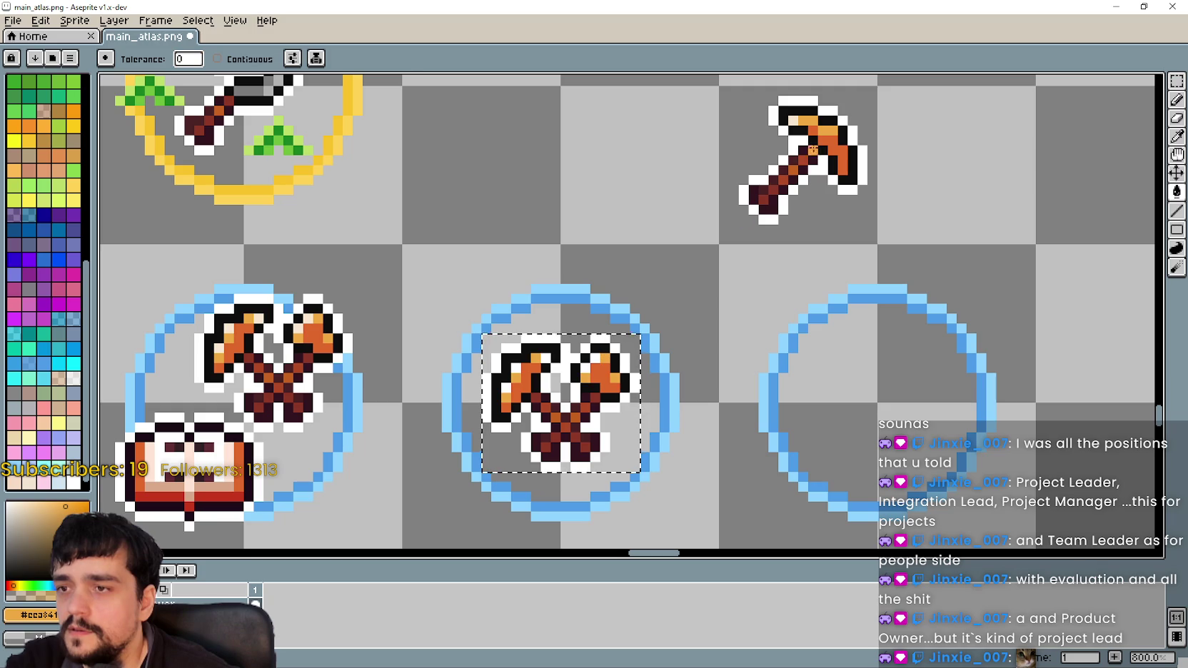
key("alt")
left_click(793, 118, "alt")
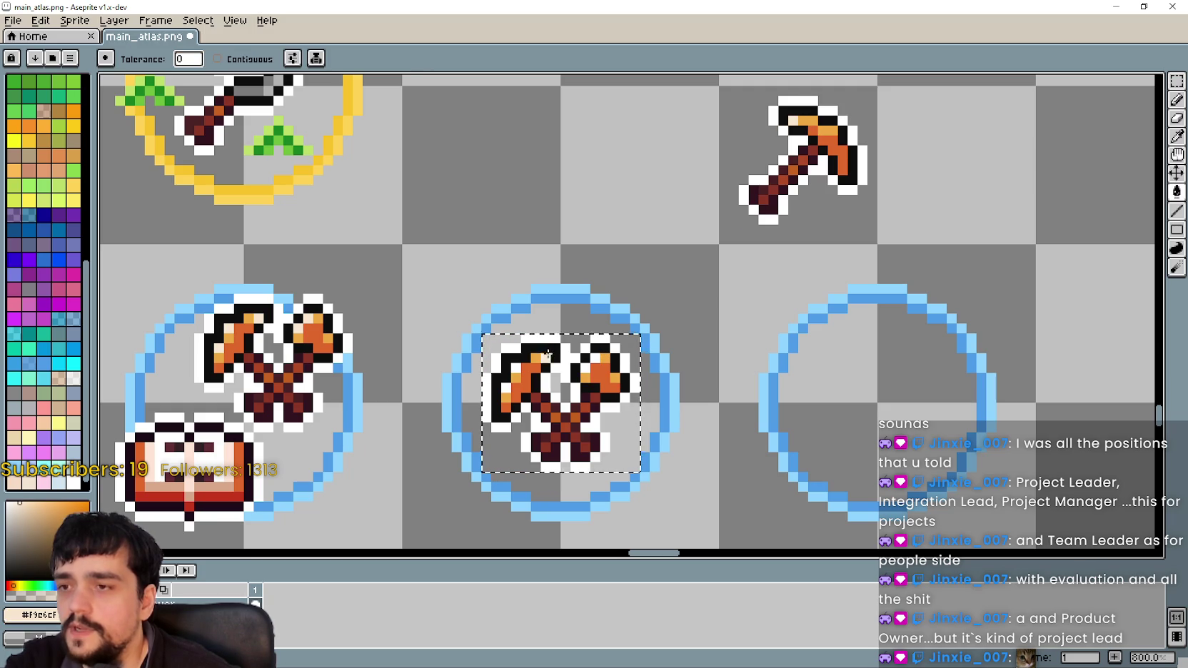
left_click(585, 365)
key("ctrl+z")
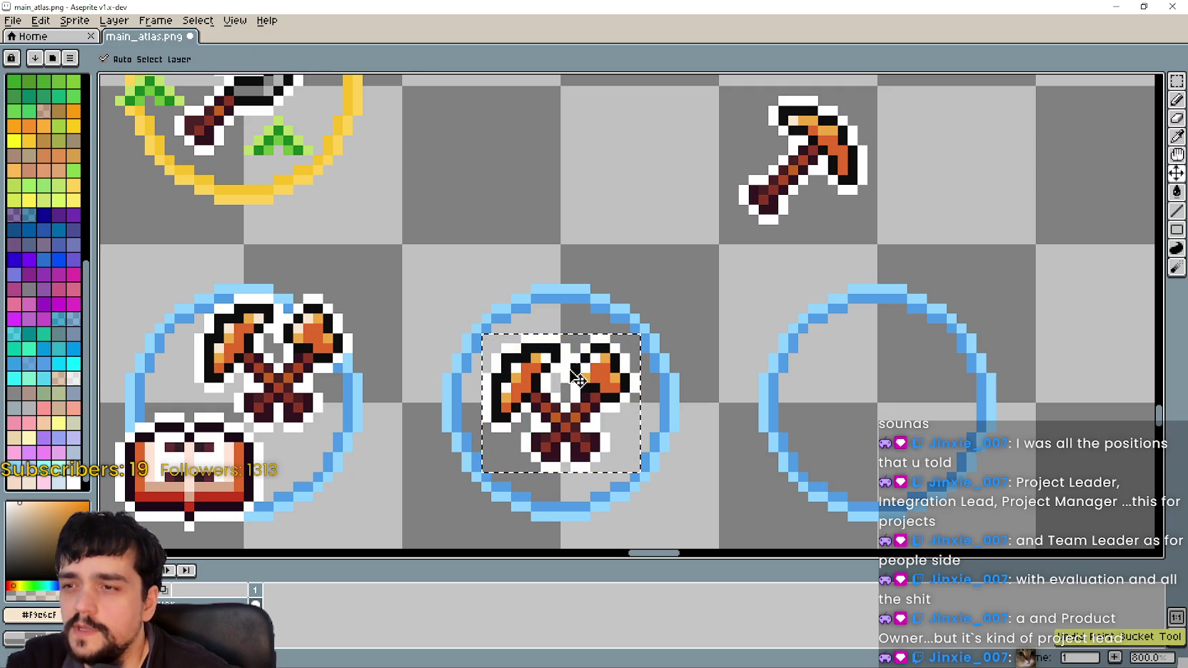
- Add a cream highlight pixel to the right axe head with the Pencil
left_click(1176, 100)
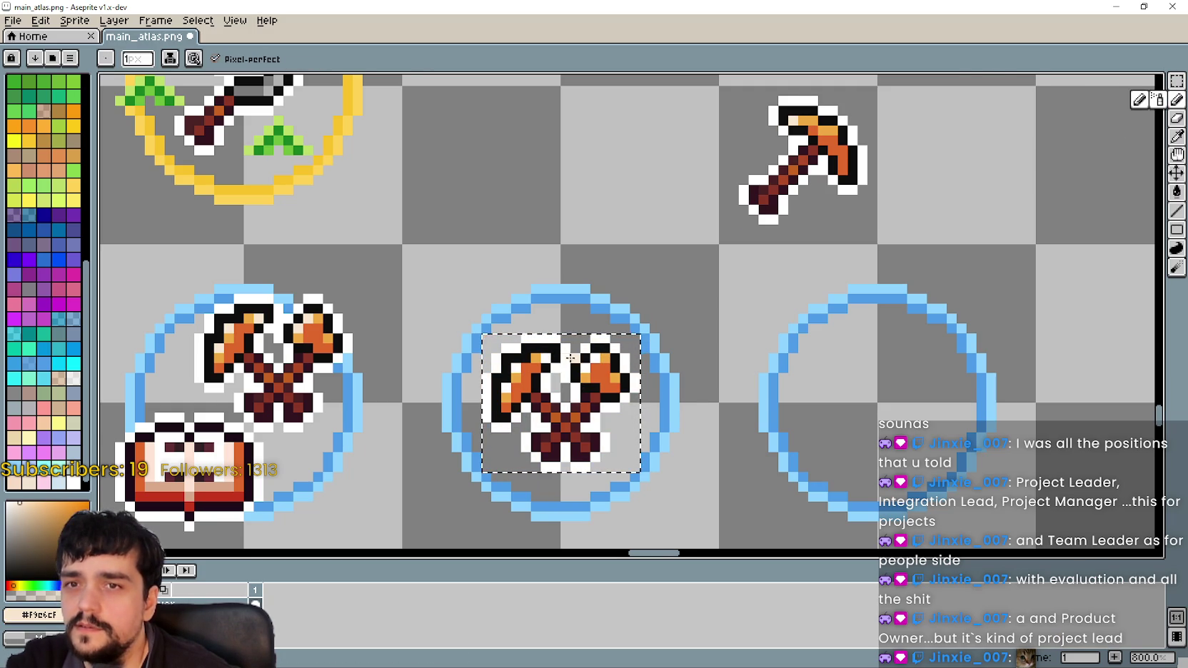
scroll(520, 372, "up", 2)
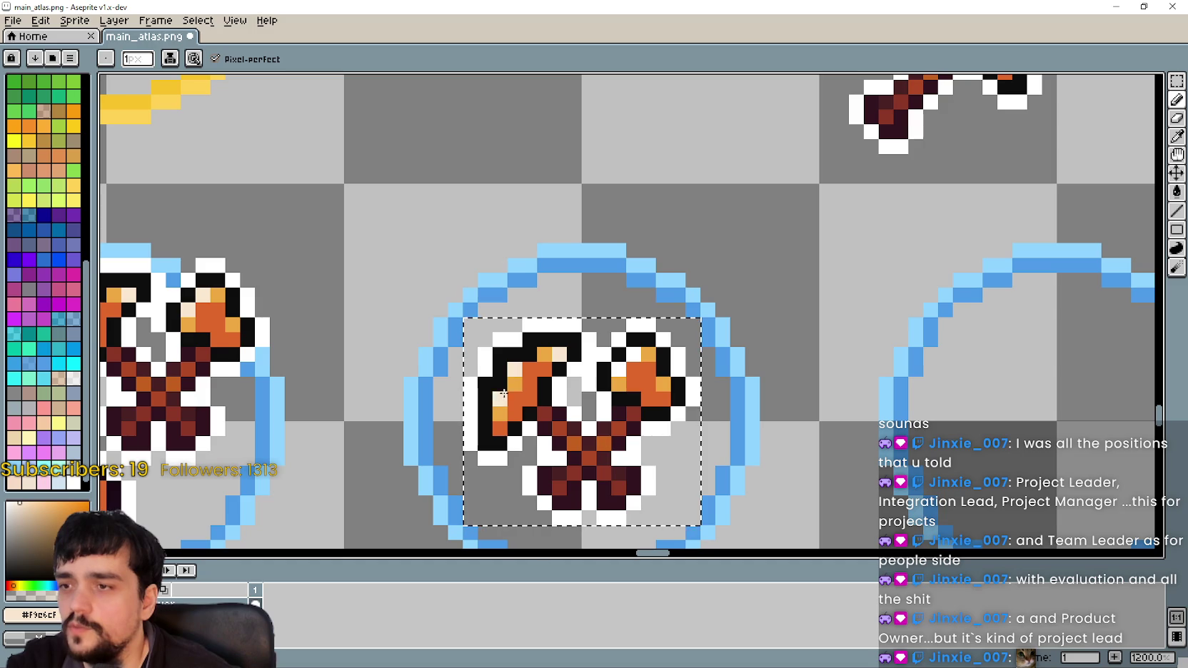
left_click(634, 354)
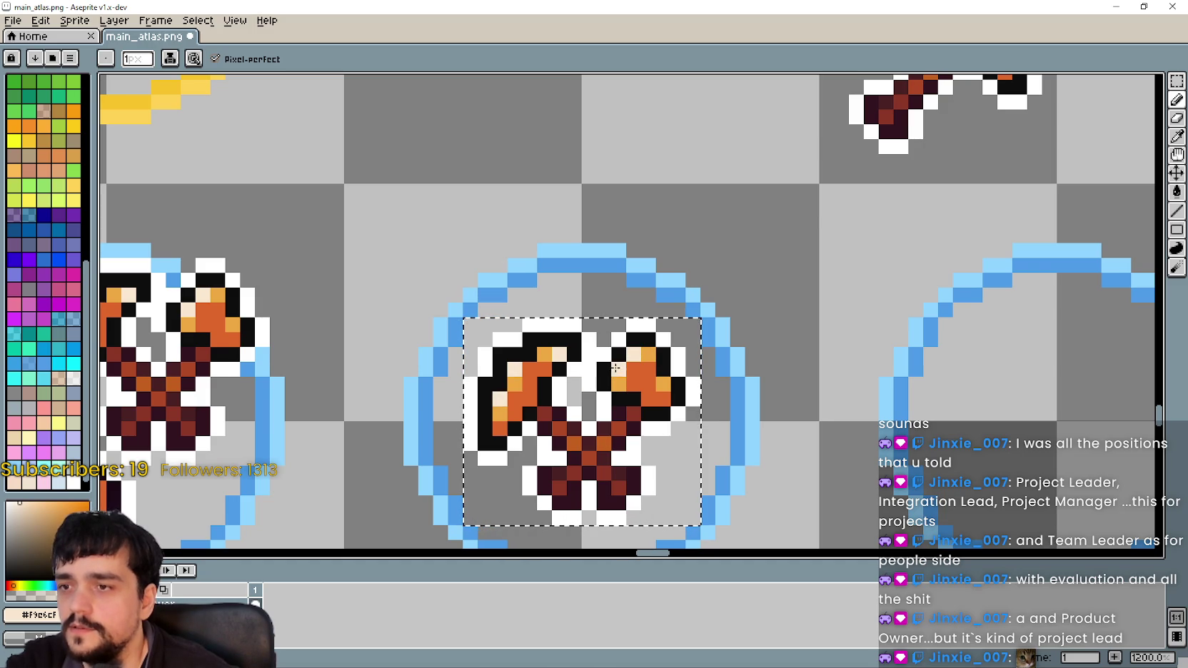
scroll(615, 368, "down", 3)
- Deselect the recoloured axes and save the atlas with Ctrl+S
key("ctrl+d")
scroll(635, 313, "up", 1)
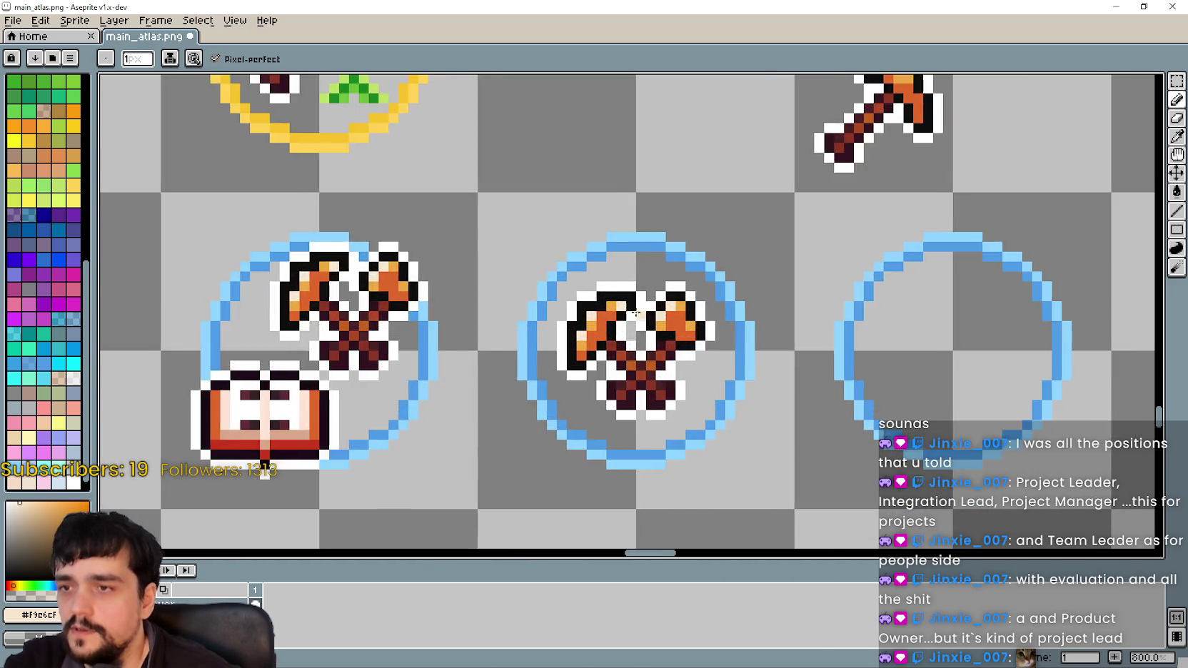
scroll(635, 312, "up", 1)
scroll(676, 339, "up", 2)
scroll(714, 371, "down", 2)
scroll(760, 403, "down", 1)
scroll(756, 393, "down", 2)
key("ctrl+s")
scroll(695, 361, "down", 1)
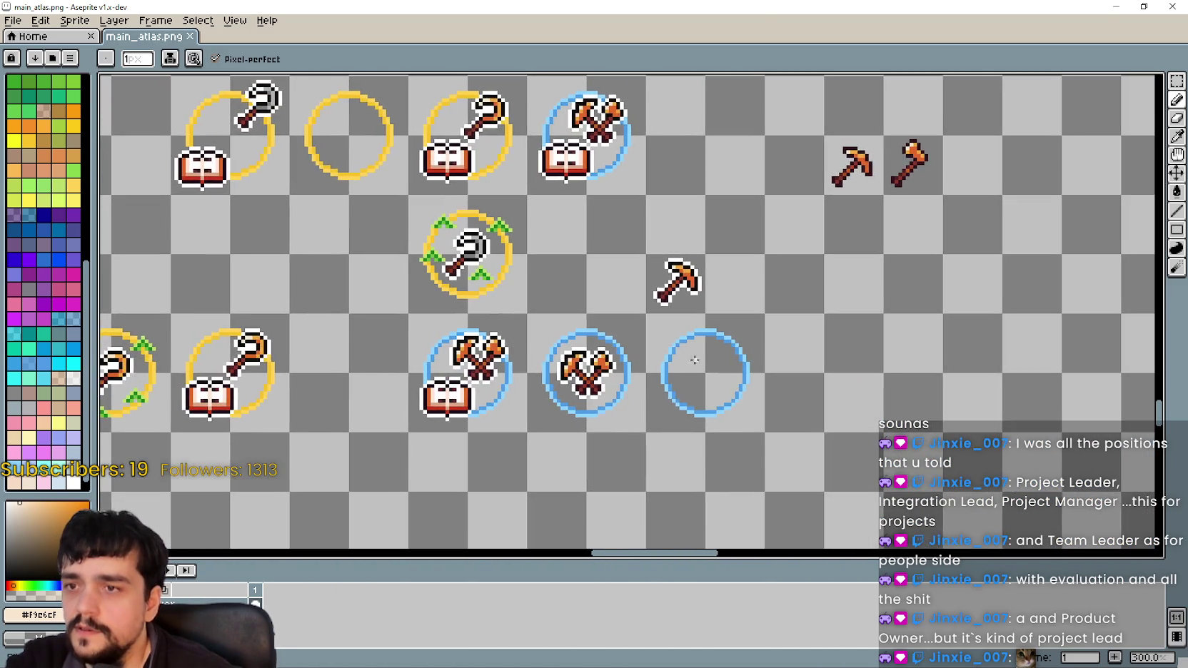
scroll(695, 362, "up", 1)
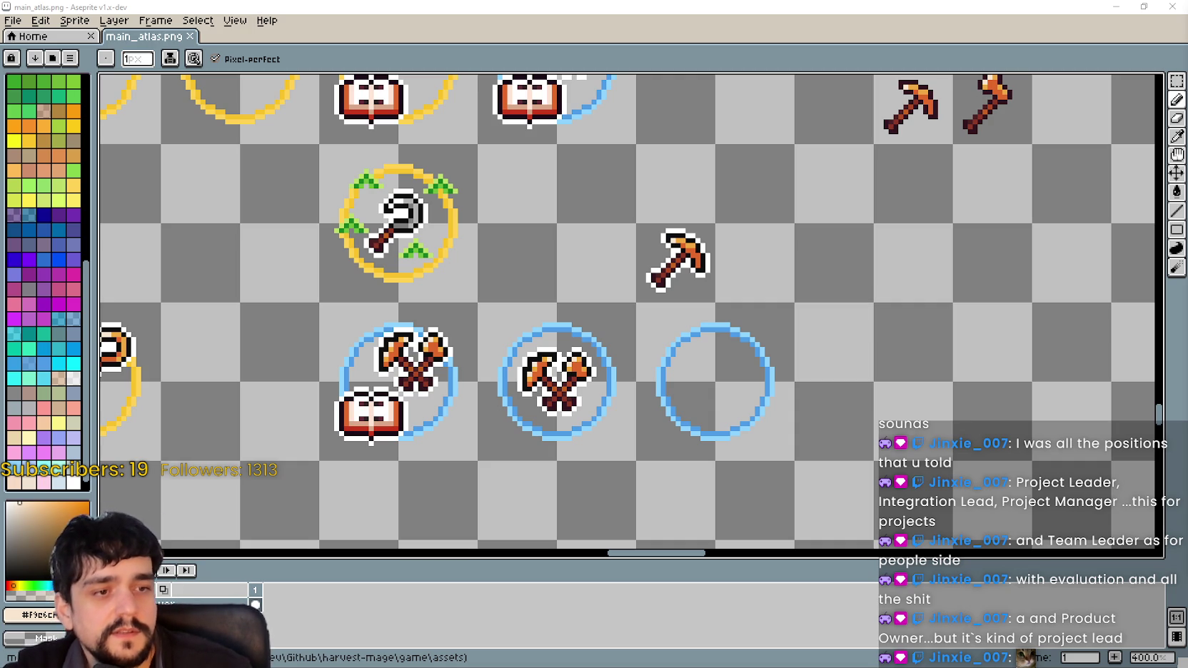
scroll(725, 272, "down", 1)
scroll(725, 272, "down", 1)
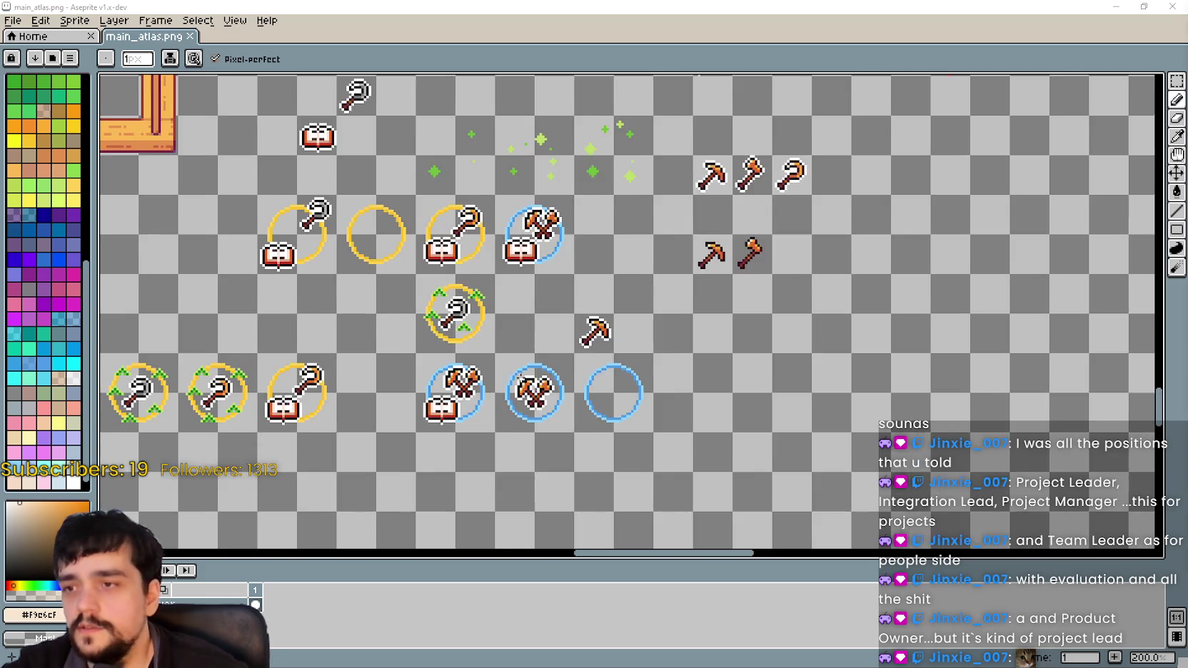
scroll(725, 272, "up", 1)
scroll(725, 272, "up", 2)
scroll(725, 272, "down", 4)
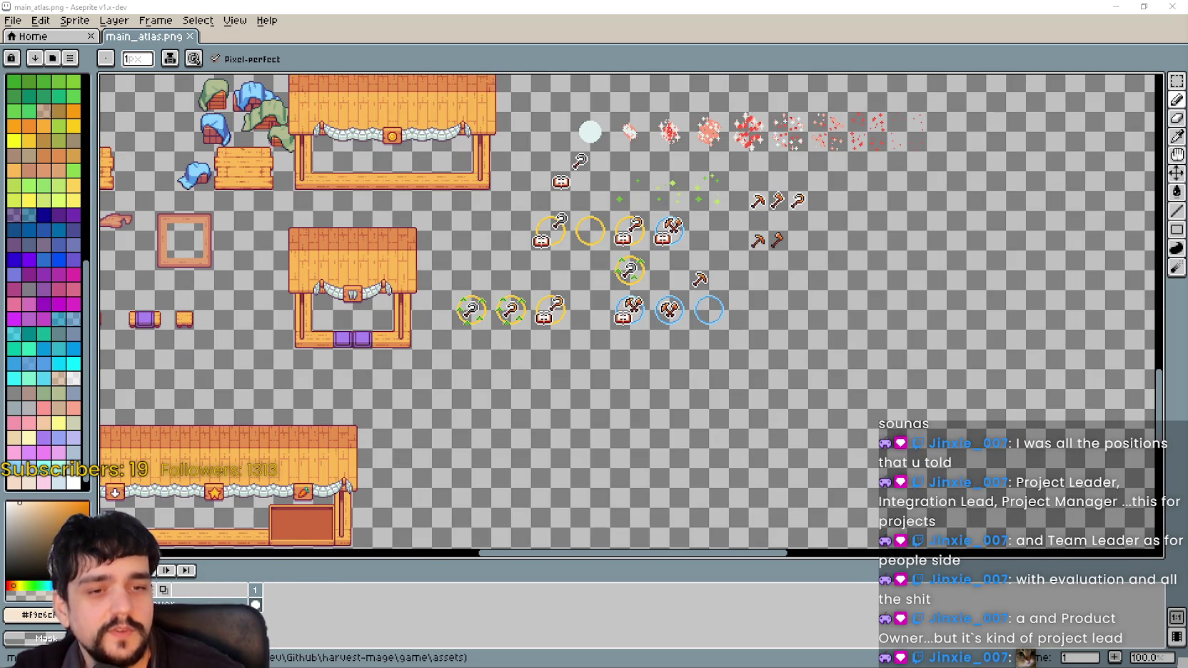
scroll(759, 224, "up", 2)
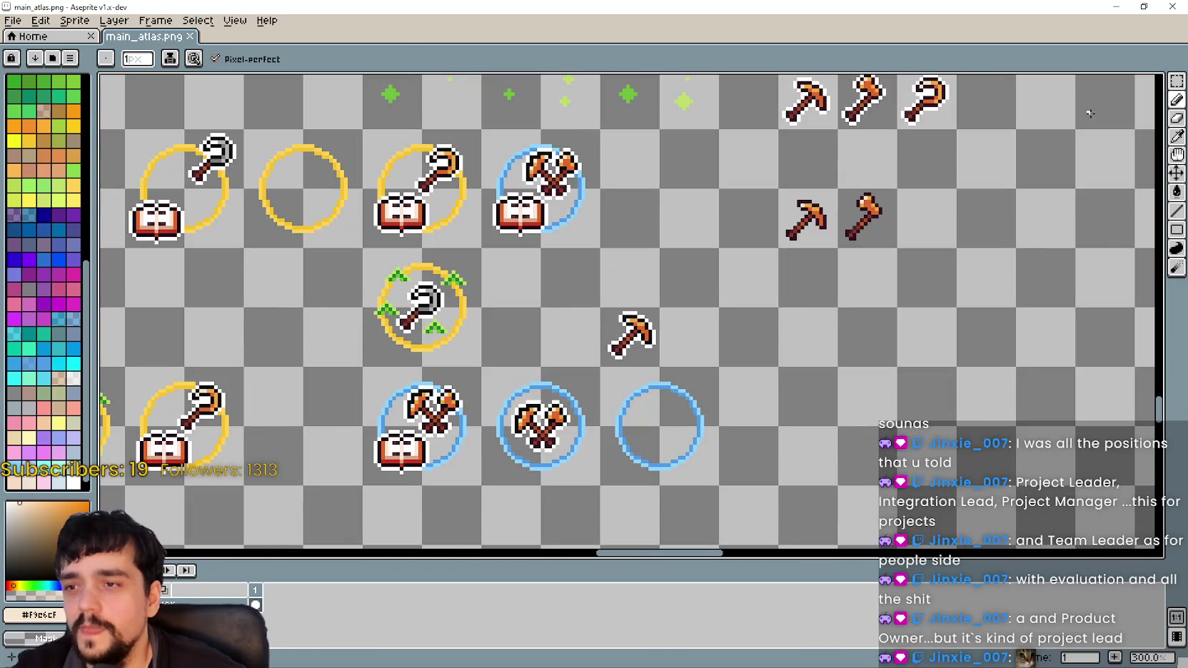
- Make the timeline area taller by dragging its splitter up twice
left_click(1176, 80)
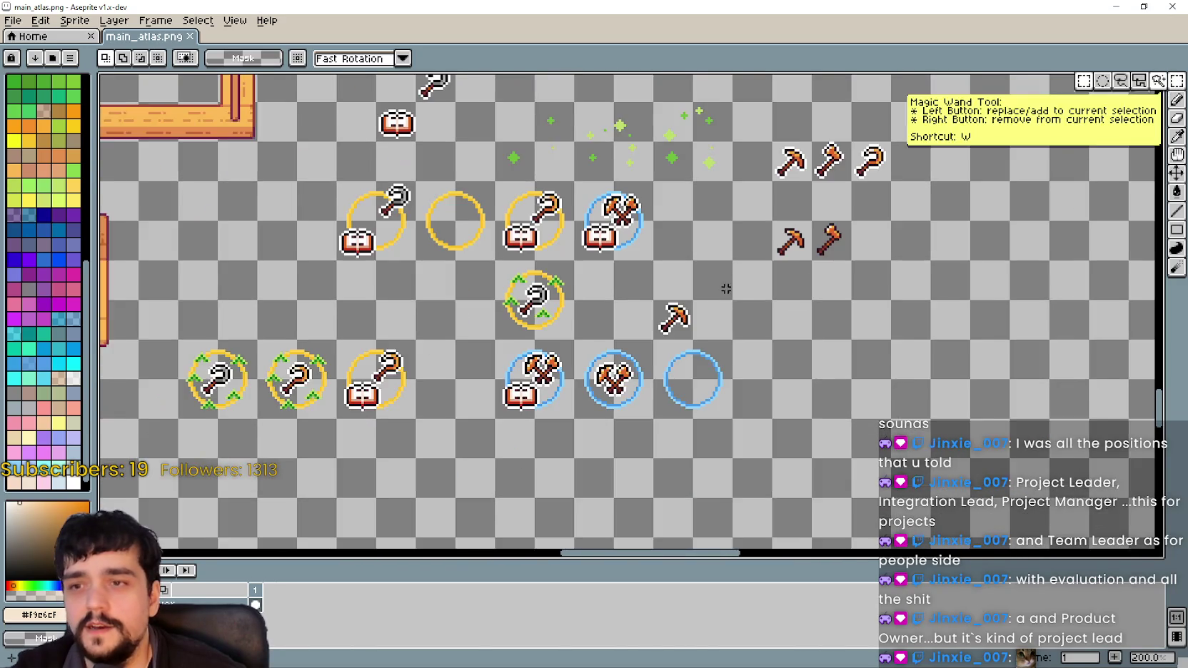
scroll(650, 296, "up", 1)
scroll(713, 428, "up", 3)
scroll(785, 500, "down", 3)
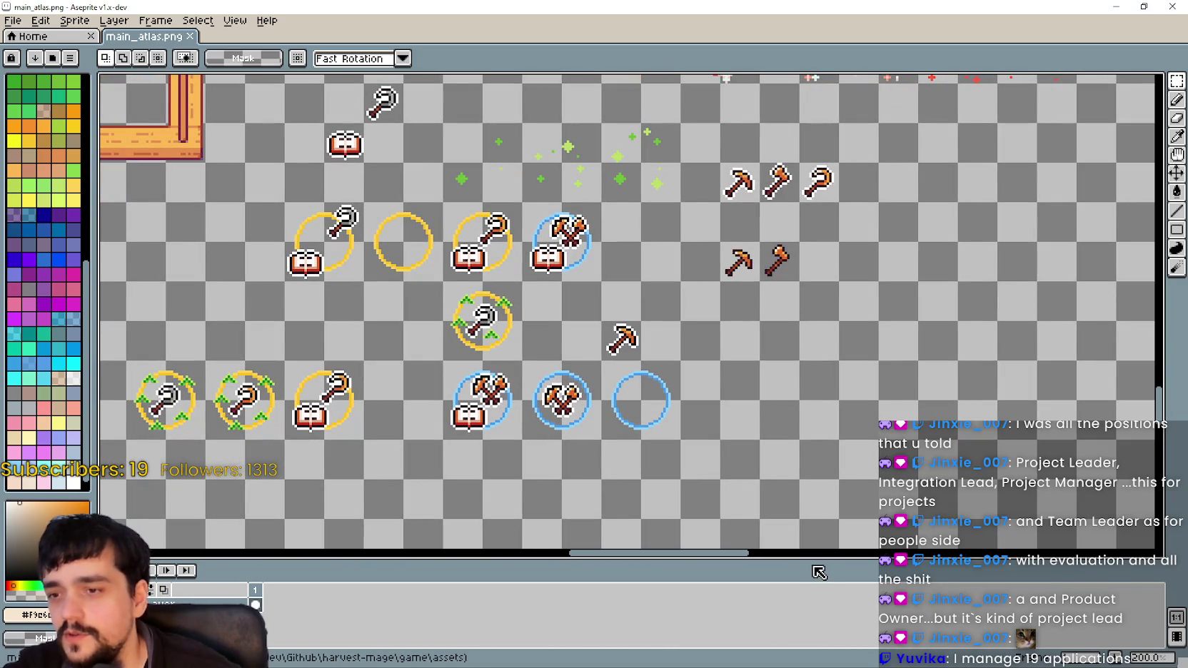
mouse_move(809, 556)
left_mouse_down()
mouse_move(809, 512)
mouse_move(862, 499)
left_mouse_up()
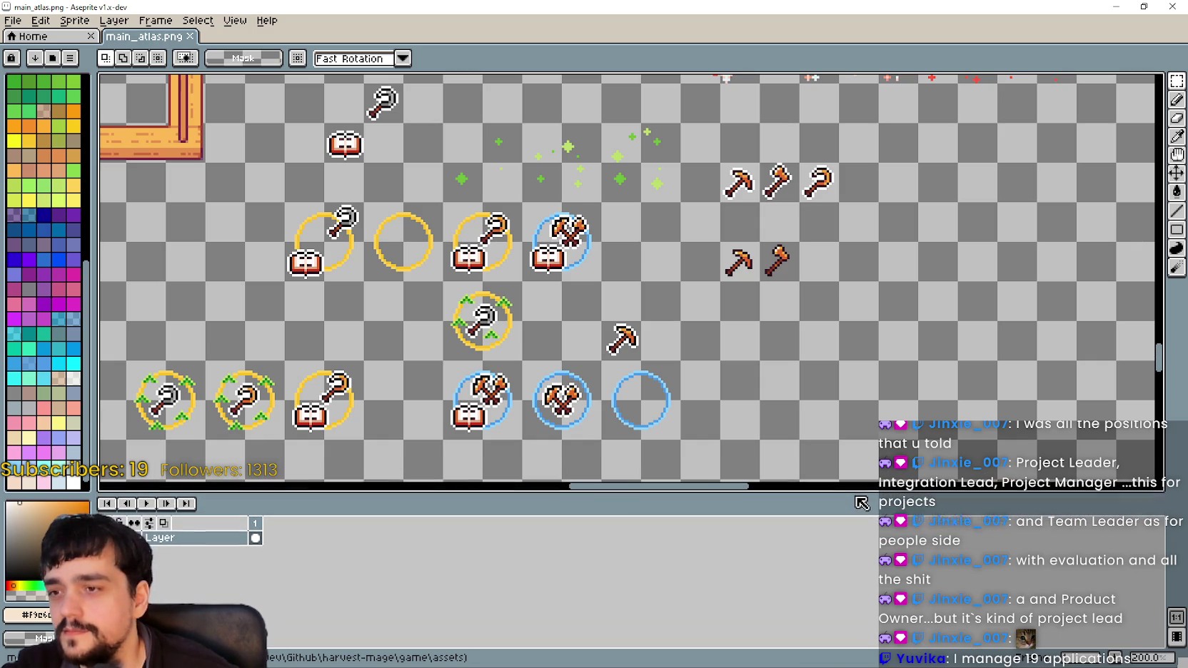
mouse_move(681, 381)
left_mouse_down()
mouse_move(767, 382)
mouse_move(753, 369)
left_mouse_up()
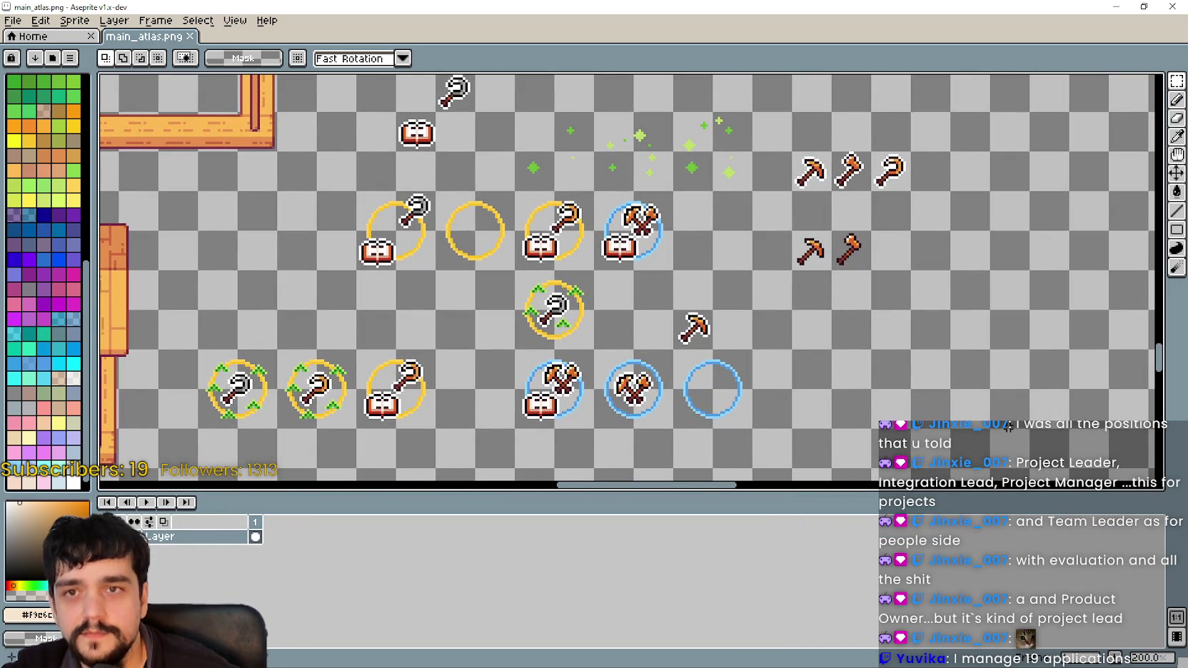
- Pan the atlas view to the book-and-axes icon and the neighbouring ringed icons
left_click_drag(1146, 469, 786, 265)
left_click(840, 429)
scroll(839, 430, "down", 2)
scroll(840, 430, "up", 3)
mouse_move(741, 373)
left_mouse_down()
mouse_move(505, 223)
mouse_move(662, 263)
mouse_move(646, 286)
mouse_move(607, 129)
left_mouse_up()
scroll(612, 289, "up", 1)
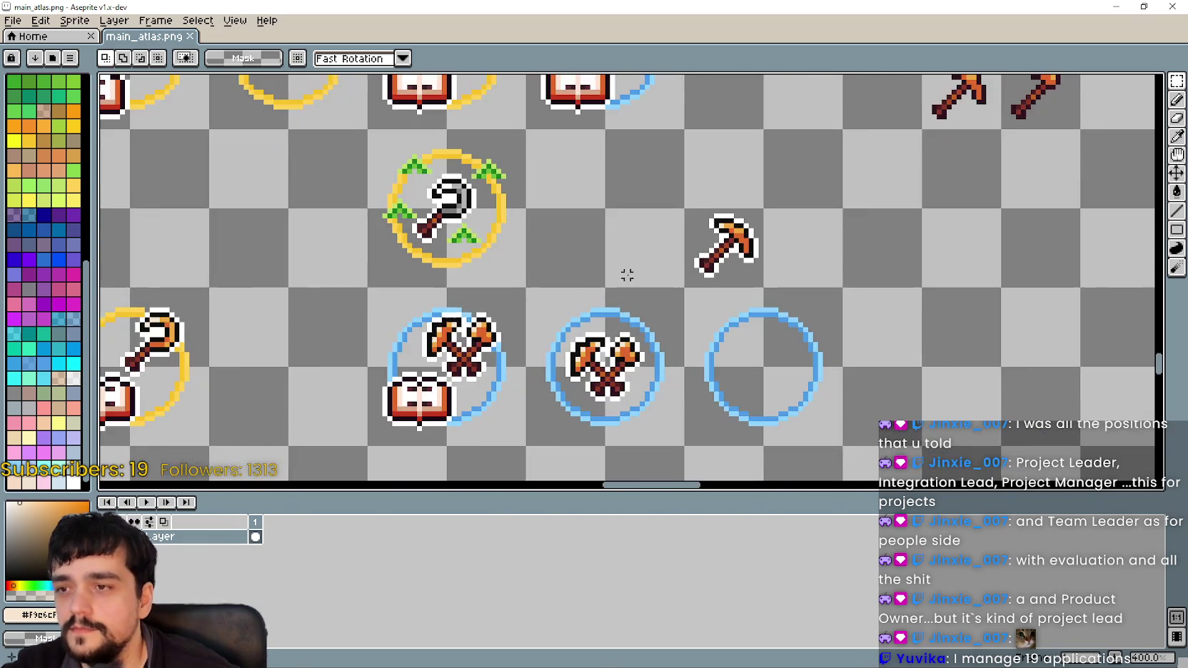
left_click_drag(617, 278, 697, 262)
scroll(757, 304, "up", 2)
scroll(714, 328, "down", 2)
scroll(785, 342, "up", 3)
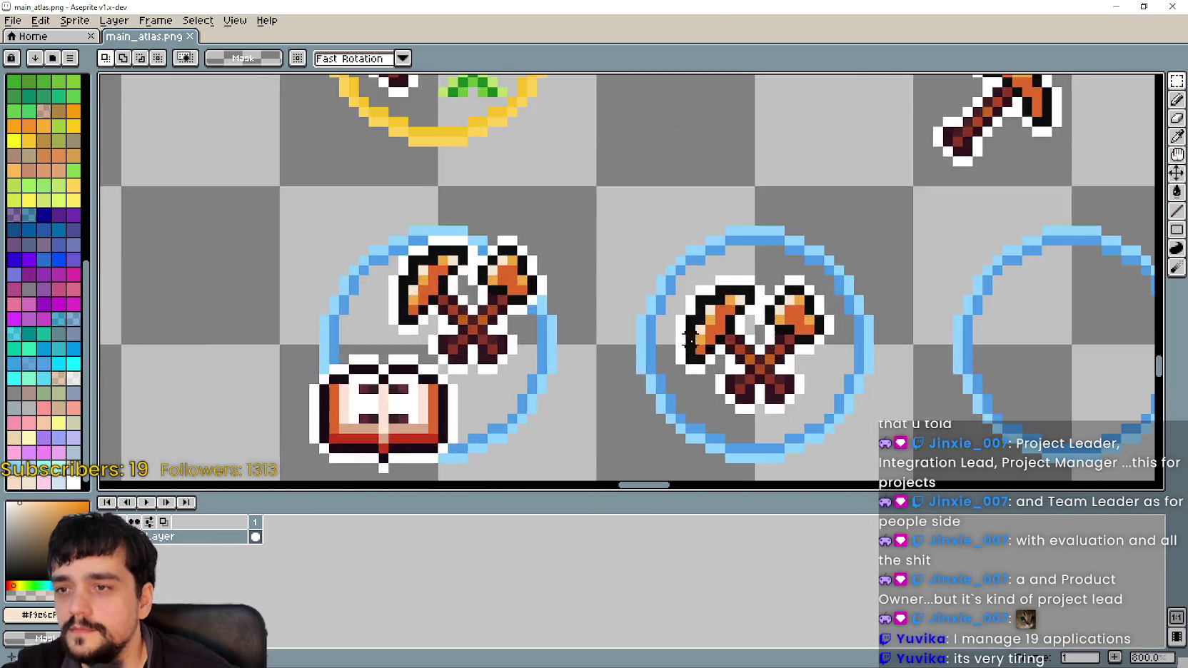
scroll(874, 381, "up", 3)
scroll(853, 360, "down", 3)
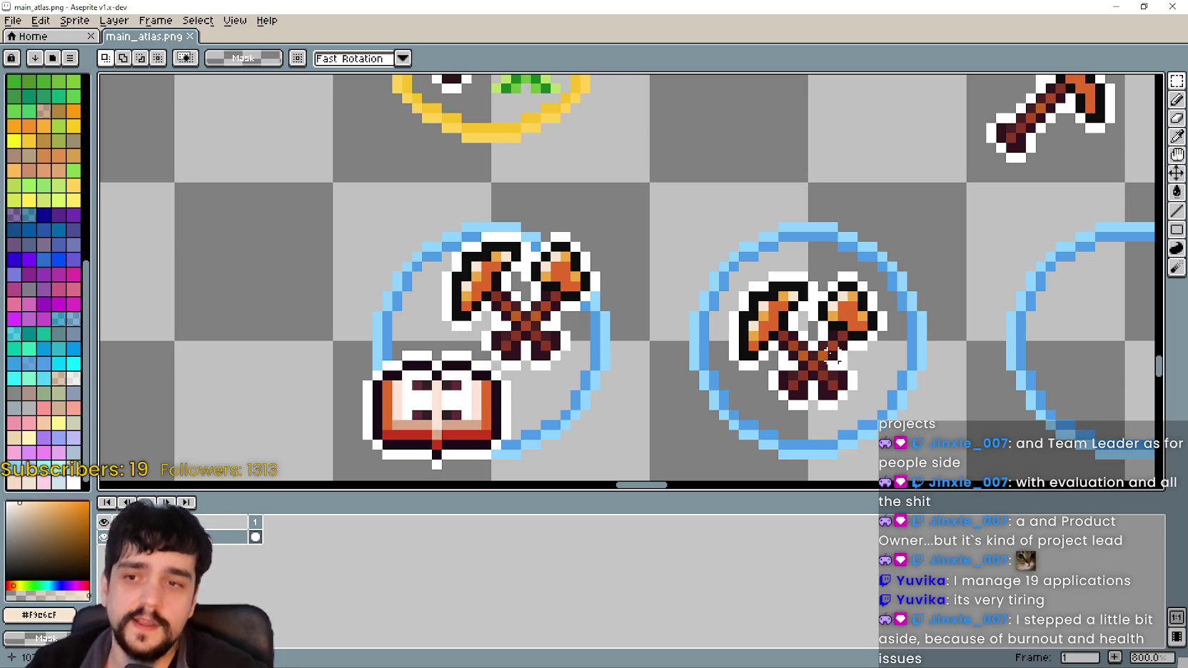
- Marquee-select the second green-sprouted gold-ring icon
scroll(831, 355, "down", 1)
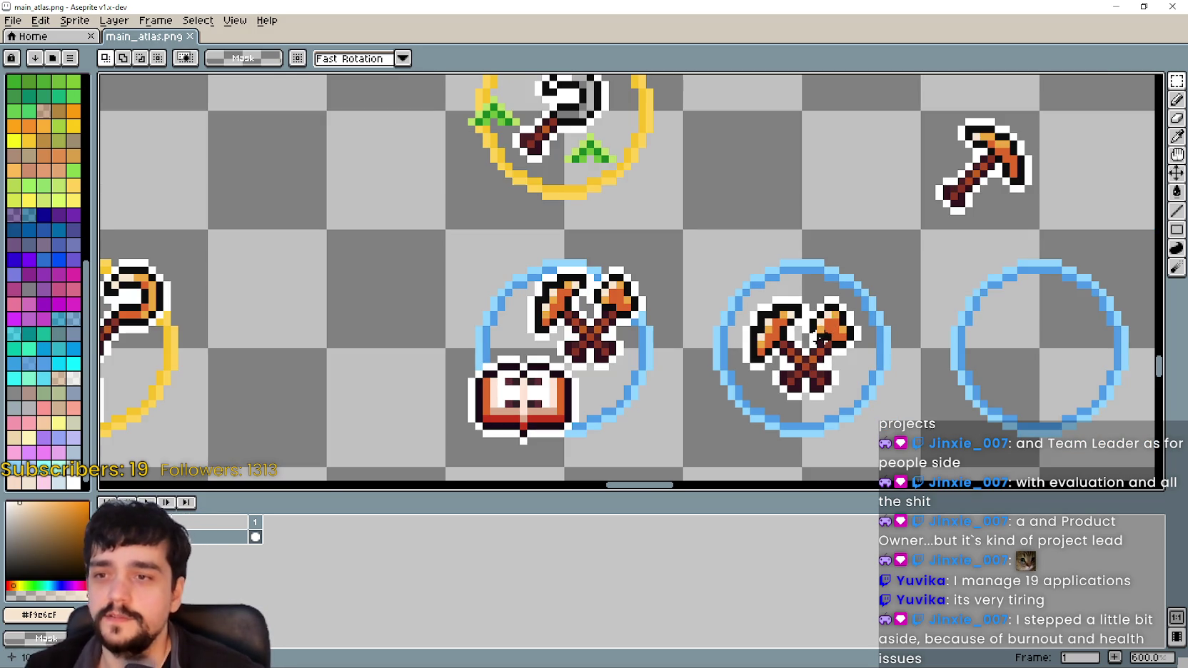
scroll(791, 336, "up", 1)
scroll(792, 357, "down", 3)
scroll(796, 371, "down", 1)
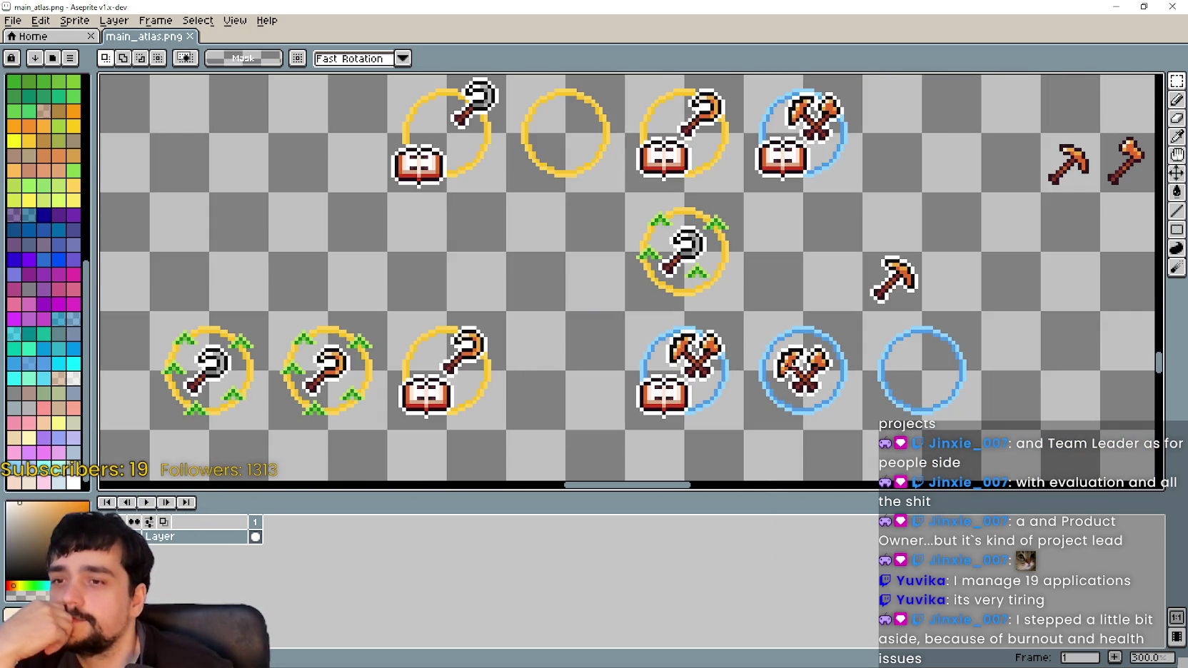
scroll(786, 358, "up", 2)
scroll(586, 359, "down", 2)
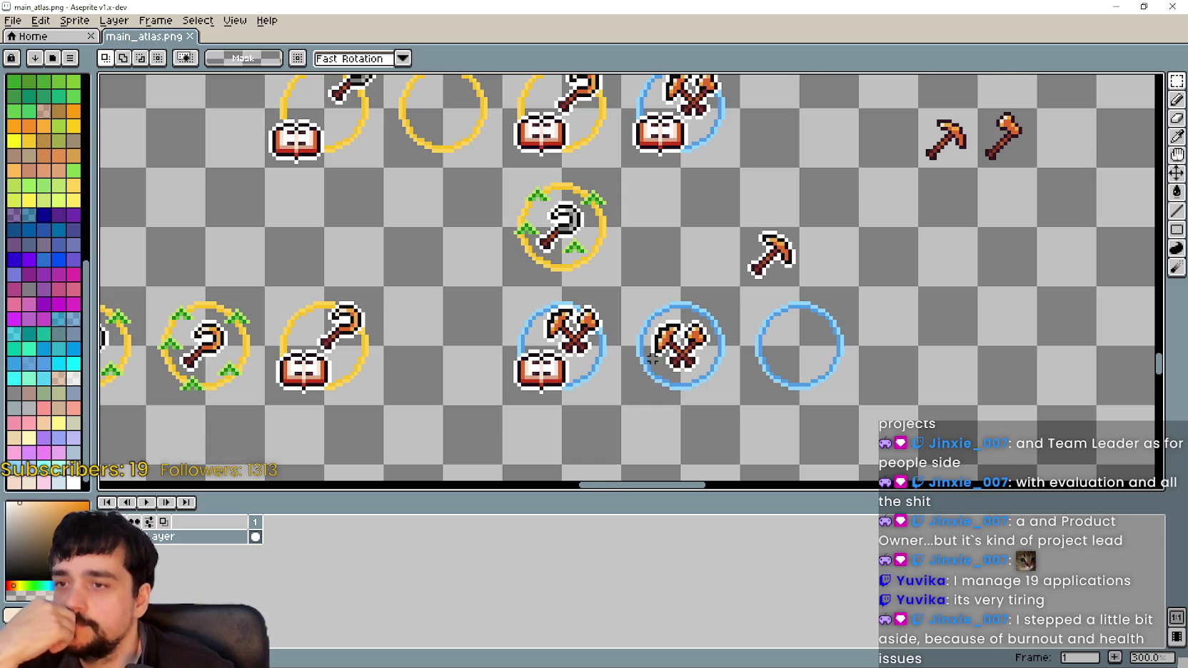
scroll(651, 358, "up", 2)
left_click_drag(539, 340, 829, 465)
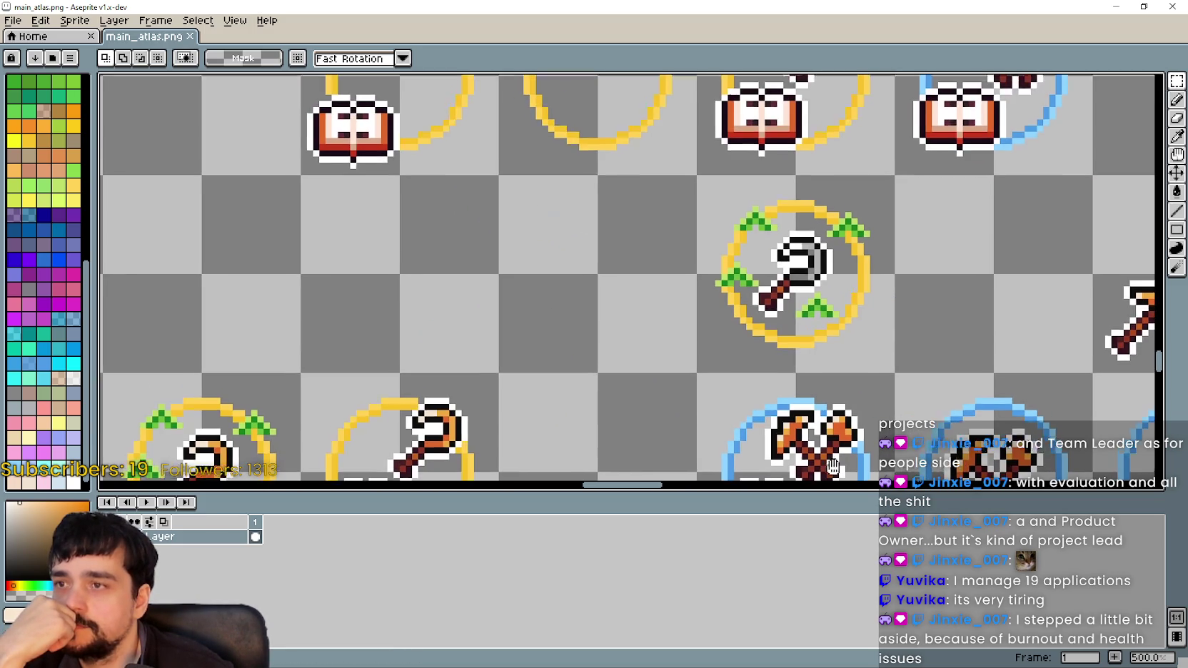
scroll(550, 216, "down", 2)
mouse_move(590, 246)
left_mouse_down()
mouse_move(739, 226)
mouse_move(700, 224)
left_mouse_up()
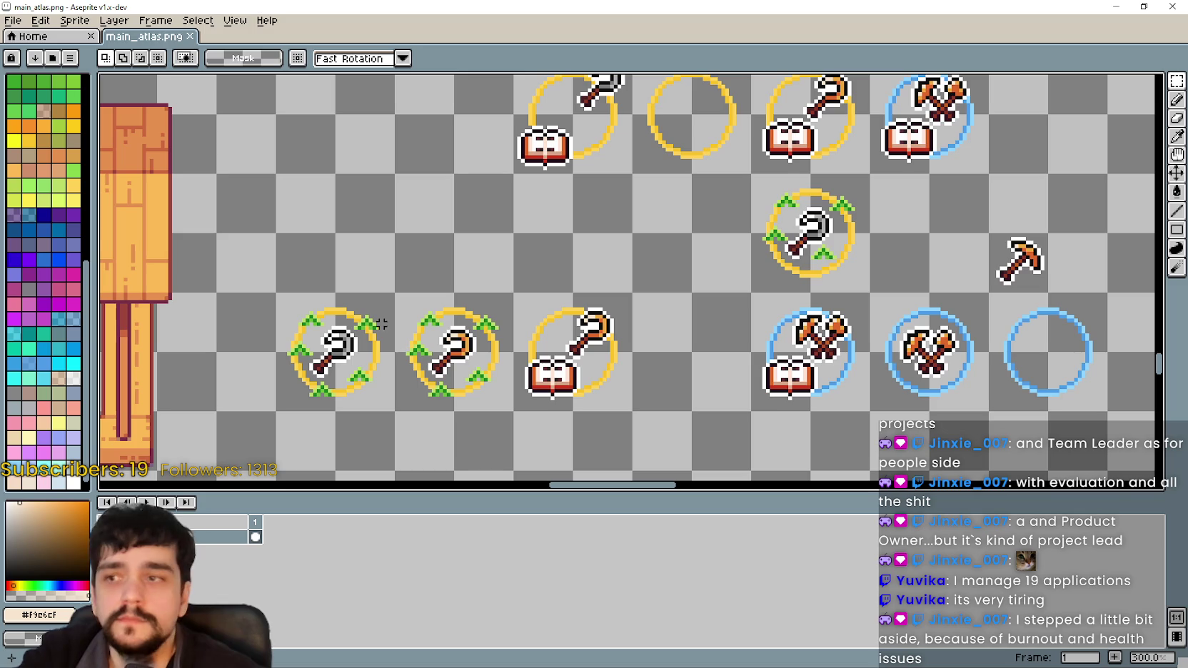
mouse_move(415, 317)
left_mouse_down()
mouse_move(480, 384)
mouse_move(362, 345)
mouse_move(262, 274)
mouse_move(741, 352)
left_mouse_up()
- Place a copy of the sprouted ring icon below the crossed-axes rings
left_click(623, 345)
scroll(664, 335, "up", 2)
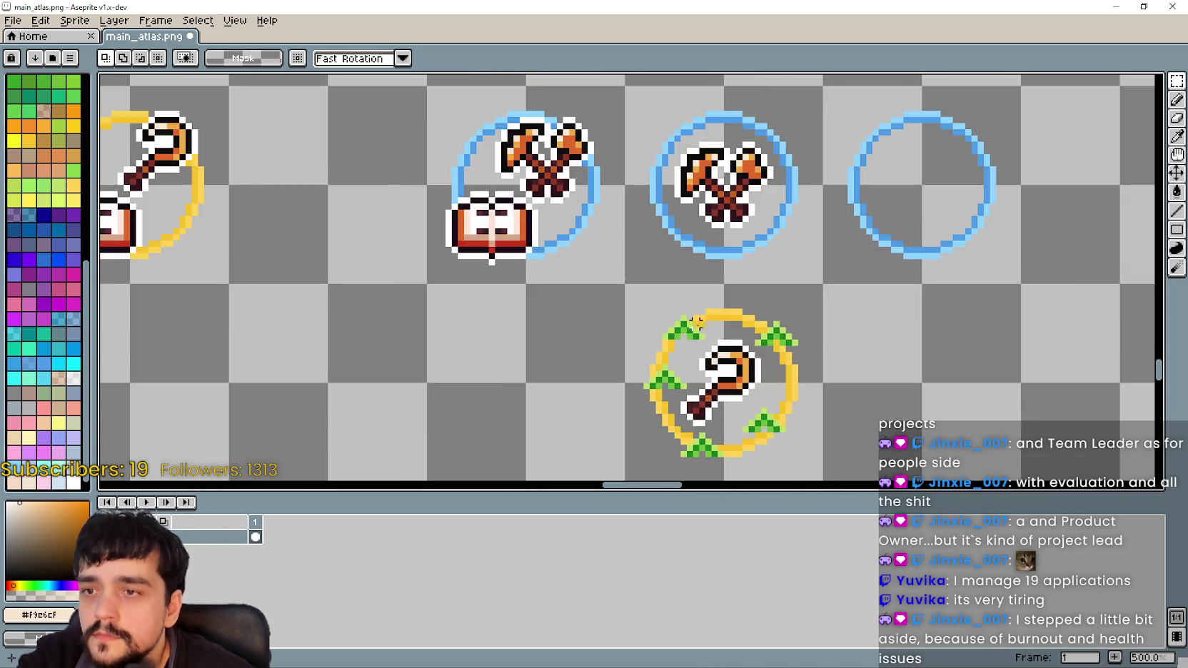
scroll(668, 335, "up", 4)
scroll(623, 310, "down", 3)
mouse_move(640, 313)
left_mouse_down()
mouse_move(610, 242)
mouse_move(700, 348)
left_mouse_up()
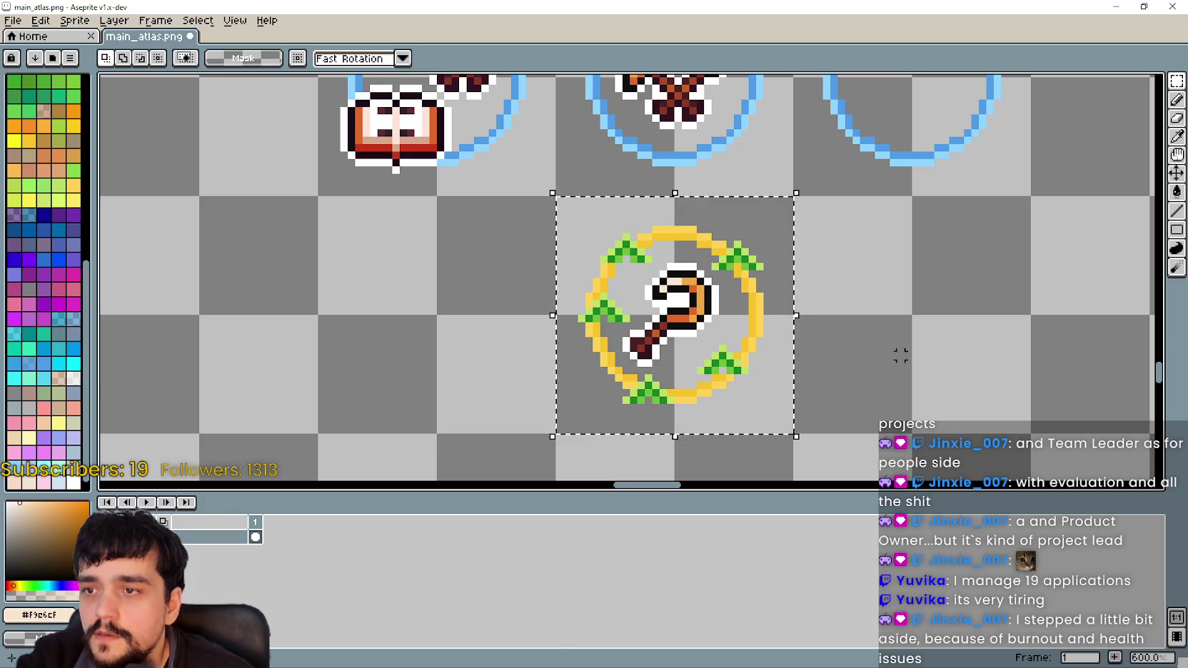
- Delete the inner hoe's handle, head and leftover white strip from the copied ring
left_click(749, 283)
scroll(749, 283, "up", 3)
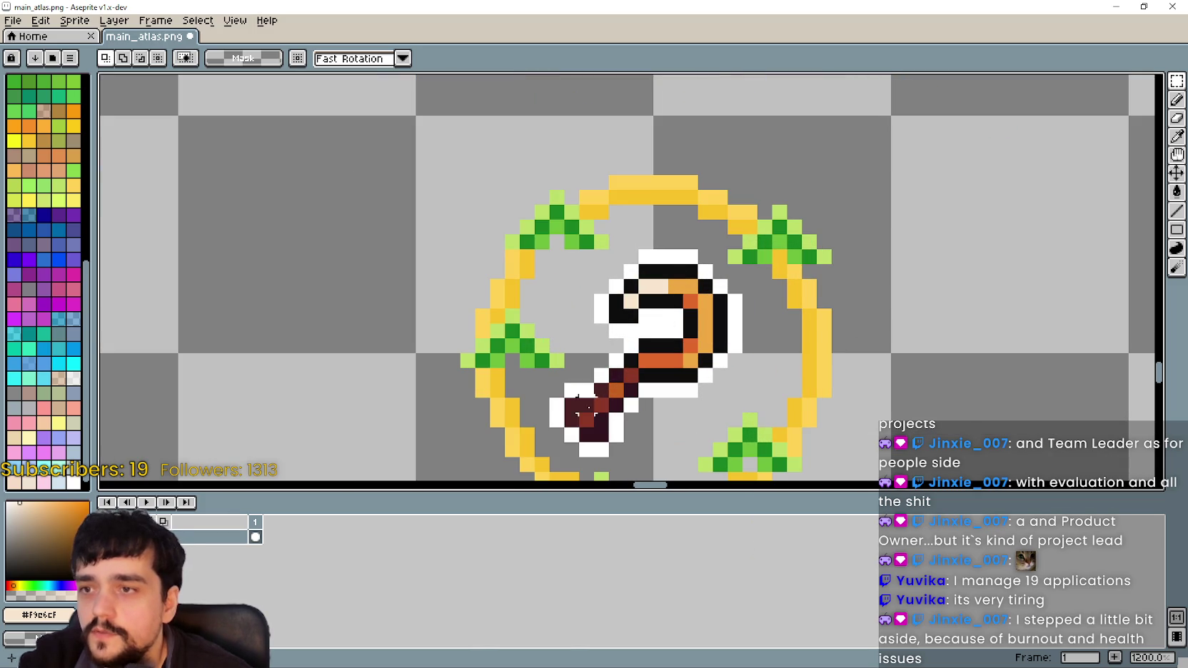
left_click_drag(556, 450, 671, 364)
key("Delete")
left_click_drag(567, 408, 751, 253)
key("Delete")
left_click_drag(633, 229, 703, 284)
key("Delete")
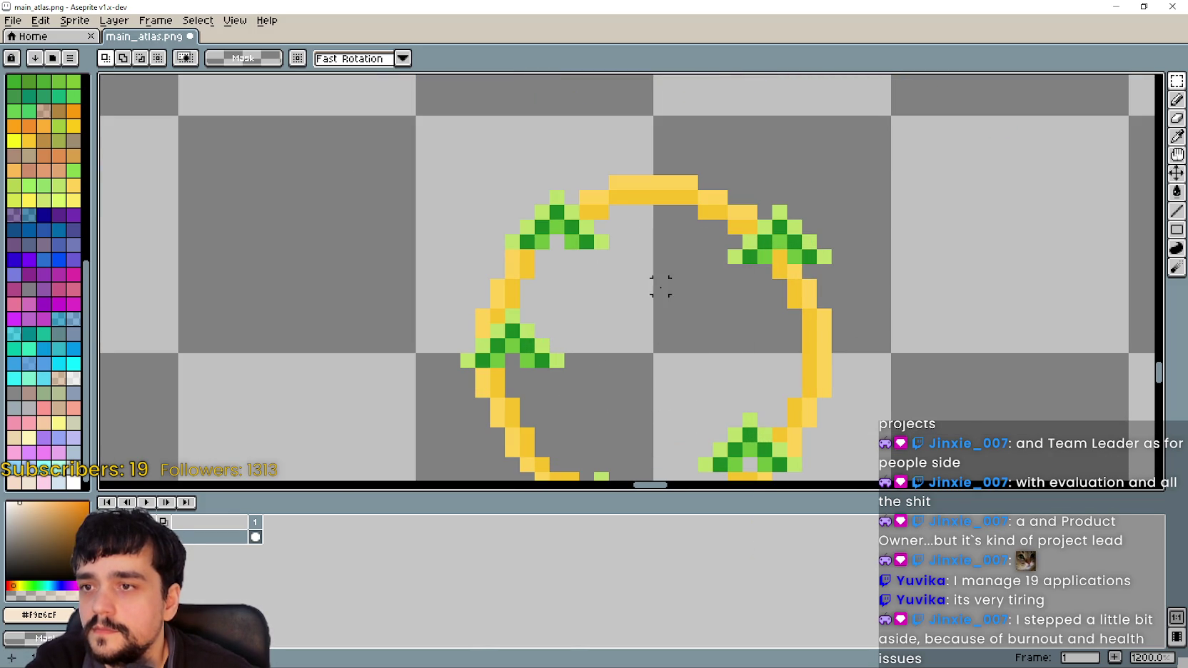
scroll(928, 226, "down", 1)
scroll(867, 297, "right", 3)
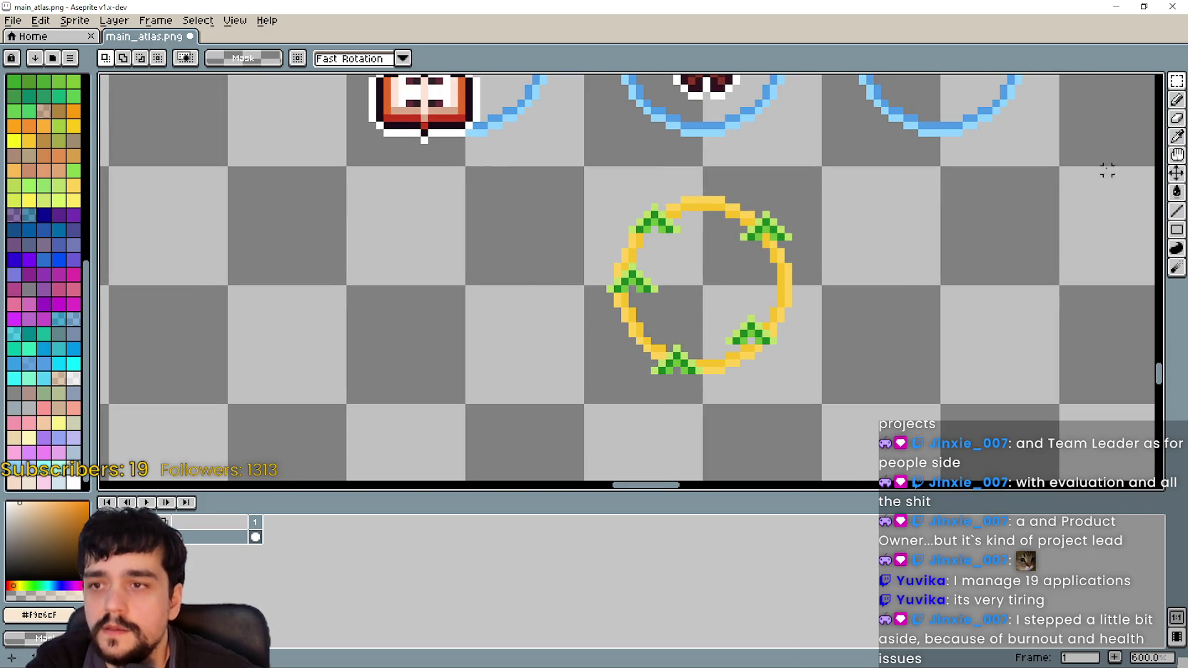
- Recolour the copied ring's darker gold pixels with the axes ring's darker blue
left_click(1176, 135)
scroll(1077, 154, "up", 2)
scroll(1078, 154, "right", 2)
left_click(1177, 80)
mouse_move(580, 240)
left_mouse_down()
mouse_move(488, 287)
mouse_move(647, 404)
left_mouse_up()
scroll(857, 299, "up", 1)
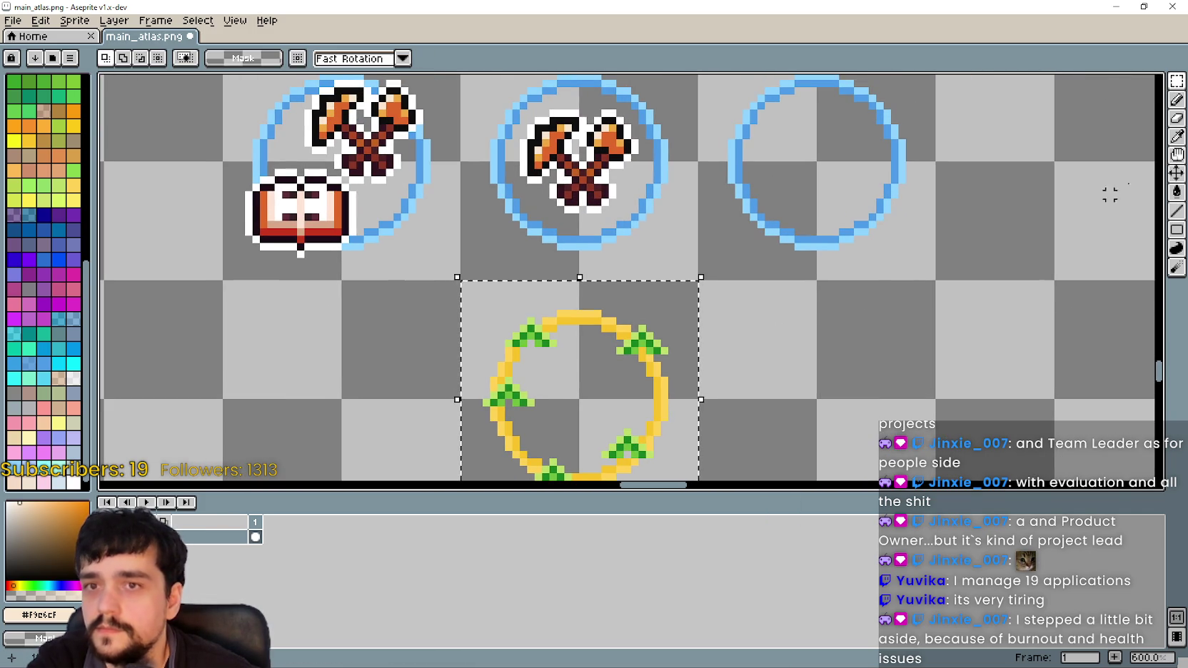
left_click(1176, 135)
scroll(595, 173, "up", 3)
scroll(639, 170, "down", 3)
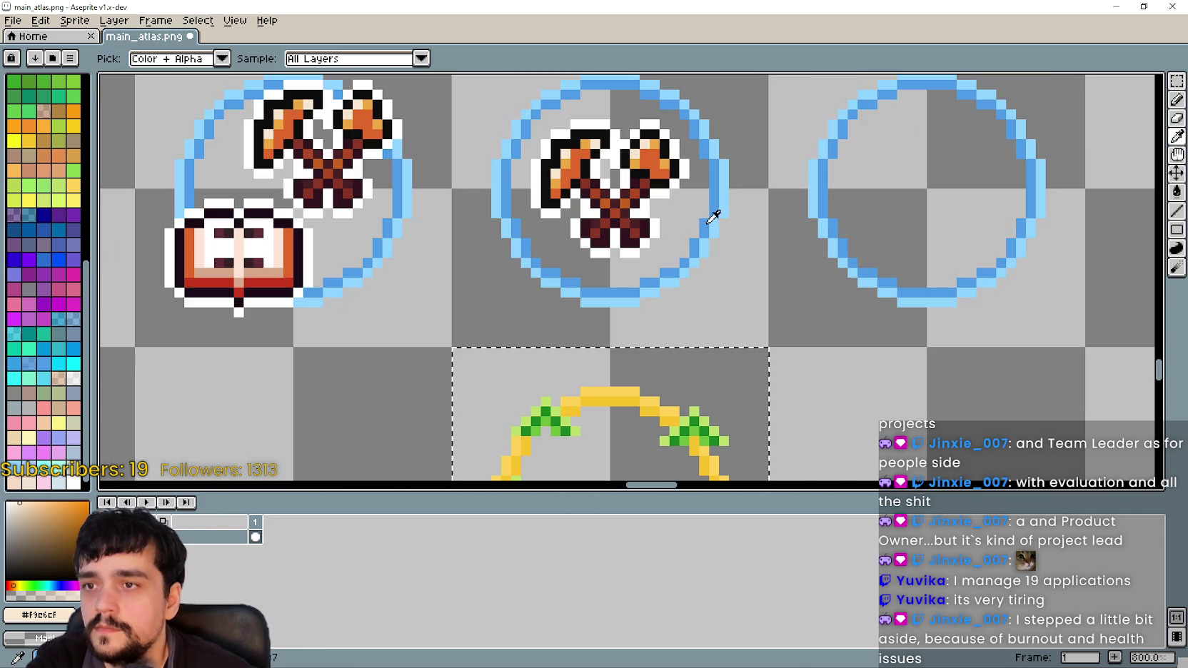
left_click(705, 222)
left_click(1176, 191)
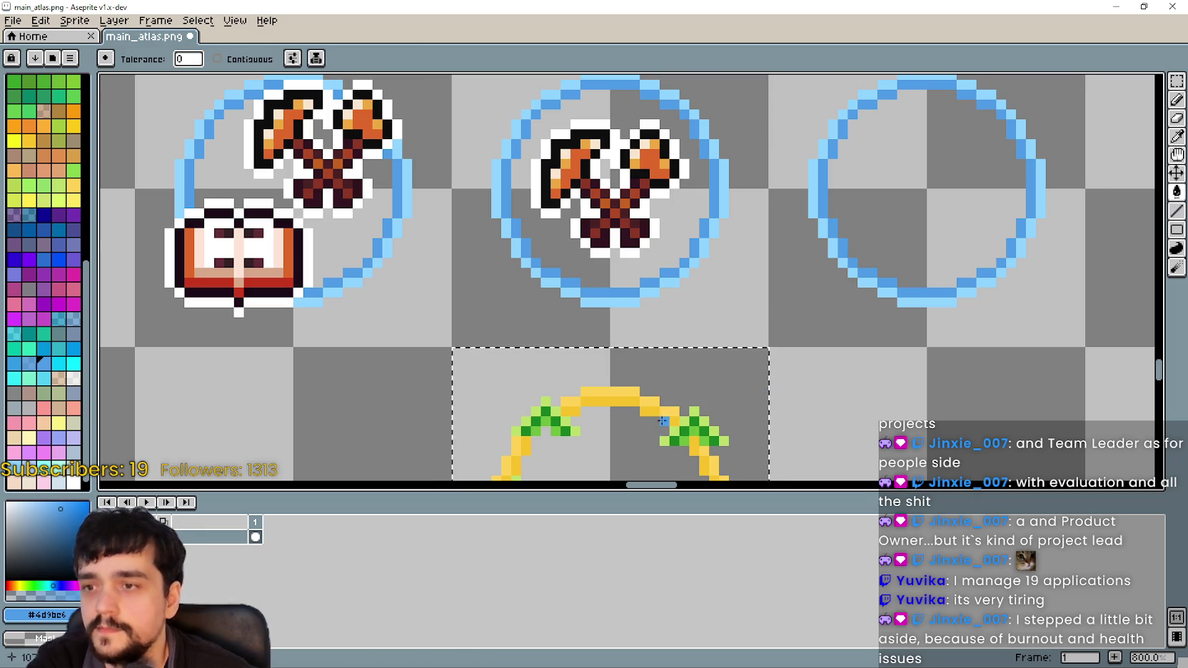
left_click(664, 422)
- Fill the ring's lighter gold pixels with the axes ring's light blue and deselect
left_click(1175, 139)
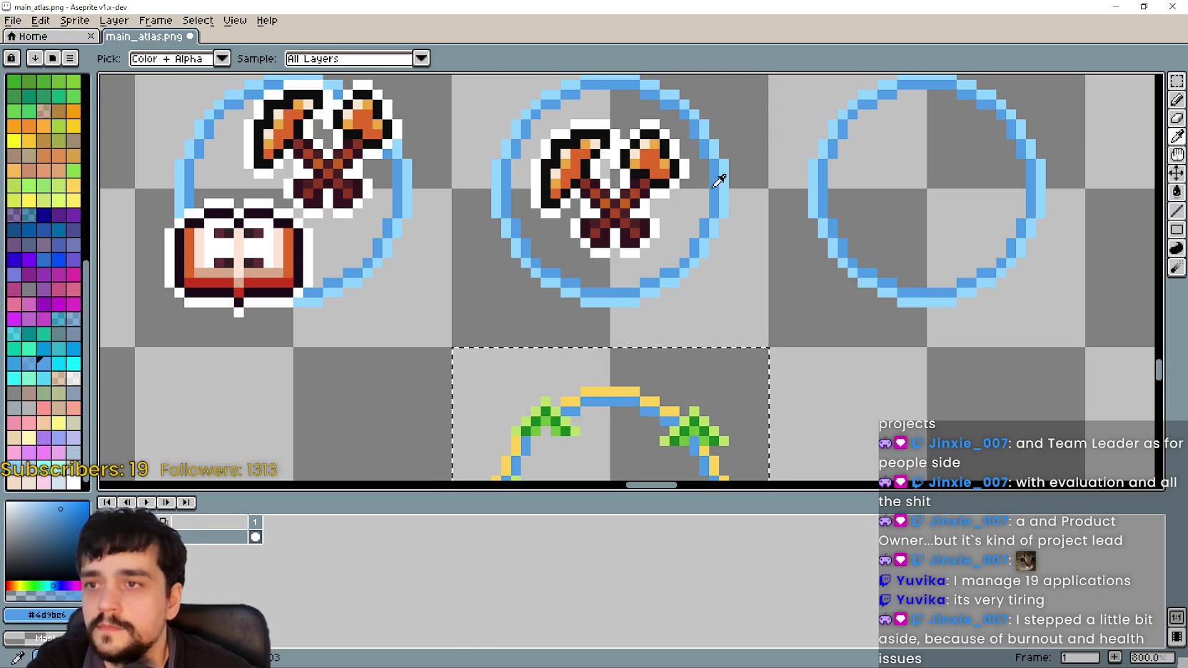
left_click(728, 180)
left_click(1176, 191)
left_click(668, 409)
scroll(668, 409, "down", 2)
scroll(689, 207, "down", 2)
scroll(676, 283, "up", 1)
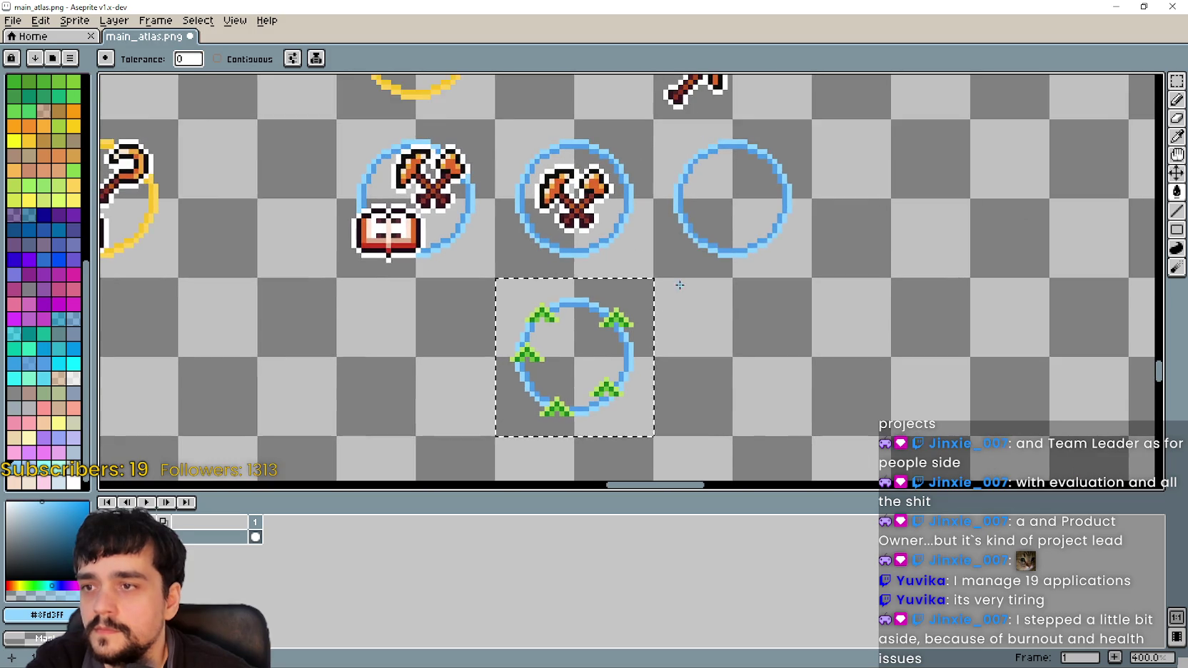
scroll(618, 303, "down", 1)
key("ctrl+d")
left_click(1176, 80)
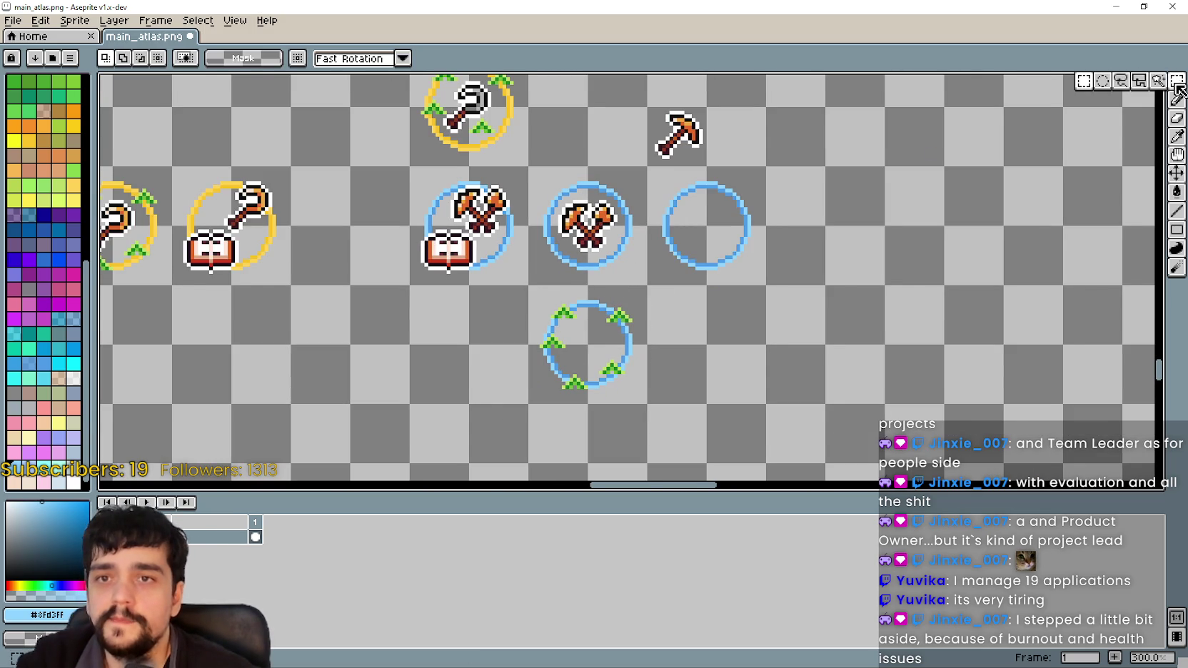
left_click_drag(532, 286, 597, 222)
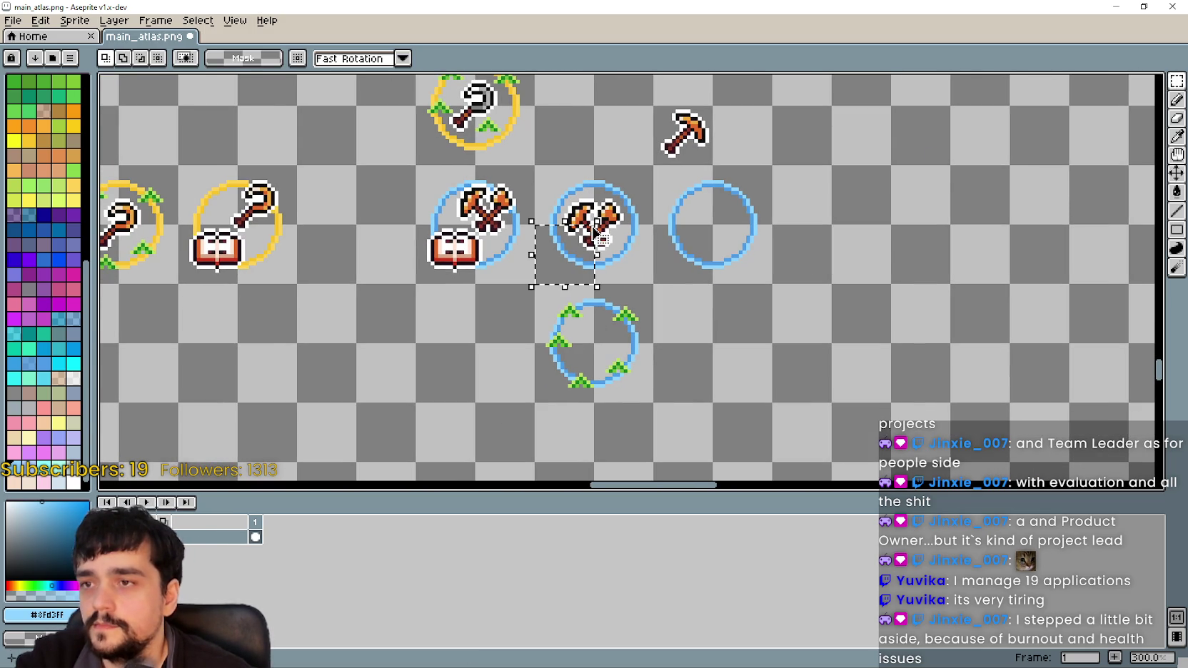
left_click_drag(662, 270, 535, 165)
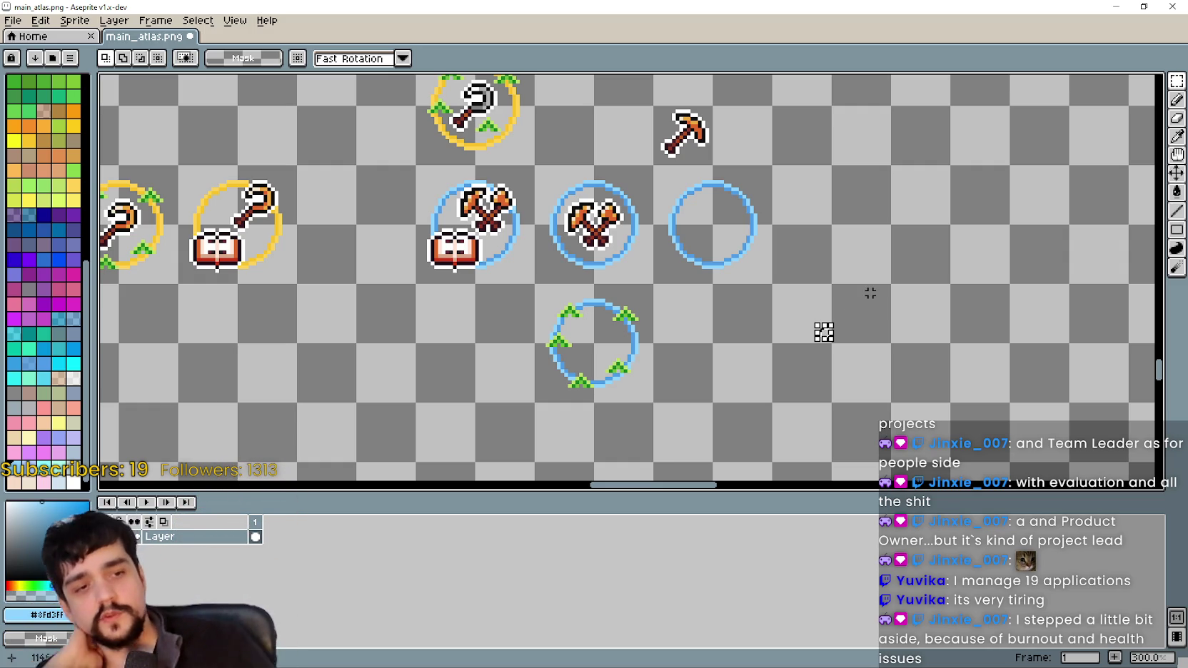
scroll(646, 434, "up", 1)
scroll(656, 272, "down", 1)
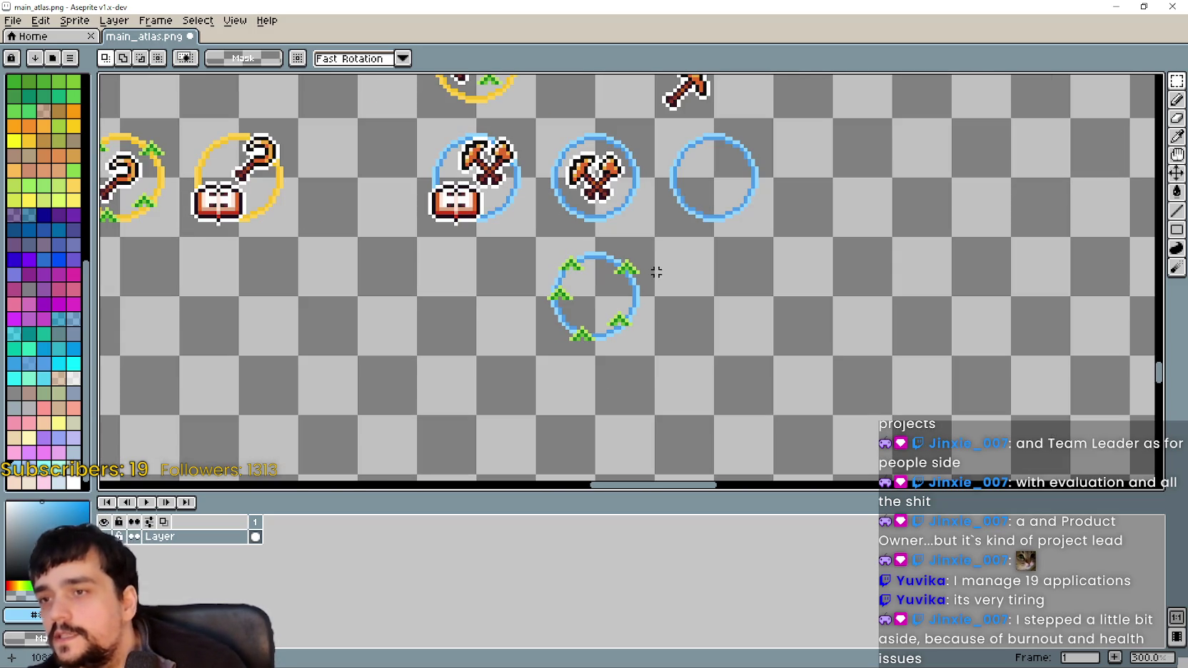
- Copy the middle crossed-axes tile into the empty third blue ring
left_click_drag(630, 246, 535, 312)
left_click(533, 294)
left_click_drag(556, 264, 625, 325)
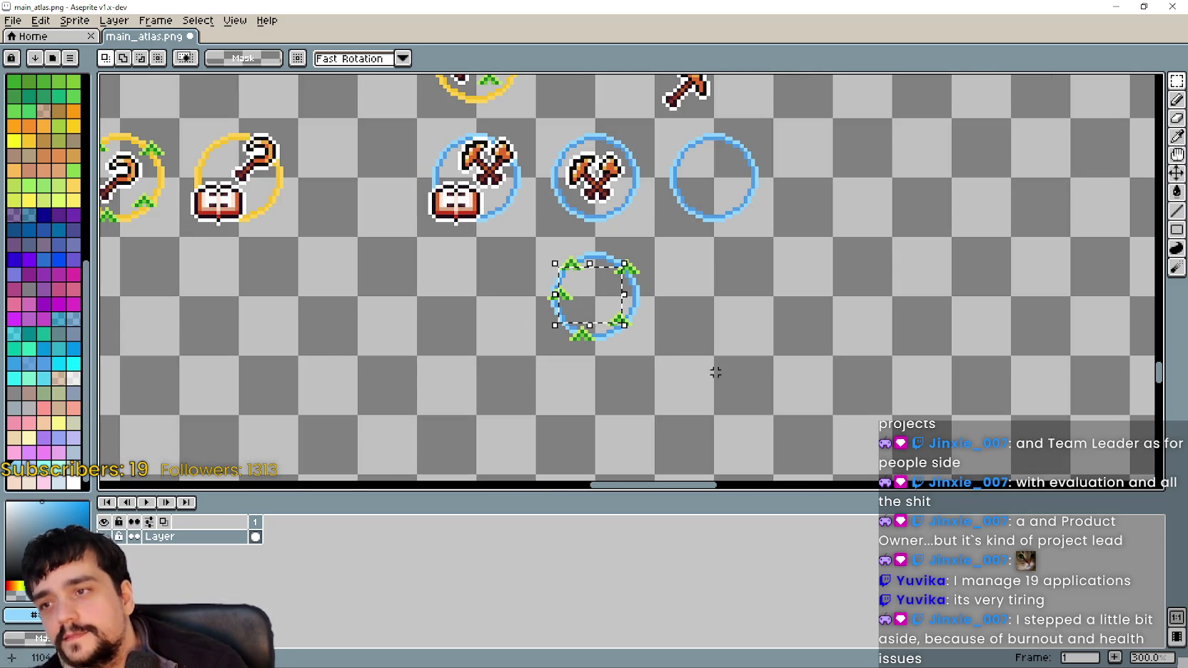
left_click_drag(578, 284, 628, 312)
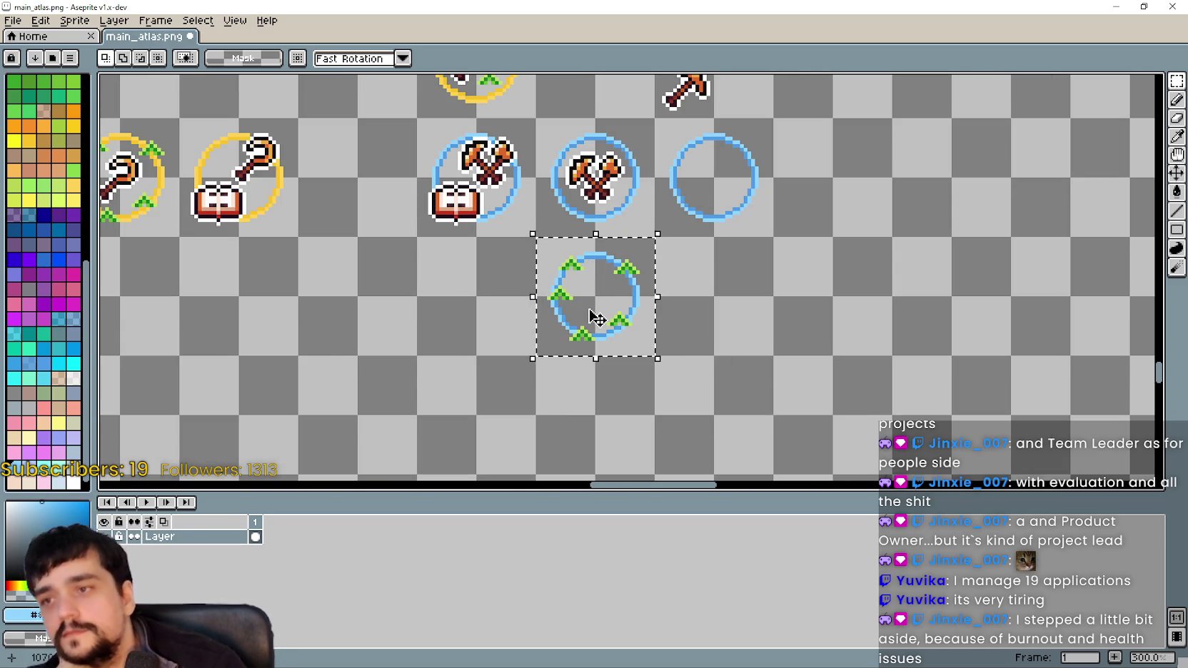
scroll(597, 318, "up", 2)
scroll(583, 323, "down", 1)
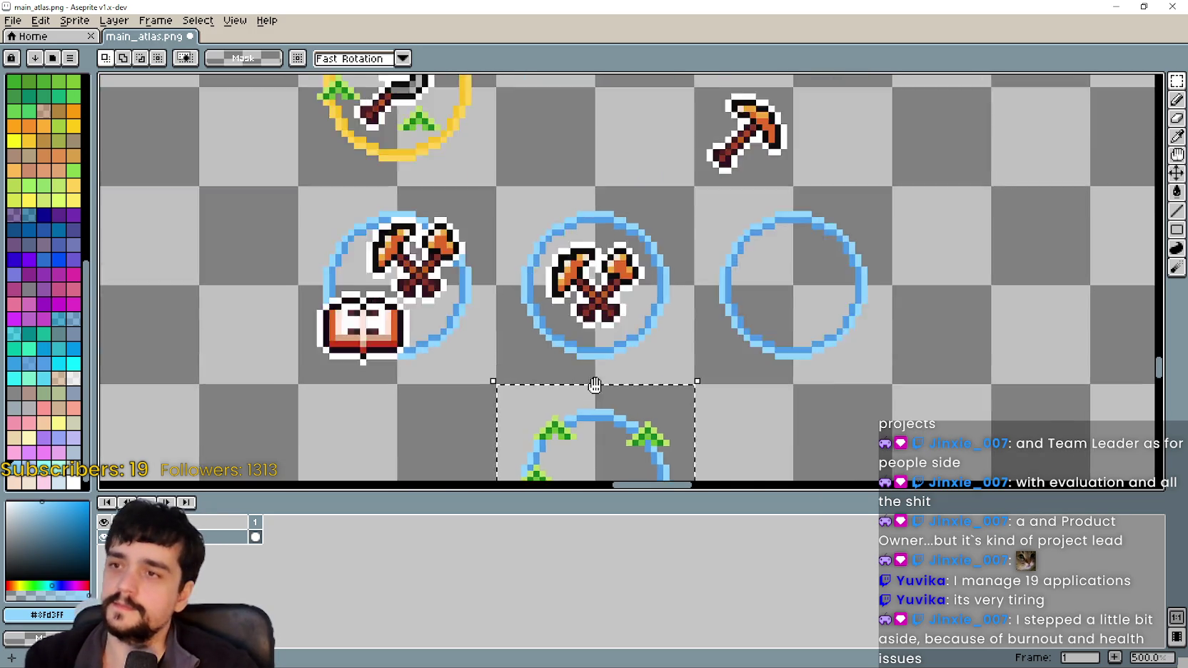
left_click(639, 349)
left_click(717, 273)
left_click_drag(718, 273, 808, 393)
key("Delete")
key("ctrl+v")
left_click_drag(609, 319, 735, 345)
key("Return")
- Paste a copy of the green-sprout ring over the middle crossed-axes icon
scroll(543, 283, "down", 3)
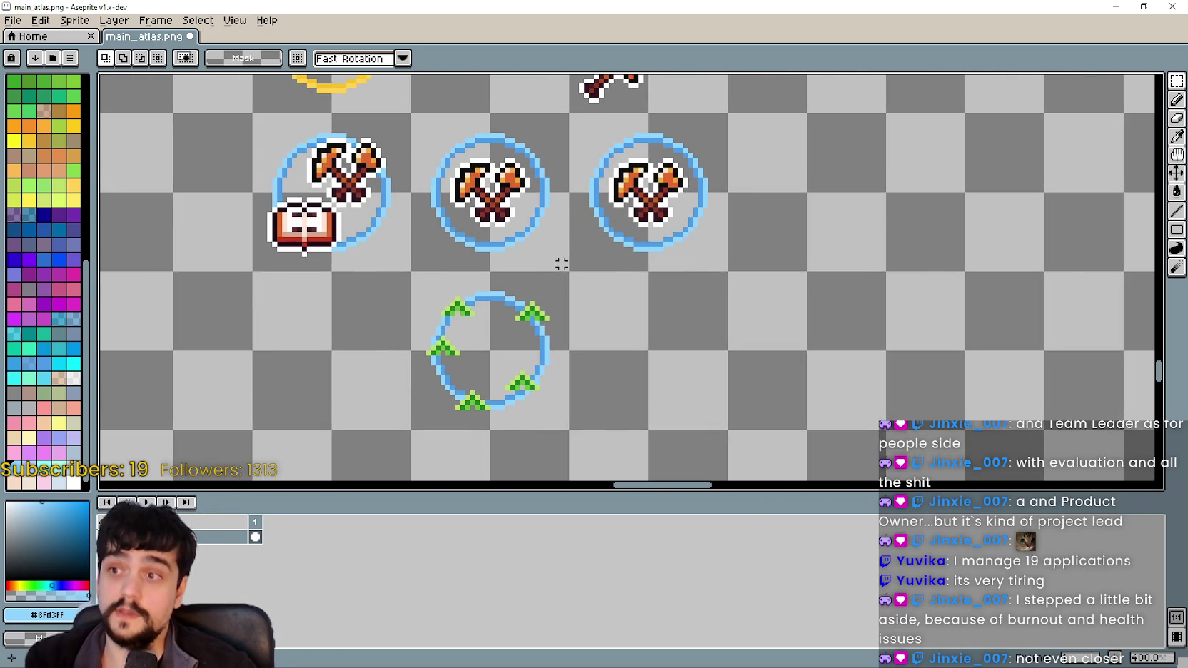
left_click_drag(457, 298, 552, 396)
key("ctrl+c")
key("ctrl+v")
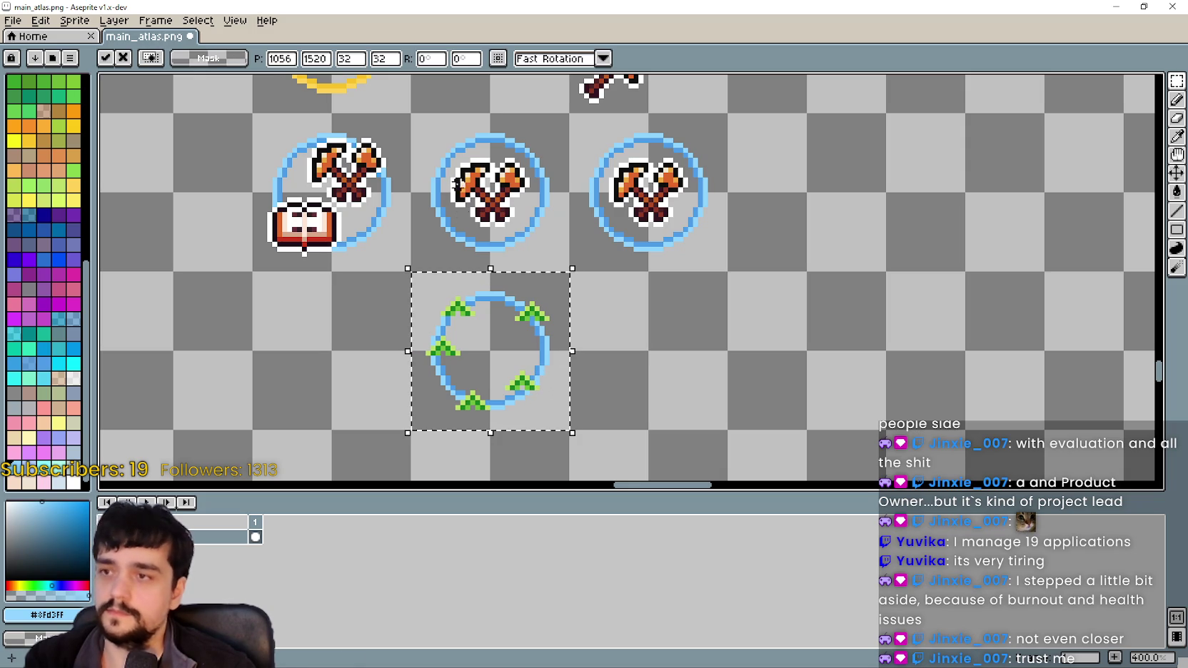
left_click_drag(495, 331, 502, 186)
left_click(749, 338)
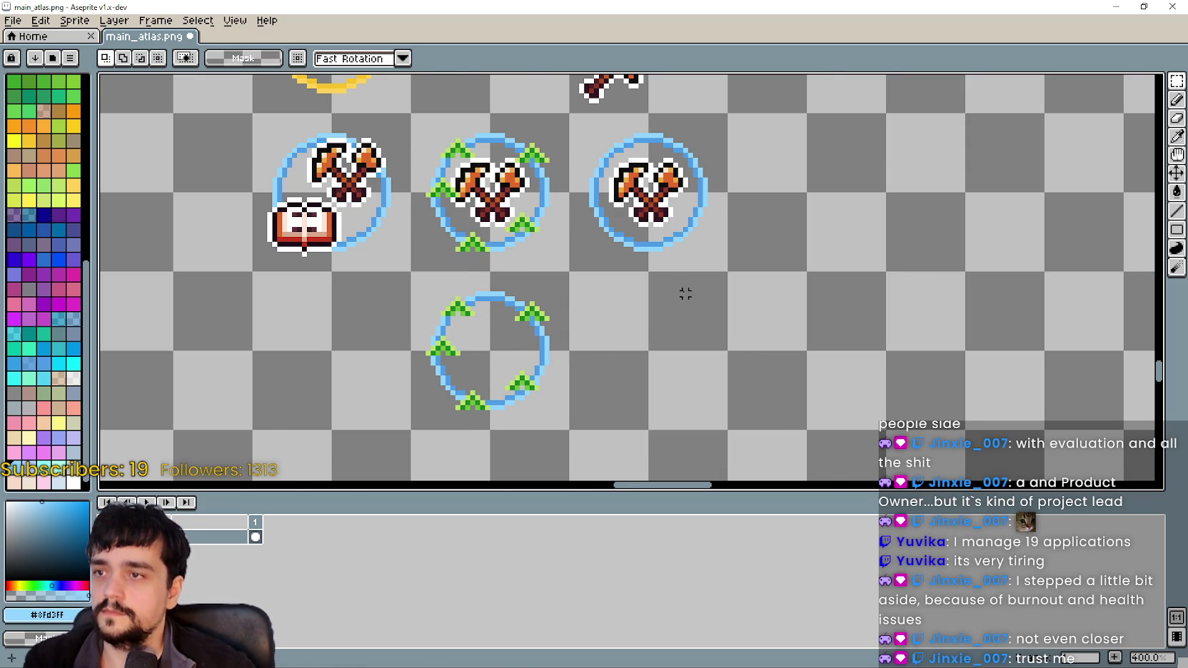
scroll(682, 293, "down", 2)
scroll(442, 207, "up", 1)
scroll(443, 207, "up", 1)
left_click_drag(826, 343, 649, 284)
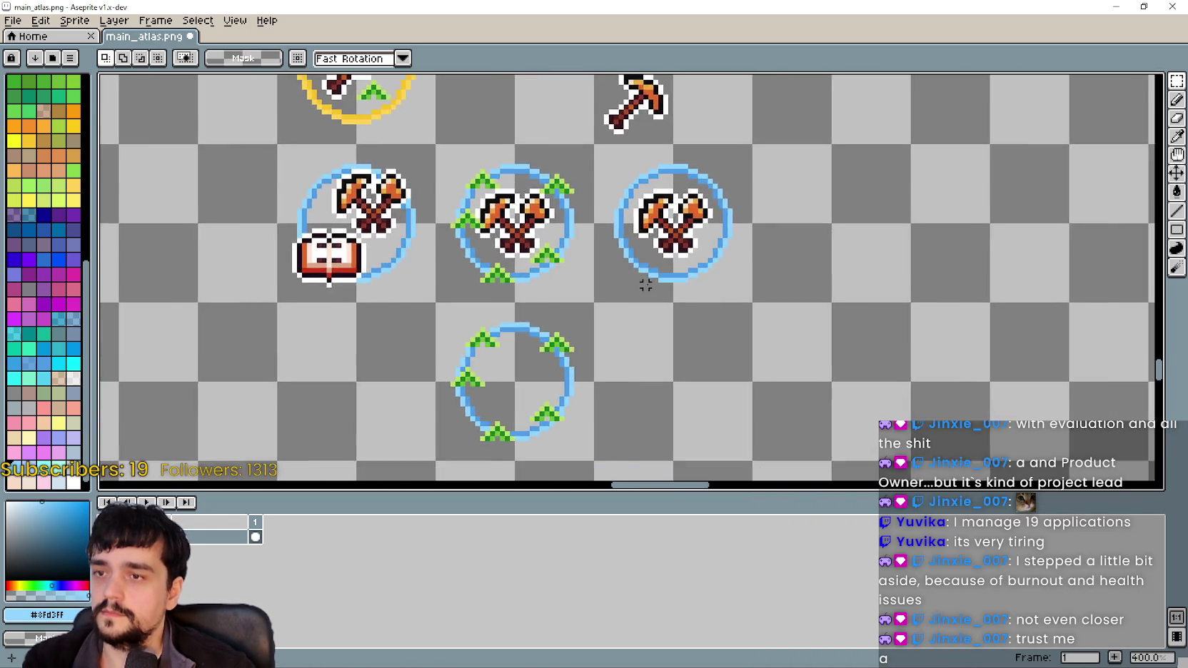
scroll(649, 283, "down", 1)
left_click_drag(899, 342, 777, 323)
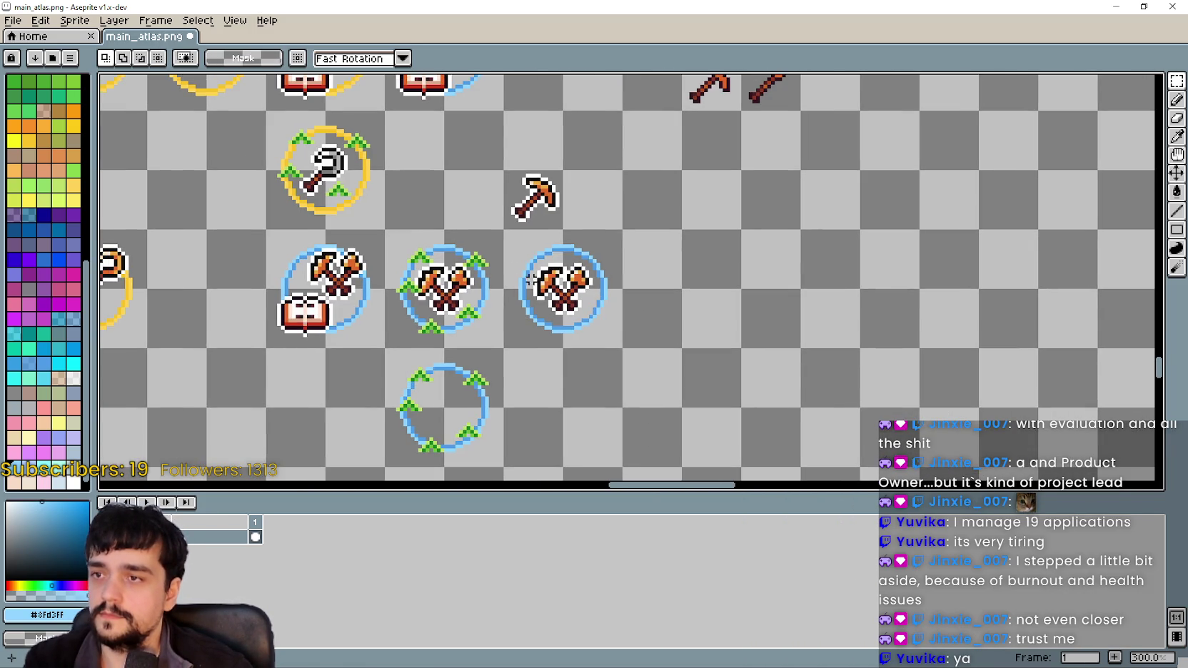
left_click_drag(581, 275, 680, 223)
scroll(643, 271, "down", 1)
scroll(624, 251, "down", 3)
scroll(624, 250, "left", 3)
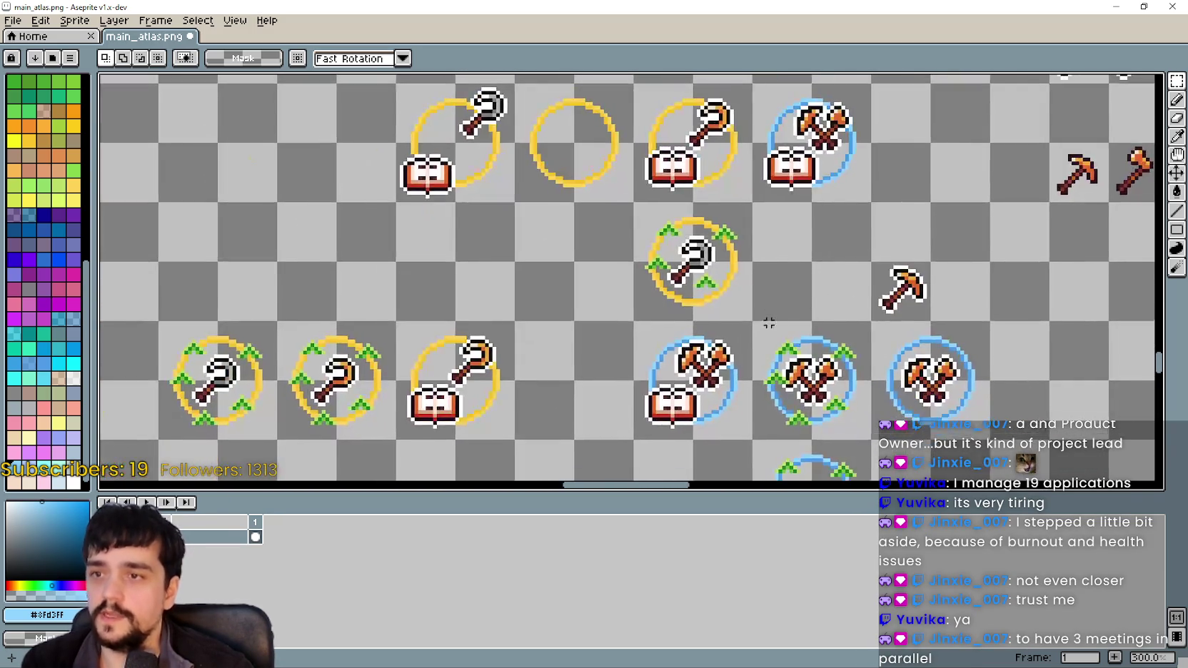
mouse_move(677, 146)
left_mouse_down()
mouse_move(837, 371)
mouse_move(557, 345)
left_mouse_up()
mouse_move(705, 352)
left_mouse_down()
mouse_move(682, 293)
mouse_move(875, 236)
mouse_move(851, 215)
mouse_move(572, 175)
left_mouse_up()
scroll(413, 289, "up", 1)
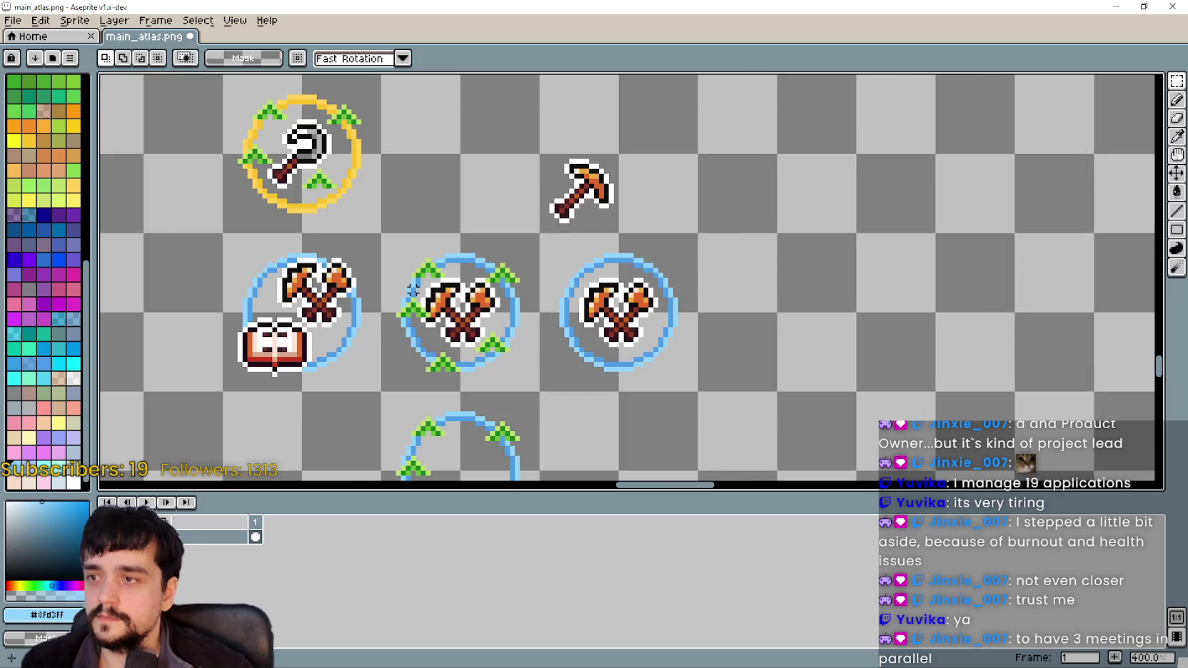
mouse_move(440, 276)
left_mouse_down()
mouse_move(509, 227)
mouse_move(833, 275)
left_mouse_up()
scroll(509, 227, "down", 1)
scroll(508, 227, "up", 1)
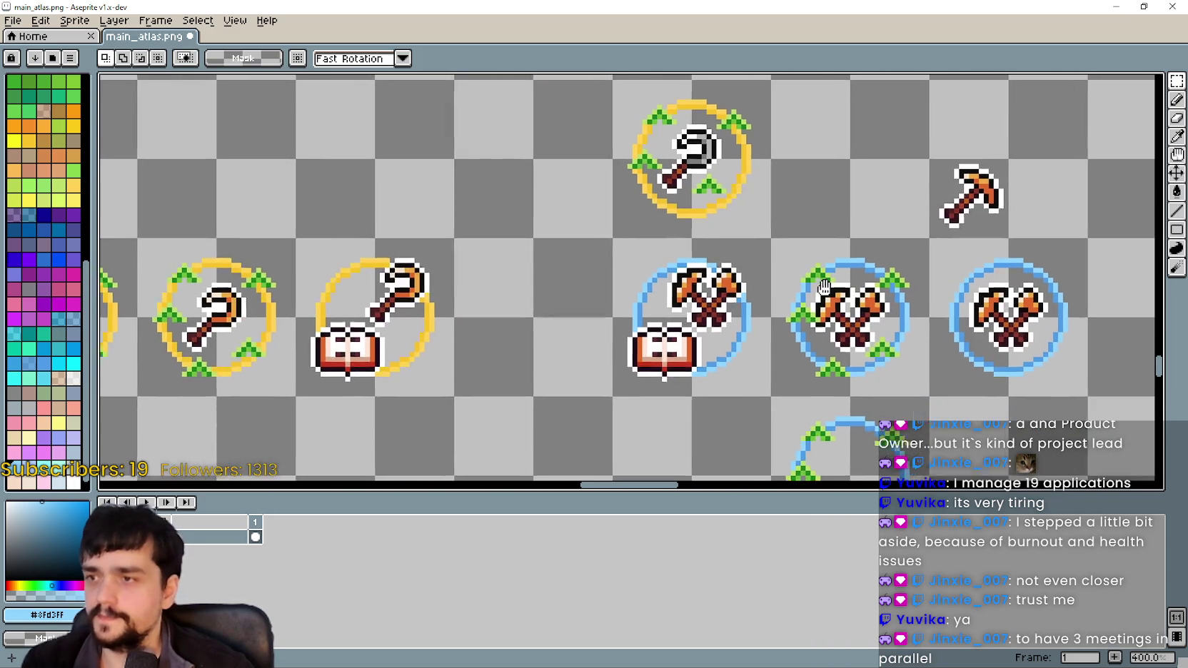
scroll(833, 275, "down", 1)
mouse_move(374, 307)
left_mouse_down()
mouse_move(515, 283)
mouse_move(222, 277)
mouse_move(205, 236)
mouse_move(376, 341)
mouse_move(833, 429)
left_mouse_up()
scroll(205, 236, "down", 2)
left_click_drag(678, 387, 913, 452)
mouse_move(429, 286)
left_mouse_down()
mouse_move(642, 429)
mouse_move(619, 469)
left_mouse_up()
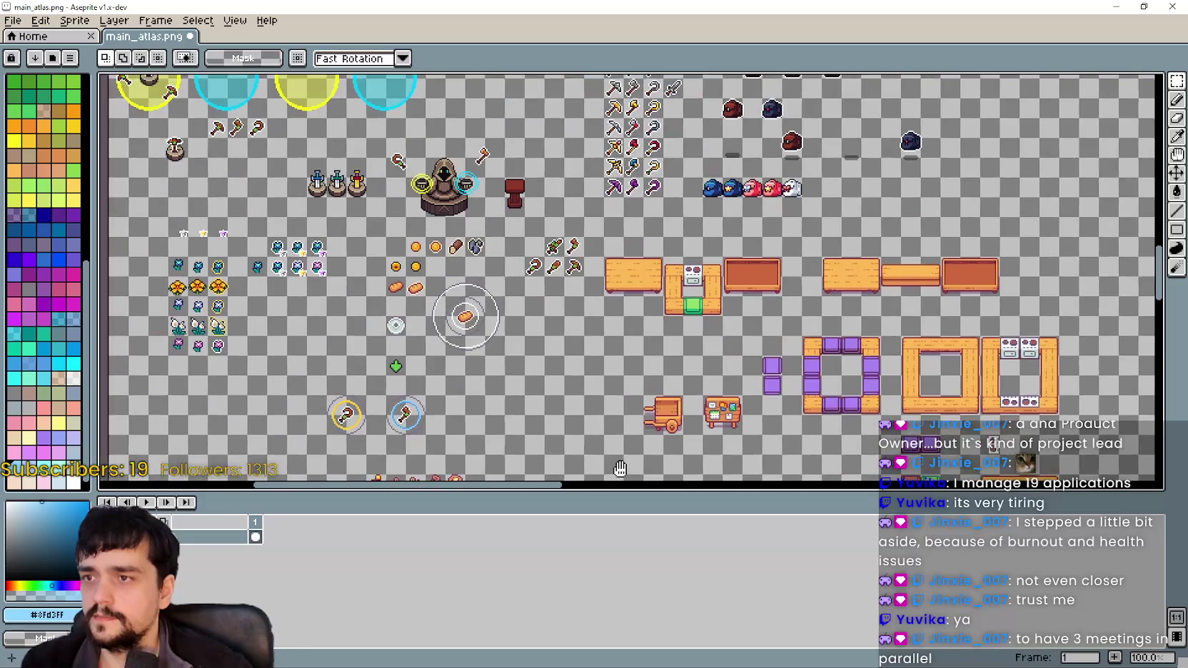
left_click_drag(468, 89, 501, 196)
scroll(502, 196, "up", 1)
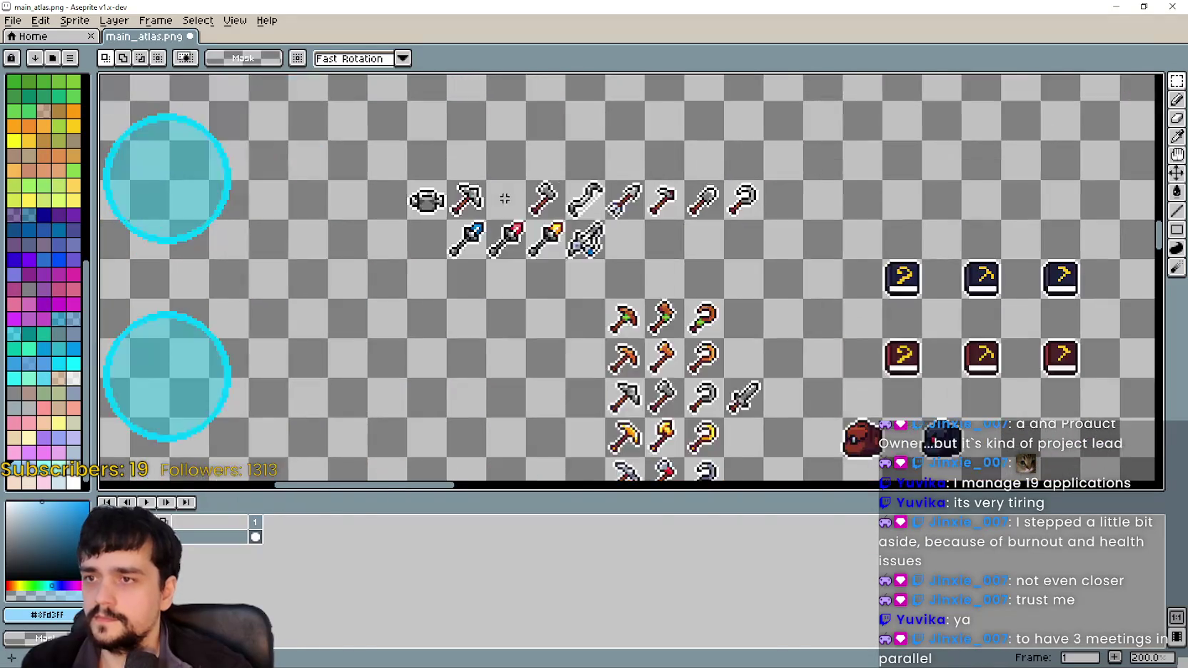
- Marquee-select the grey-metal pickaxe and axe
scroll(502, 196, "up", 1)
left_click_drag(644, 172, 606, 135)
left_click_drag(605, 319, 618, 330)
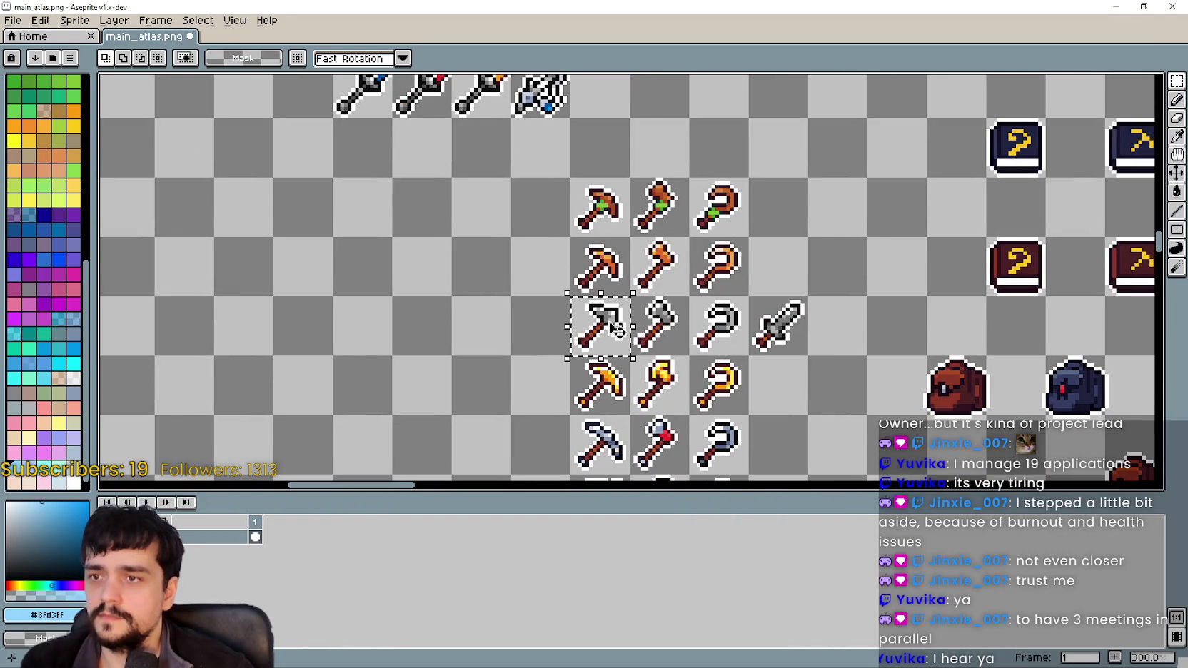
scroll(621, 328, "down", 4)
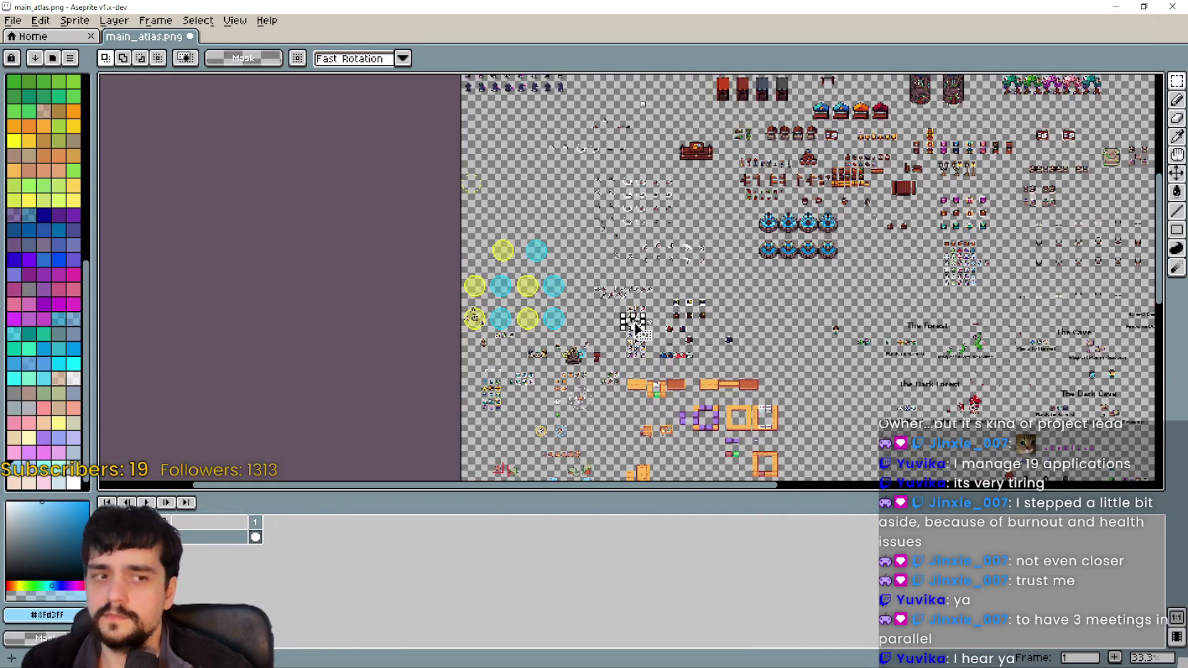
scroll(621, 328, "right", 5)
scroll(500, 271, "right", 5)
scroll(452, 226, "left", 2)
scroll(452, 226, "up", 3)
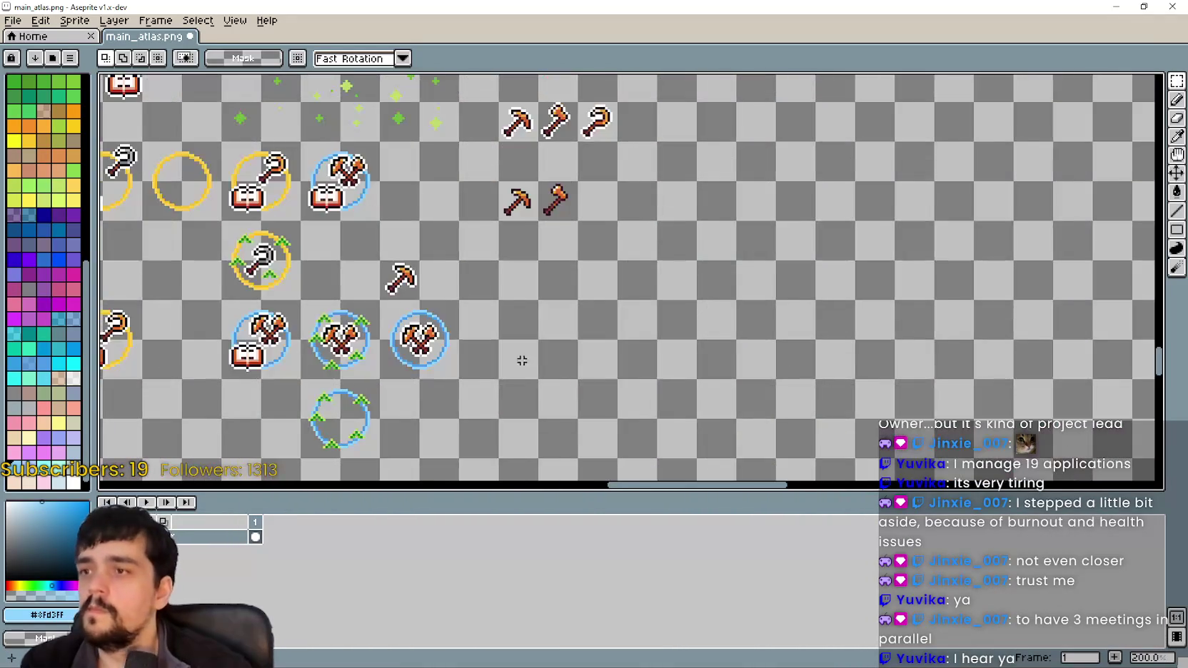
scroll(582, 271, "down", 2)
scroll(582, 271, "left", 1)
- Paste the grey pickaxe and axe directly beneath the copper pair
key("ctrl+v")
left_click_drag(621, 278, 585, 162)
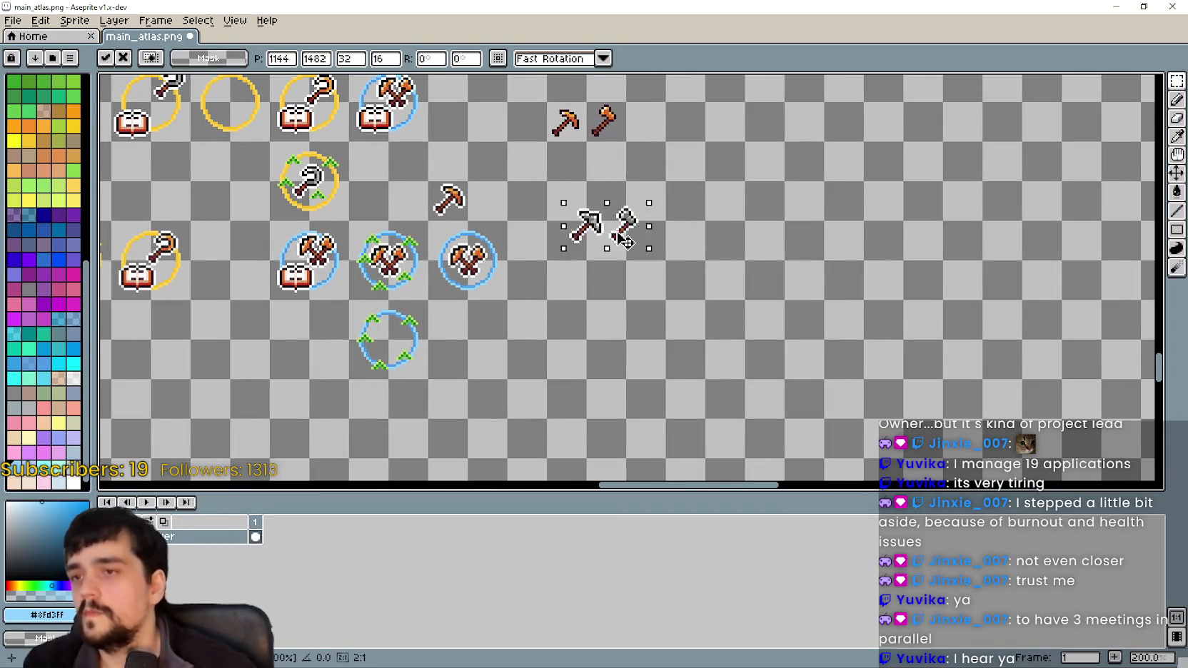
scroll(537, 207, "up", 2)
scroll(824, 233, "down", 1)
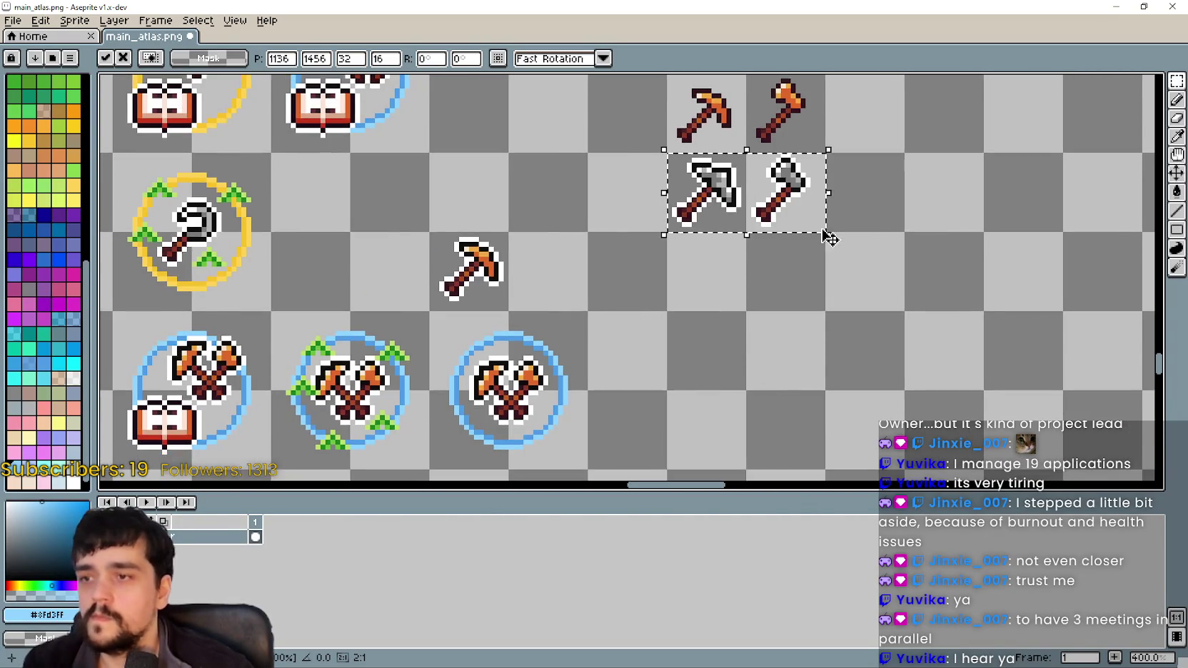
scroll(606, 186, "down", 3)
scroll(490, 360, "up", 2)
scroll(490, 360, "up", 2)
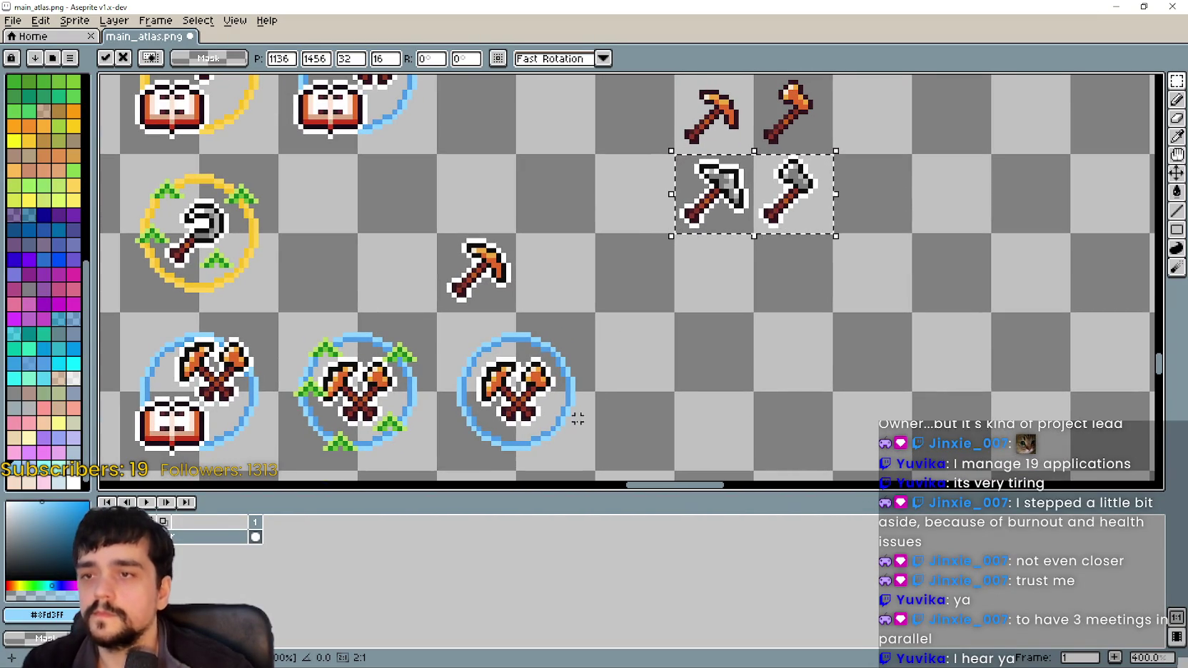
mouse_move(437, 312)
left_mouse_down()
mouse_move(512, 461)
mouse_move(596, 471)
left_mouse_up()
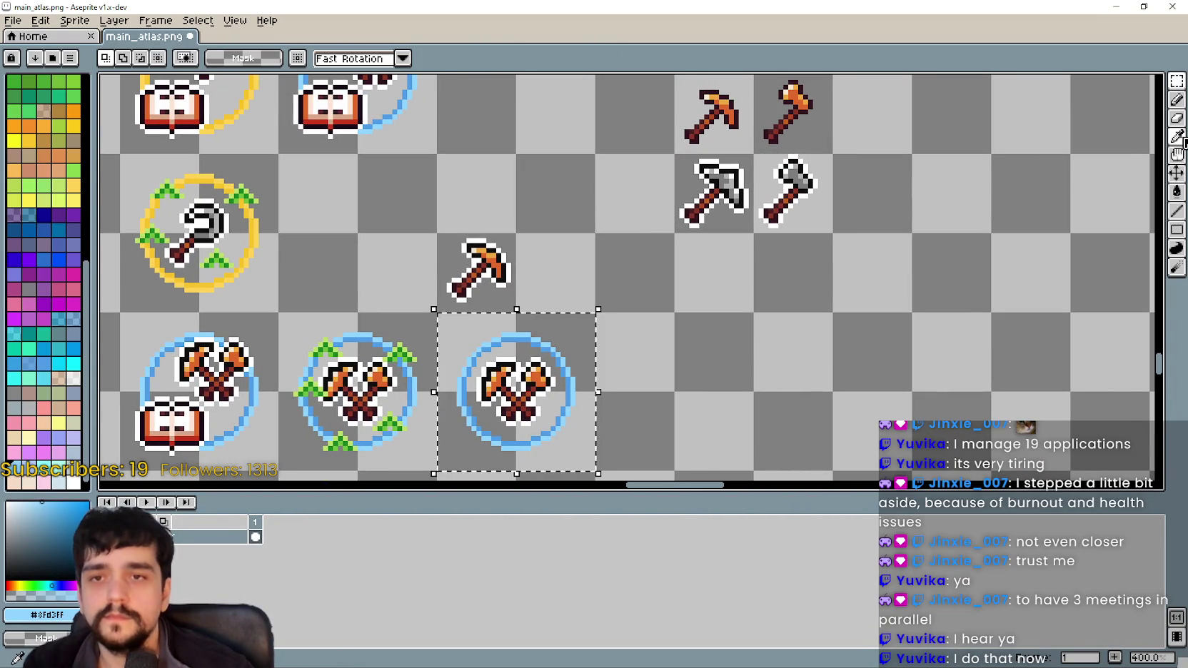
- Sample dark and light grey from the grey axe to fill the crossed axe heads
left_click(1173, 140)
scroll(792, 160, "up", 1)
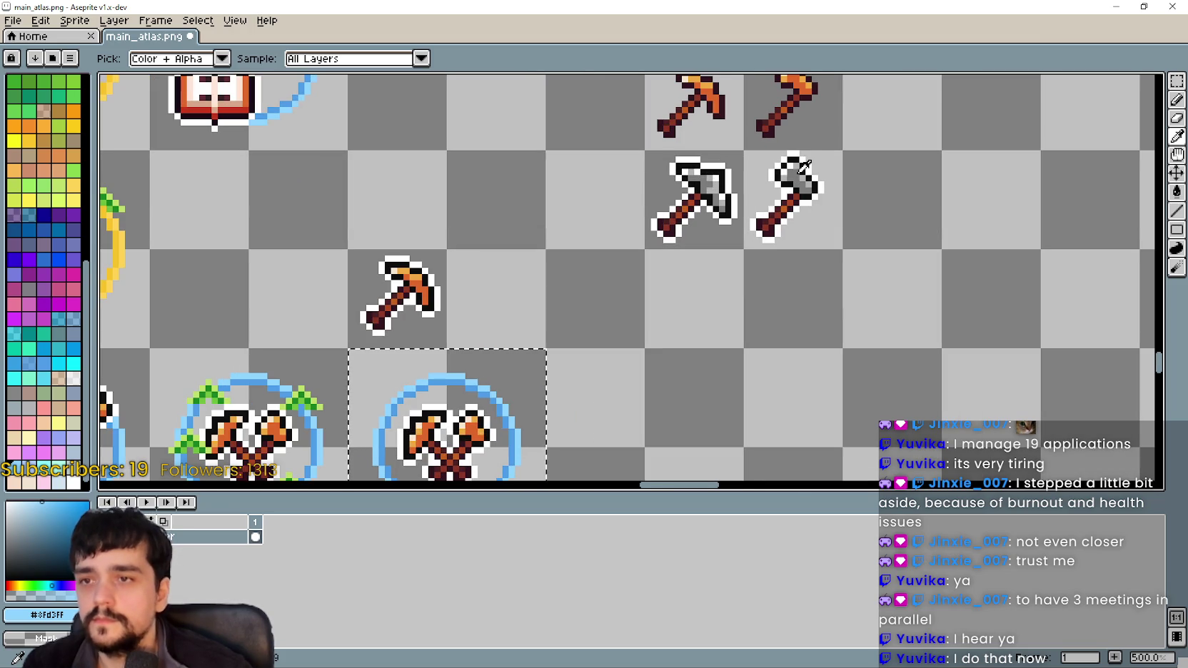
left_click(794, 169)
key("g")
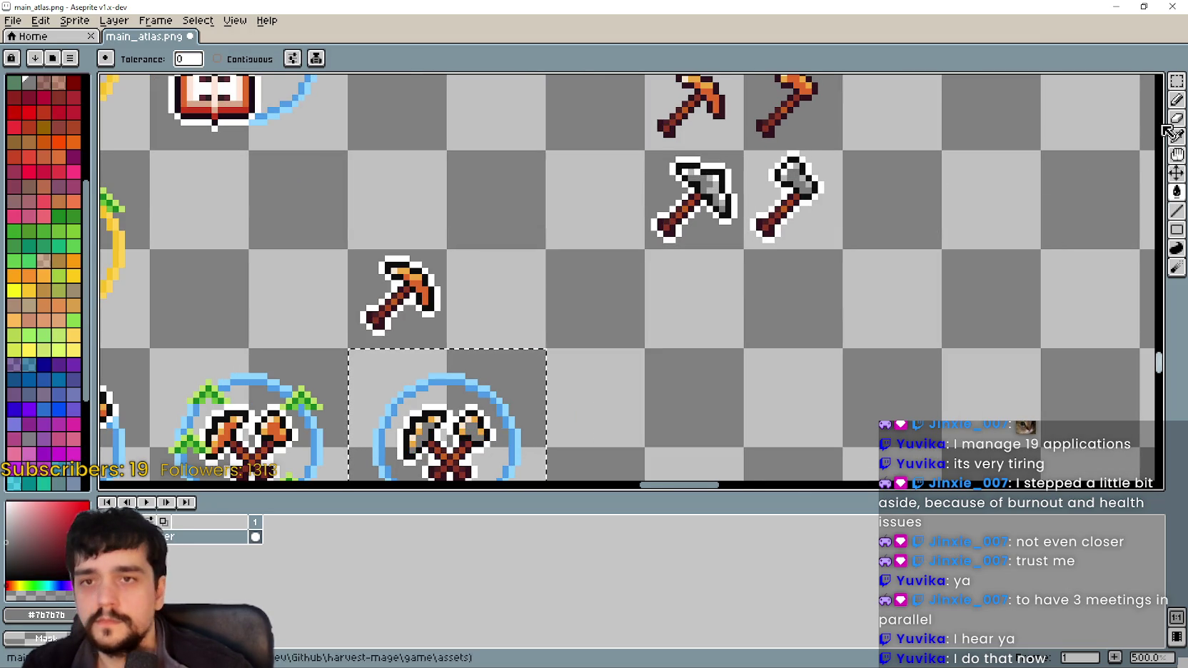
key("i")
scroll(798, 177, "up", 2)
left_click(812, 171)
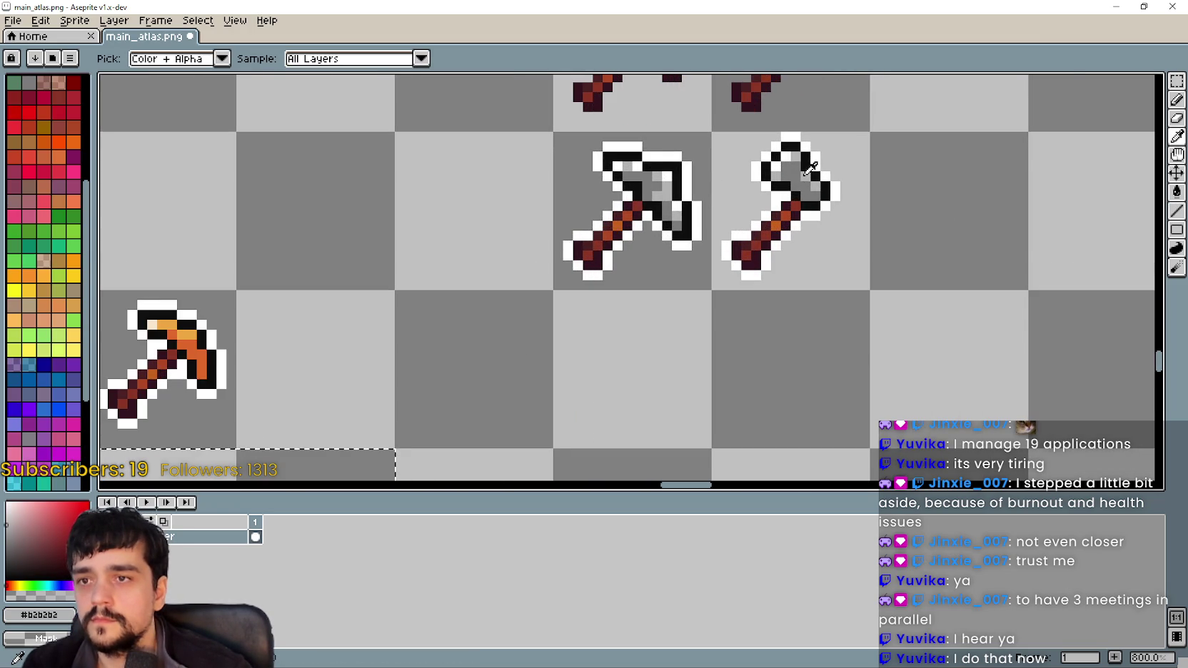
scroll(721, 267, "down", 3)
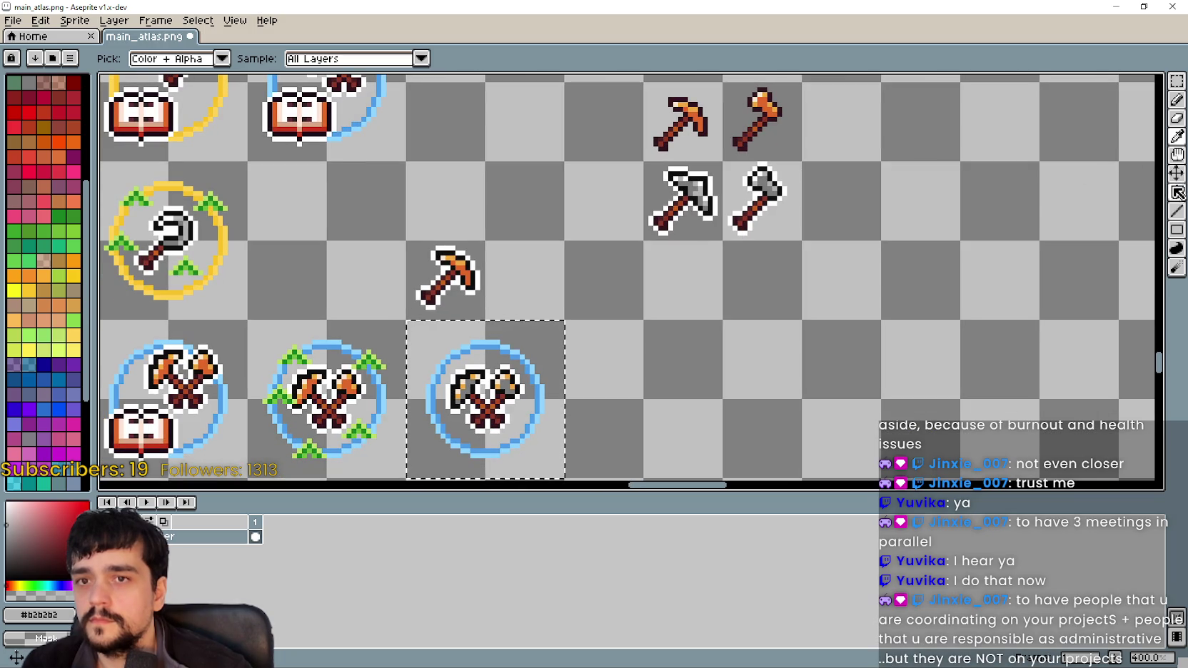
key("g")
- Sample white from the crossed-axes outline
scroll(471, 389, "up", 3)
scroll(499, 385, "up", 2)
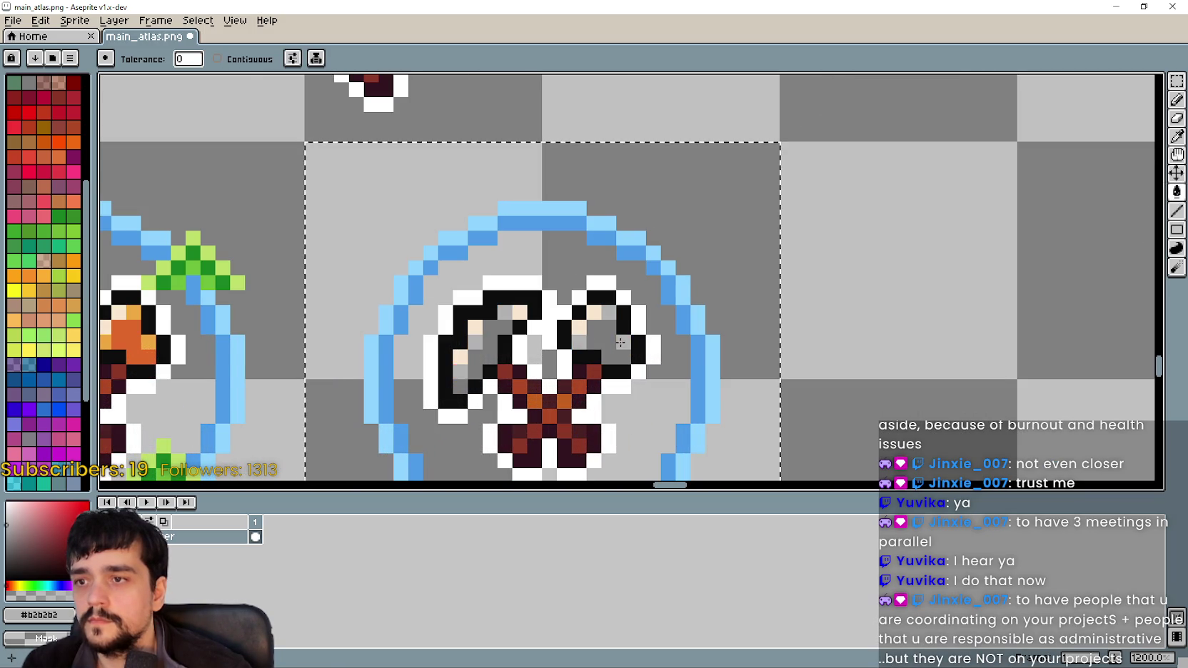
scroll(621, 325, "down", 4)
left_click_drag(774, 222, 697, 294)
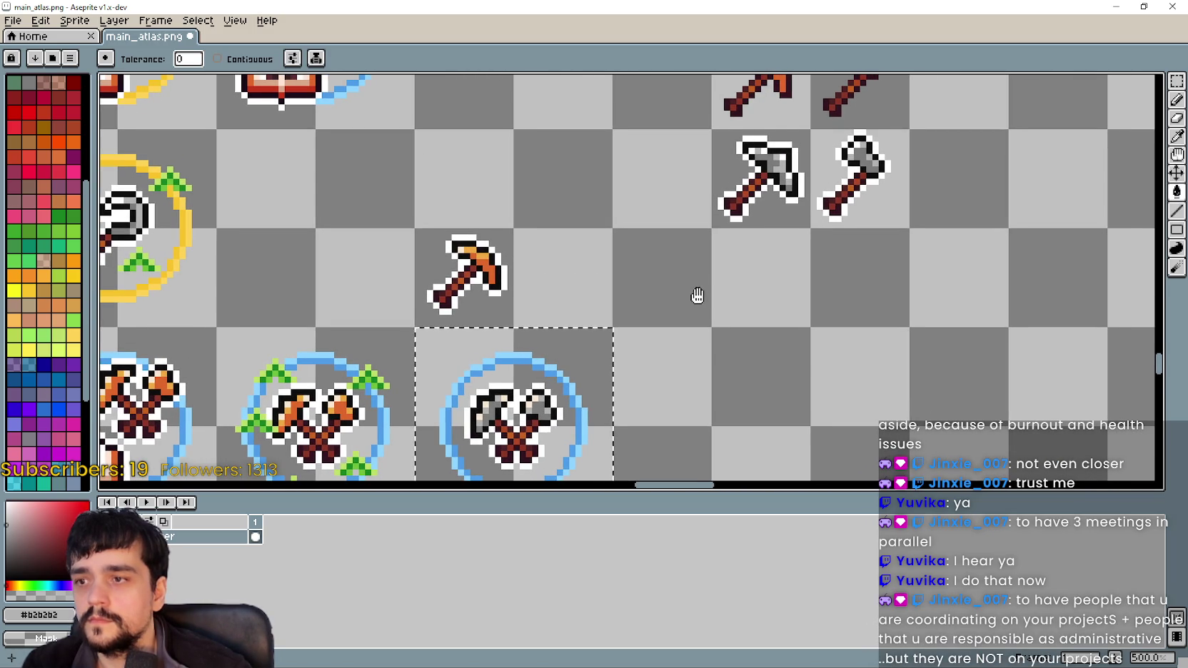
left_click(1176, 135)
scroll(844, 130, "up", 2)
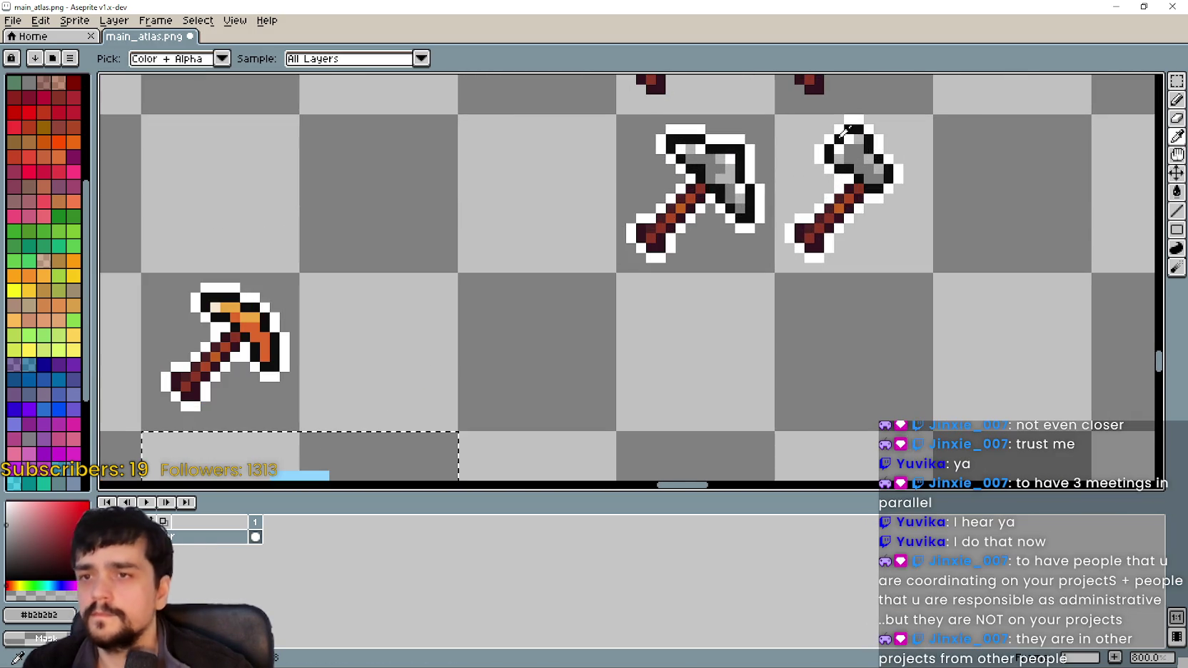
left_click(851, 139)
scroll(642, 214, "down", 2)
scroll(728, 228, "up", 2)
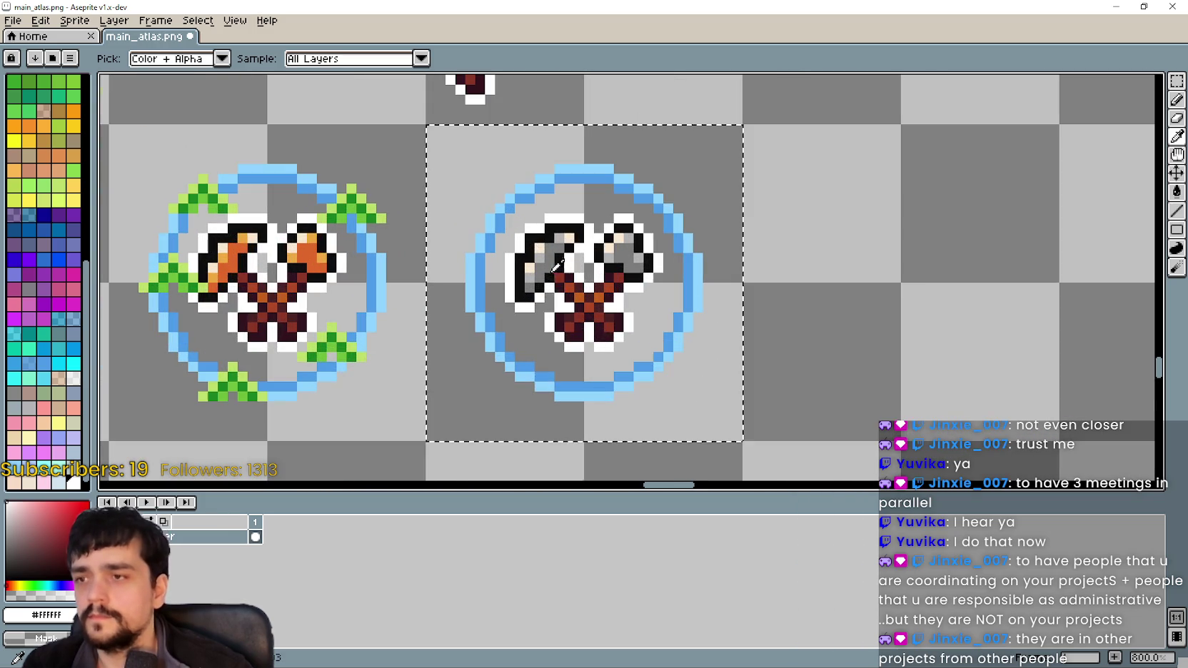
- Paint the leftover beige axe-head pixels white with the pencil
left_click(1176, 100)
scroll(742, 257, "up", 2)
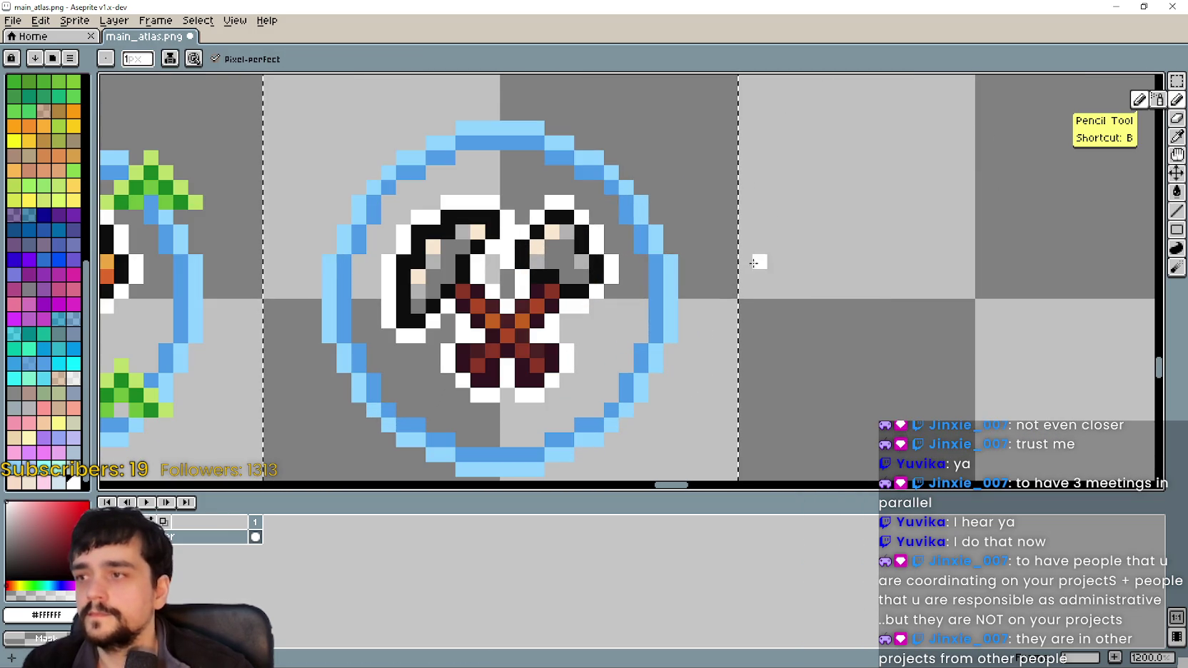
left_click_drag(552, 232, 540, 248)
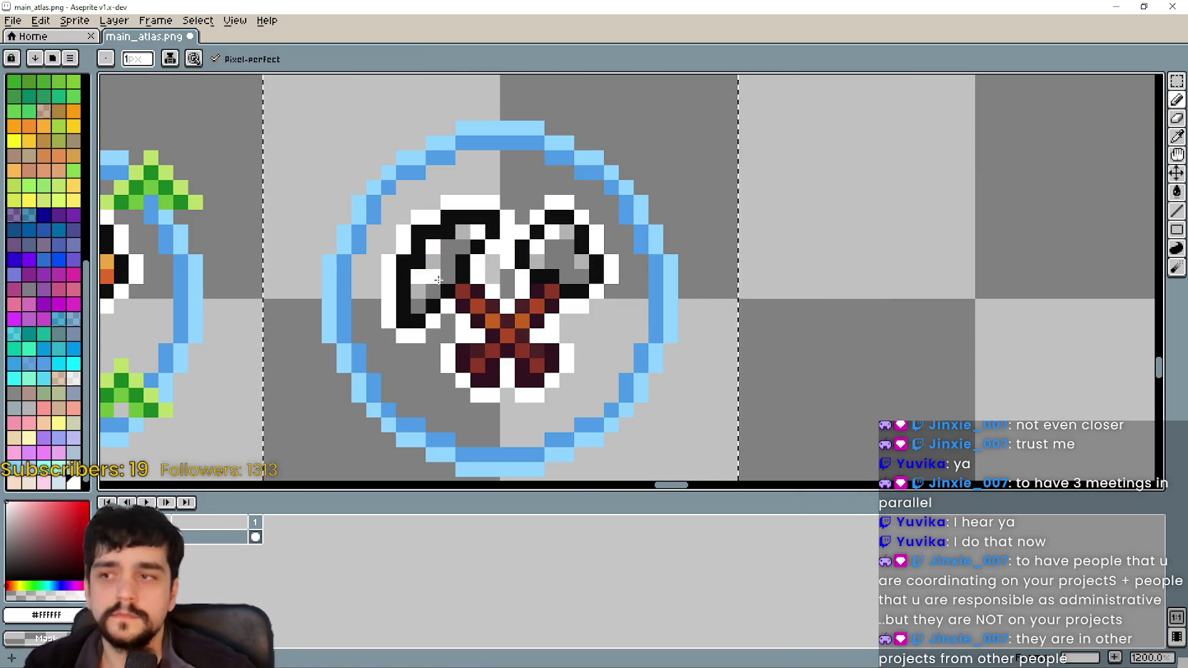
scroll(434, 279, "down", 4)
scroll(575, 309, "down", 1)
scroll(576, 309, "down", 1)
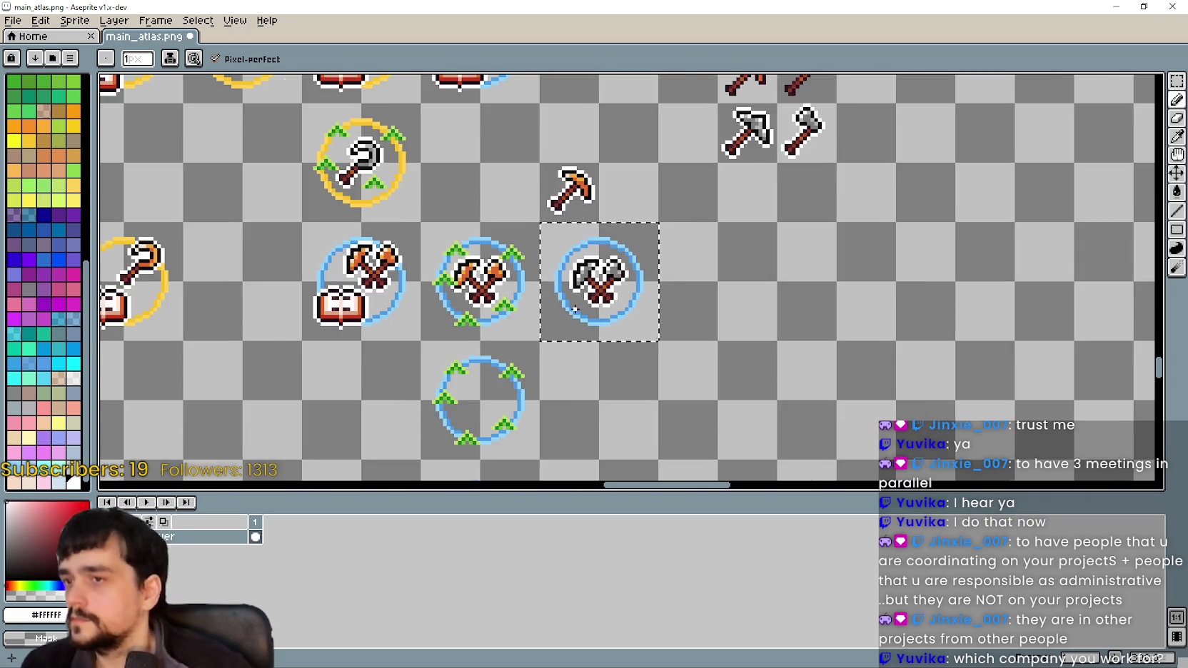
scroll(575, 309, "down", 1)
scroll(624, 332, "up", 2)
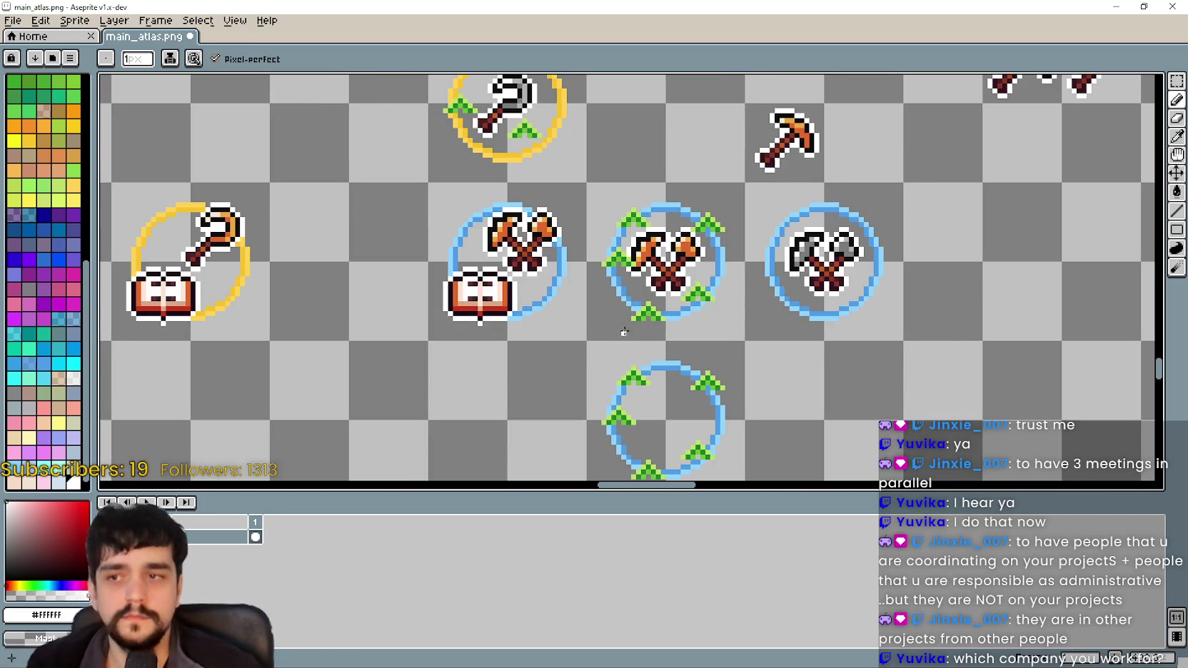
- Select the green sprout ring in the cell below and place it on the grey axes icon
key("m")
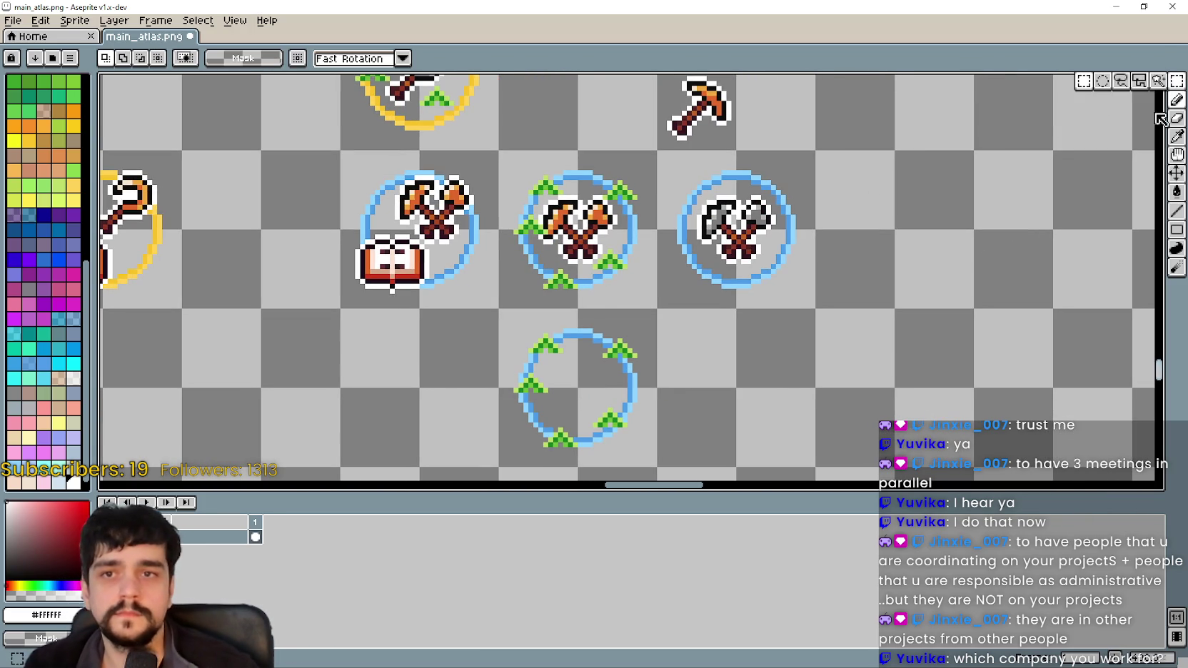
mouse_move(535, 346)
left_mouse_down()
mouse_move(605, 416)
mouse_move(757, 247)
left_mouse_up()
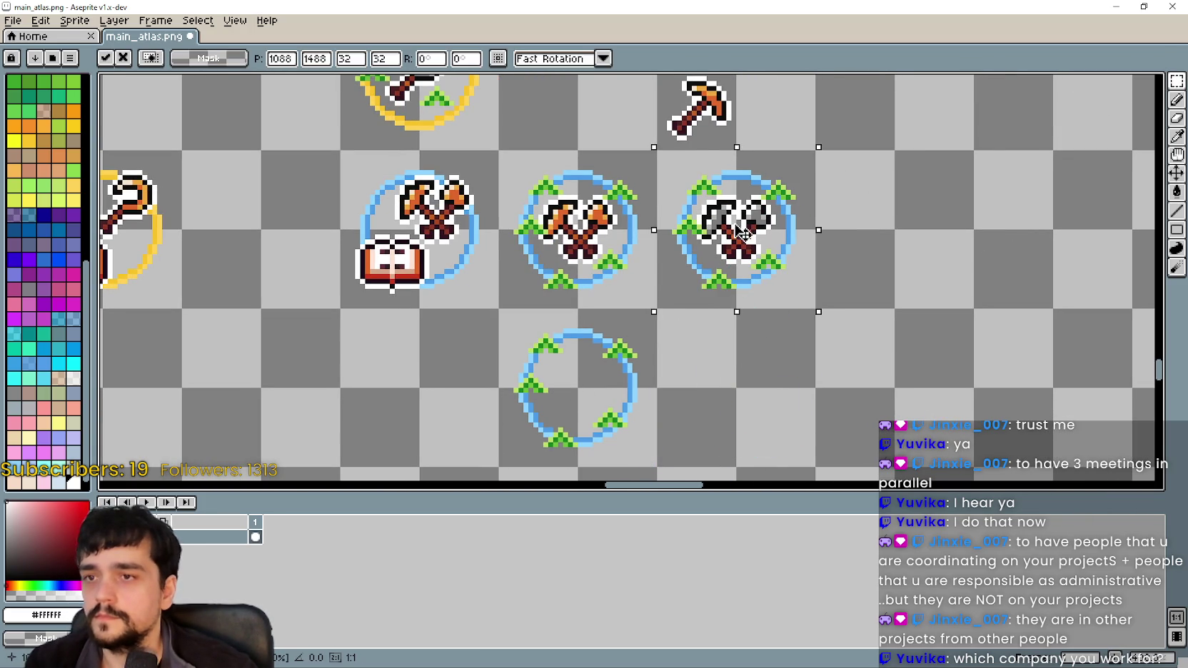
key("ctrl+d")
scroll(431, 394, "down", 2)
scroll(589, 345, "up", 1)
- Save main_atlas.png and centre the view on the ring icon rows
key("ctrl+s")
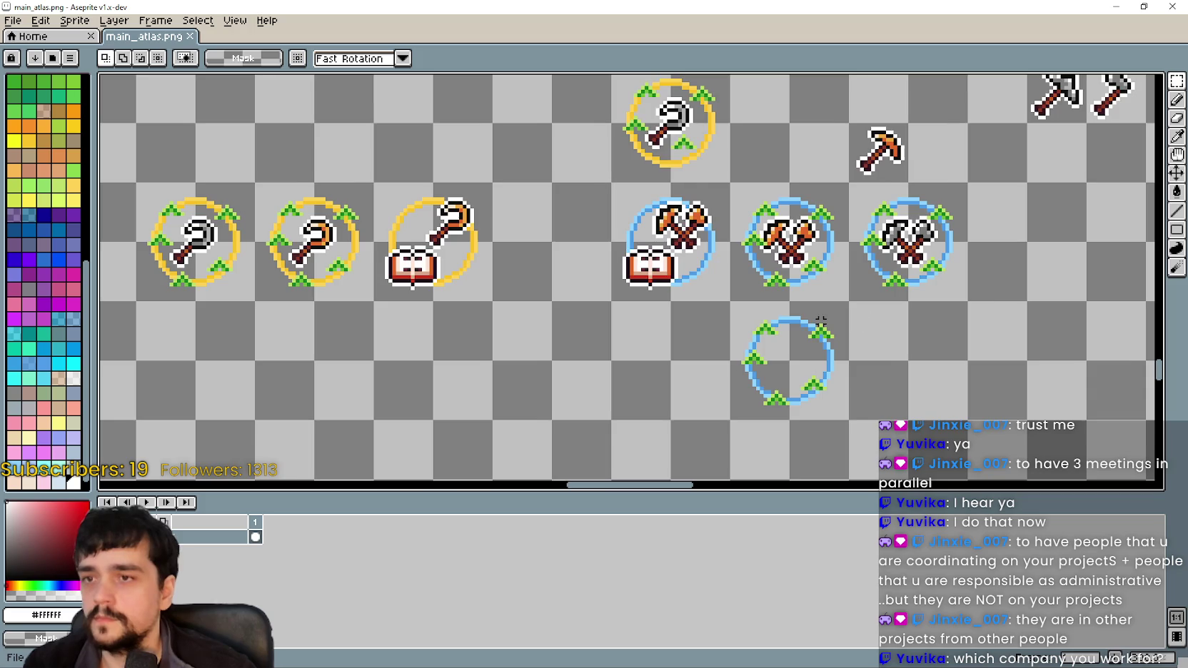
scroll(642, 378, "down", 2)
scroll(673, 364, "up", 1)
scroll(670, 356, "down", 2)
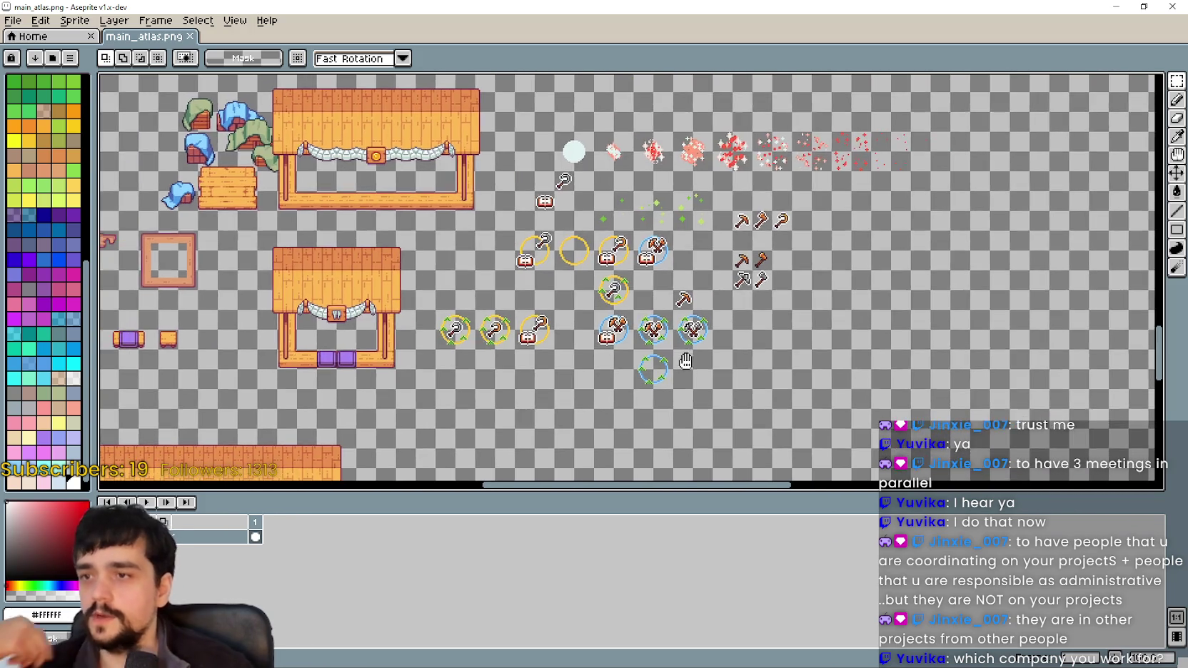
scroll(663, 342, "up", 3)
scroll(580, 371, "up", 1)
scroll(588, 379, "down", 1)
left_click_drag(588, 378, 705, 364)
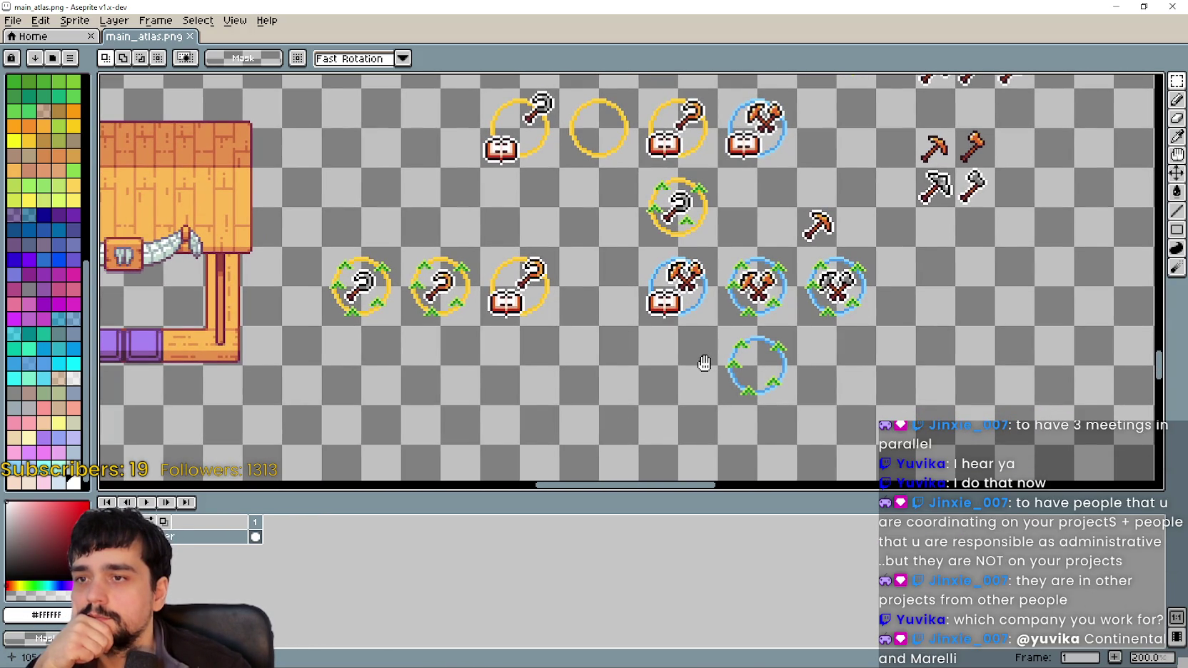
mouse_move(705, 363)
left_mouse_down()
mouse_move(738, 336)
mouse_move(589, 331)
mouse_move(519, 273)
mouse_move(681, 392)
mouse_move(628, 404)
mouse_move(602, 350)
mouse_move(782, 397)
mouse_move(819, 365)
mouse_move(793, 345)
mouse_move(705, 362)
left_mouse_up()
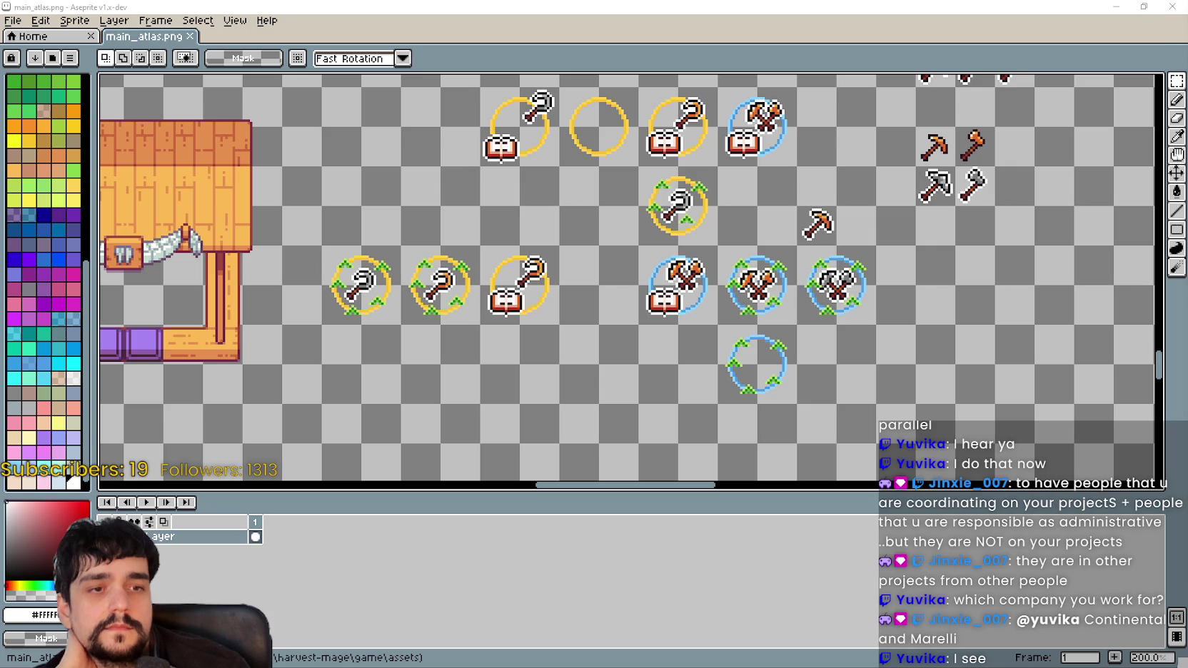
- Zoom out and back in on the atlas, then switch to the SteamDB browser window
scroll(760, 385, "down", 2)
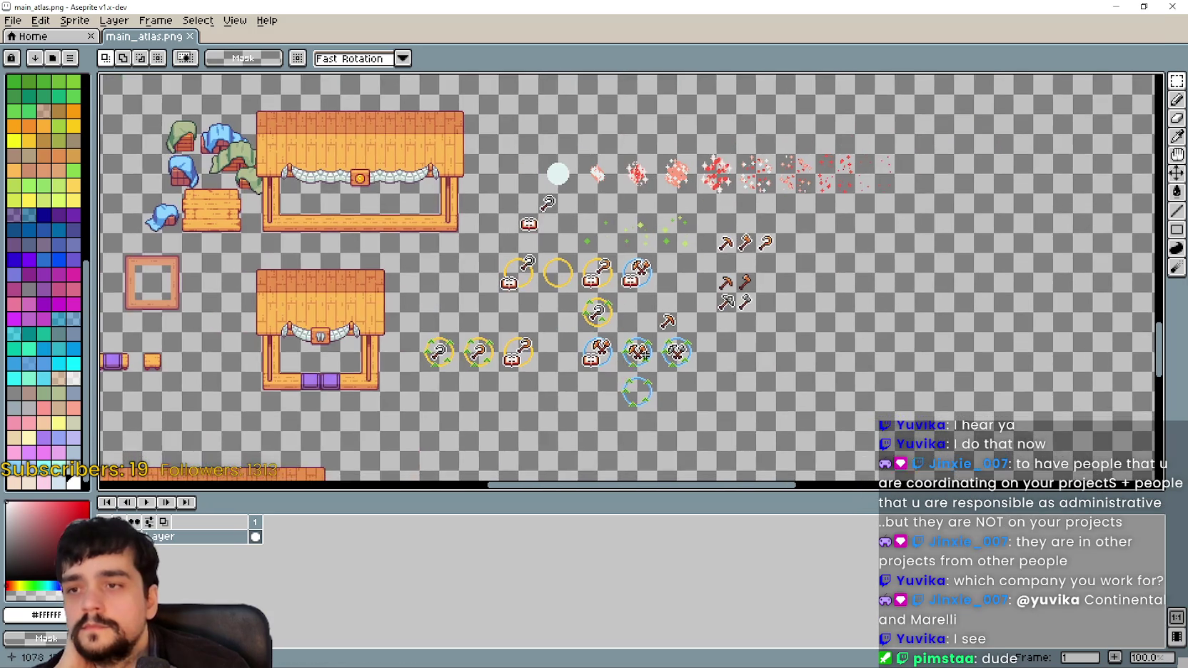
scroll(760, 385, "up", 2)
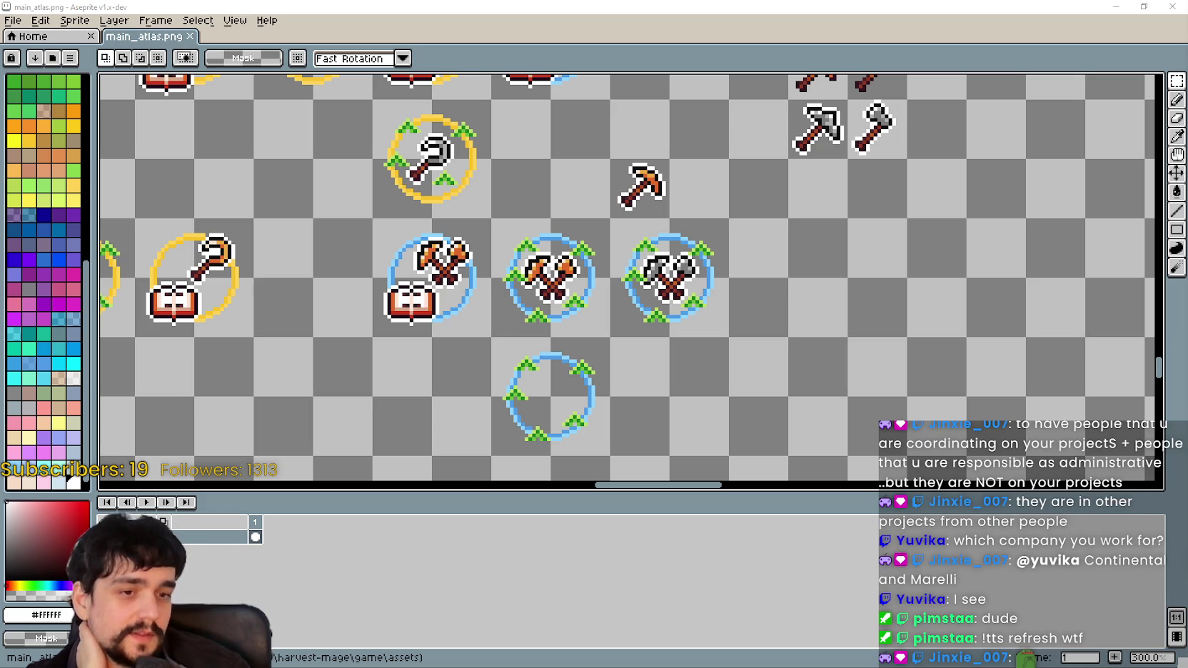
key("alt+Tab")
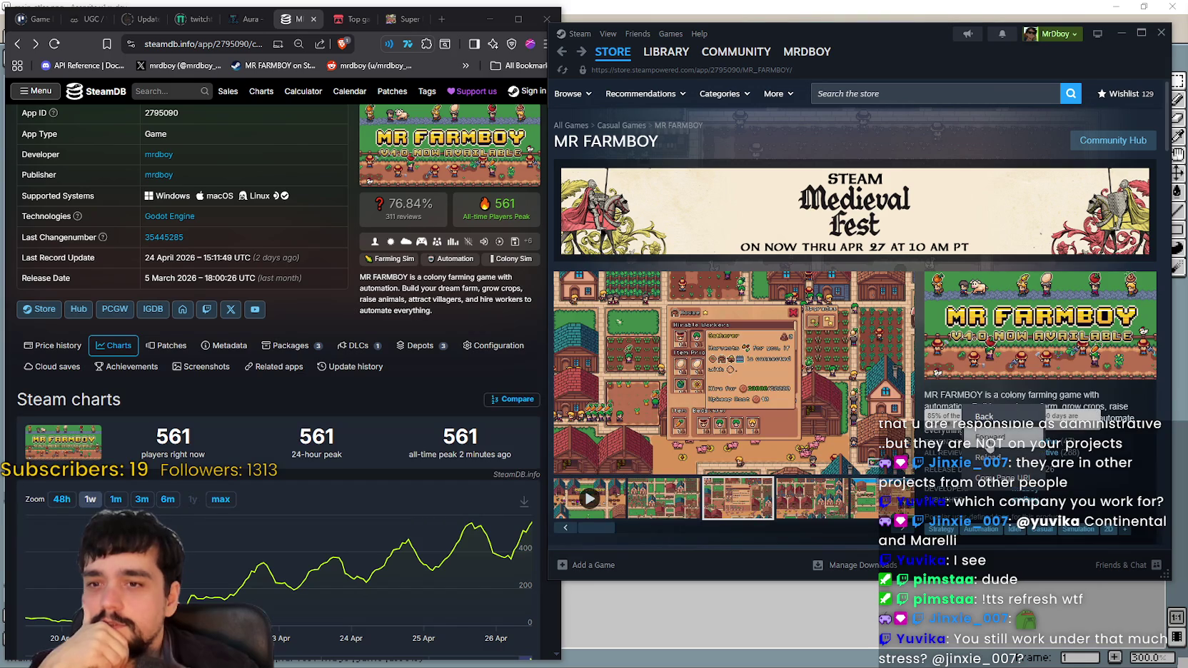
mouse_move(733, 362)
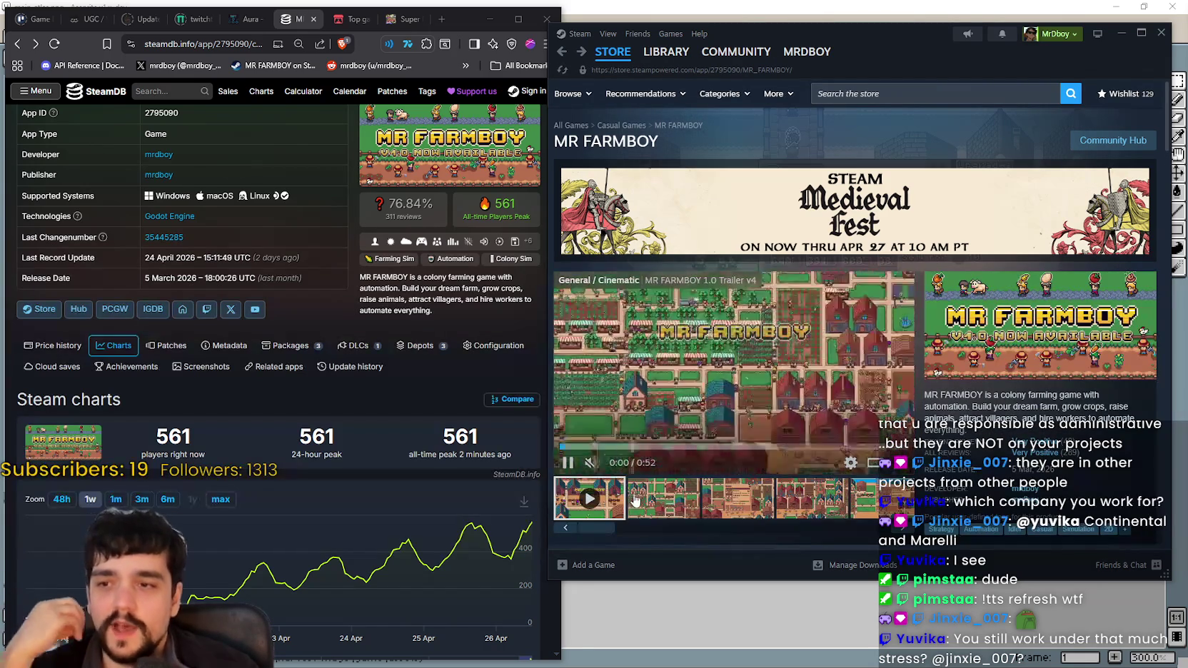
- Show a gameplay screenshot on the MR FARMBOY store page and scroll down
left_click(655, 502)
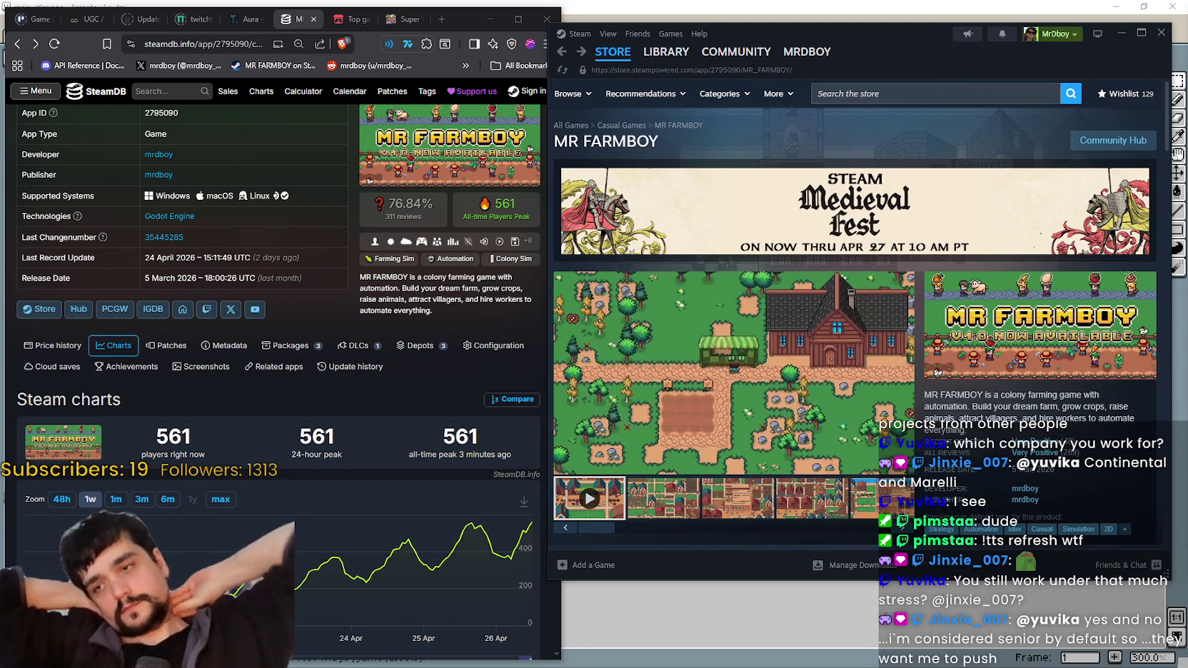
scroll(890, 352, "down", 5)
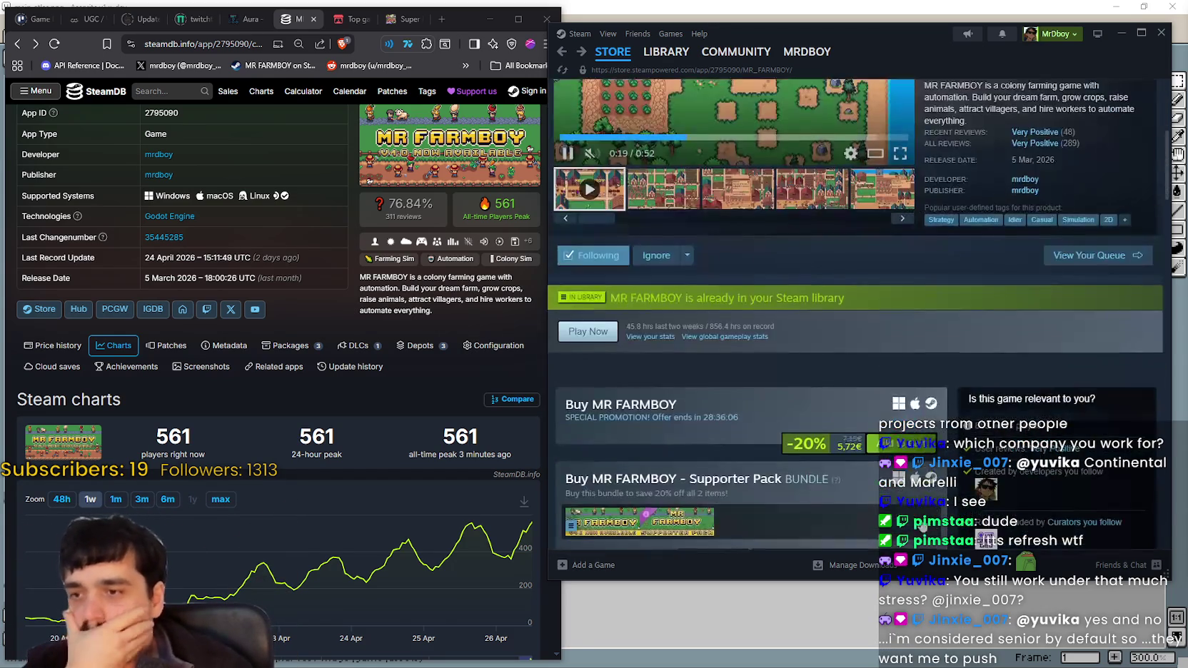
scroll(775, 364, "down", 5)
scroll(714, 342, "down", 5)
- Open the Update 1.0.6 announcement and scroll through its fixes and price adjustment
left_click(655, 322)
scroll(714, 357, "down", 5)
scroll(735, 385, "down", 5)
scroll(761, 417, "down", 5)
scroll(785, 400, "down", 5)
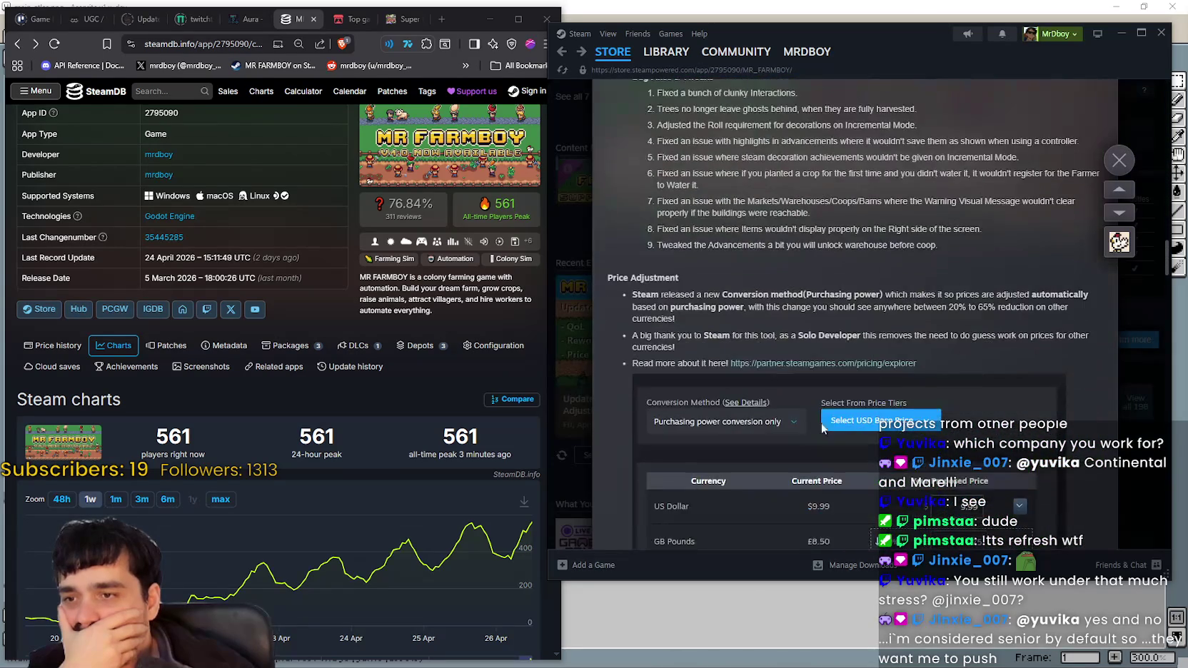
scroll(807, 385, "down", 5)
scroll(832, 368, "down", 5)
scroll(856, 354, "down", 5)
- Open the Duck's eating wheat thread from the MR FARMBOY discussions and read it
left_click(857, 324)
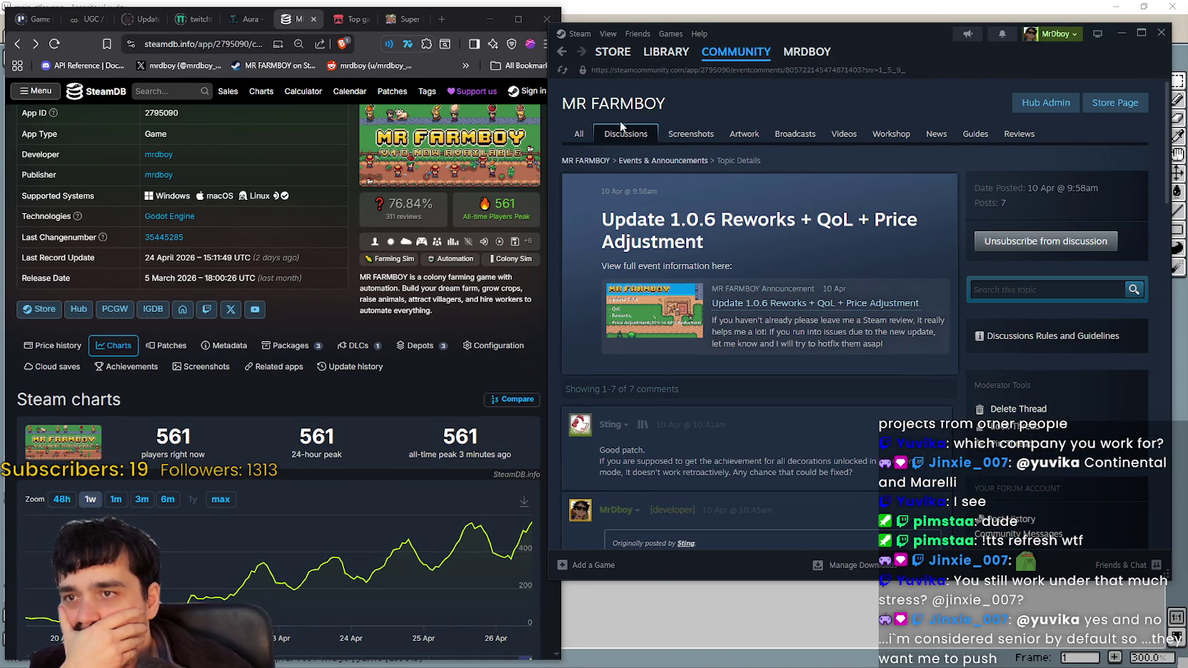
left_click(627, 134)
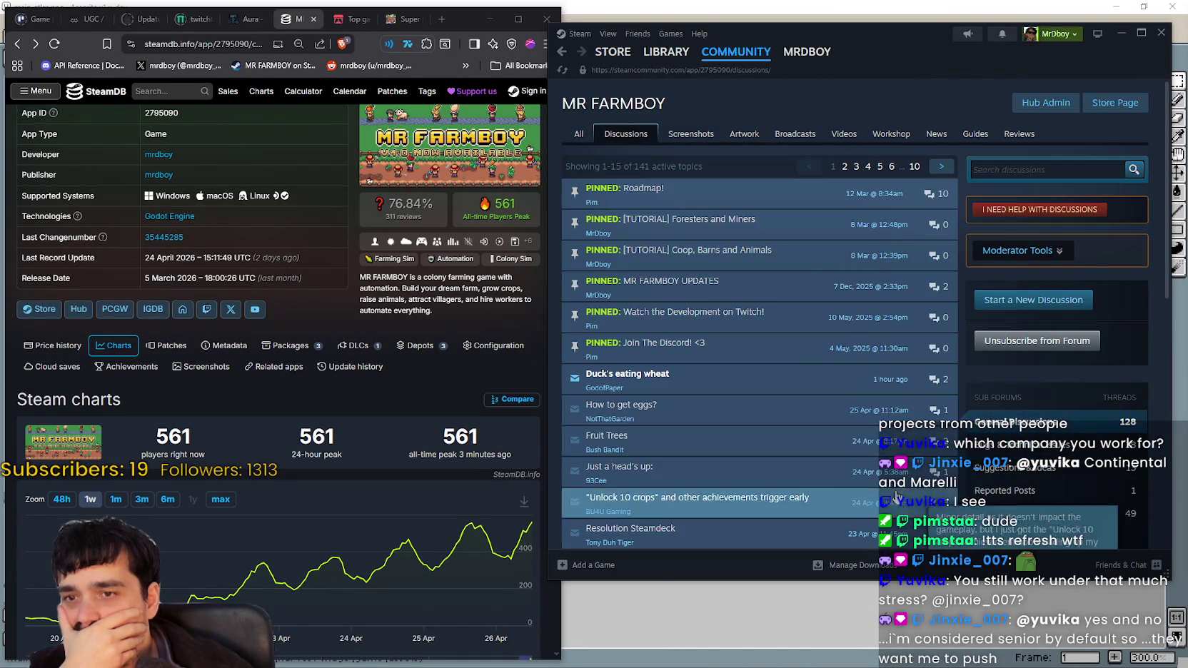
left_click(784, 379)
mouse_move(770, 446)
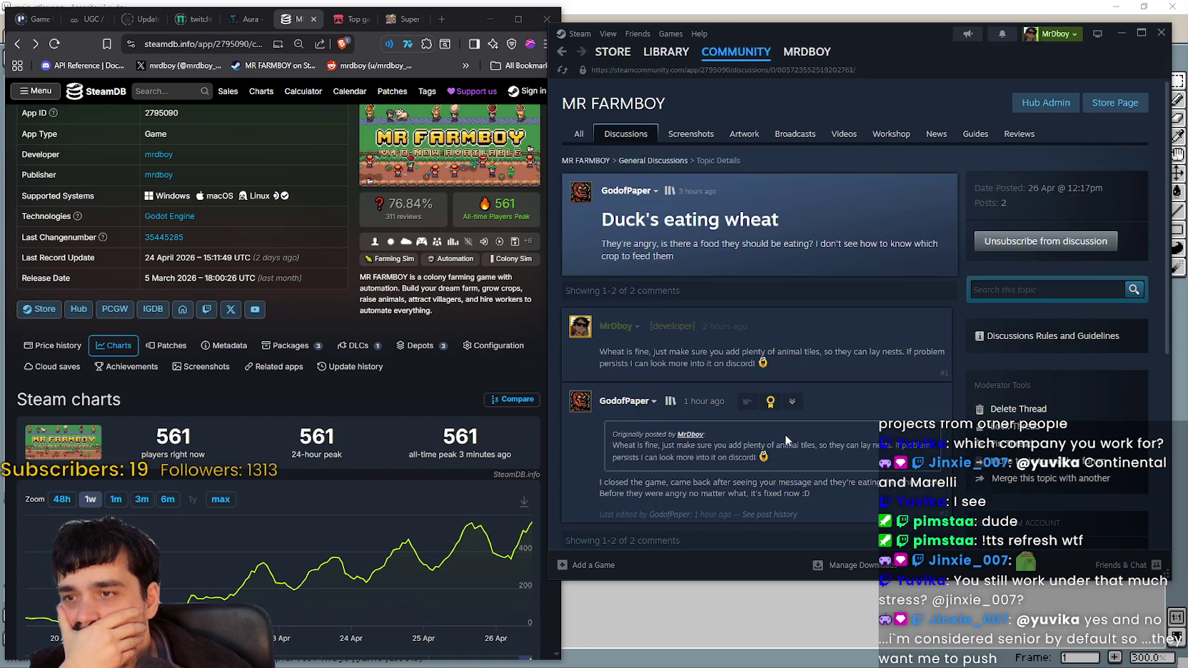
scroll(784, 434, "down", 3)
scroll(784, 434, "down", 1)
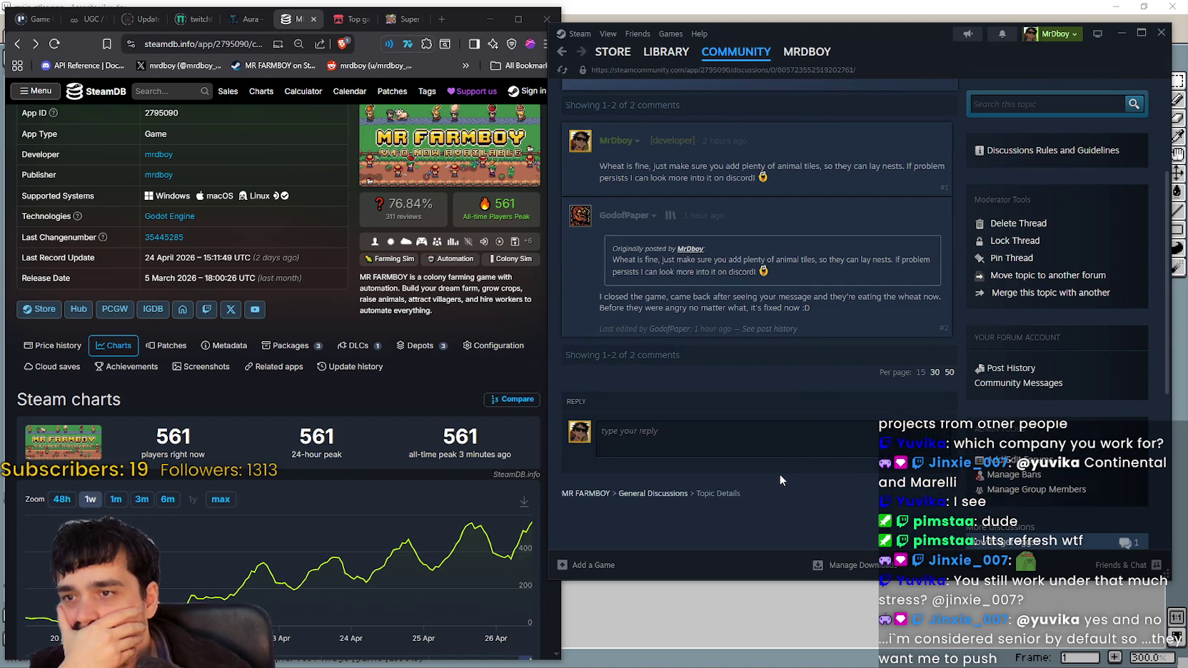
scroll(778, 459, "up", 5)
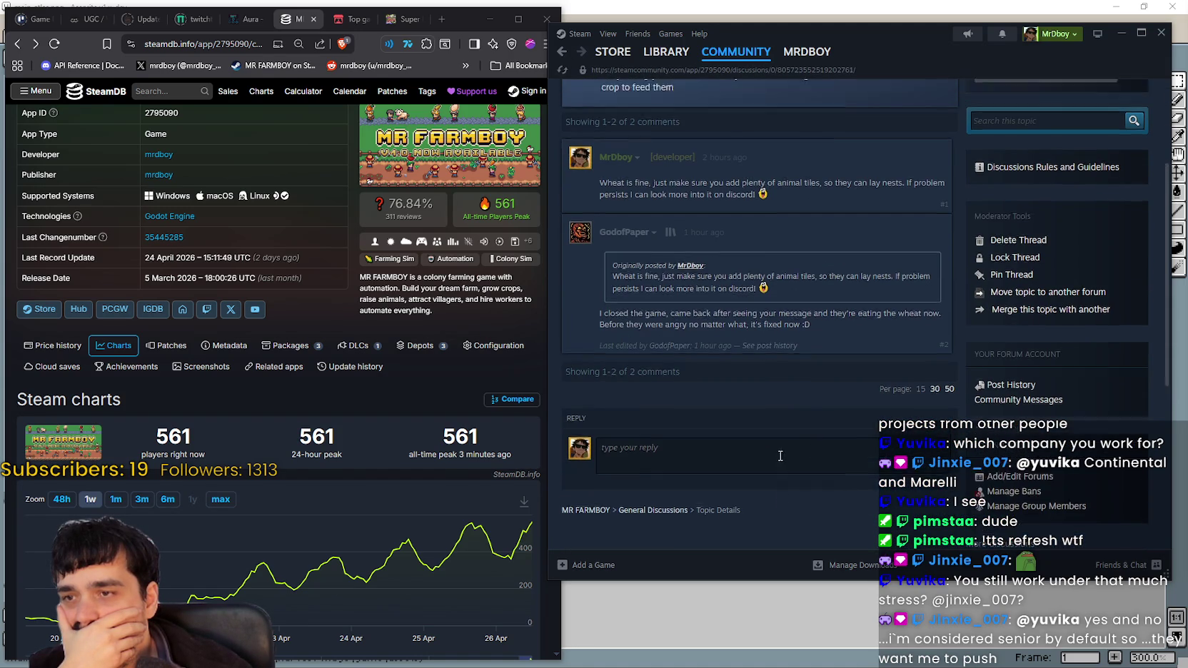
- Go back to the discussions list and return to the MR FARMBOY store page
left_click(820, 336)
key("alt+Left")
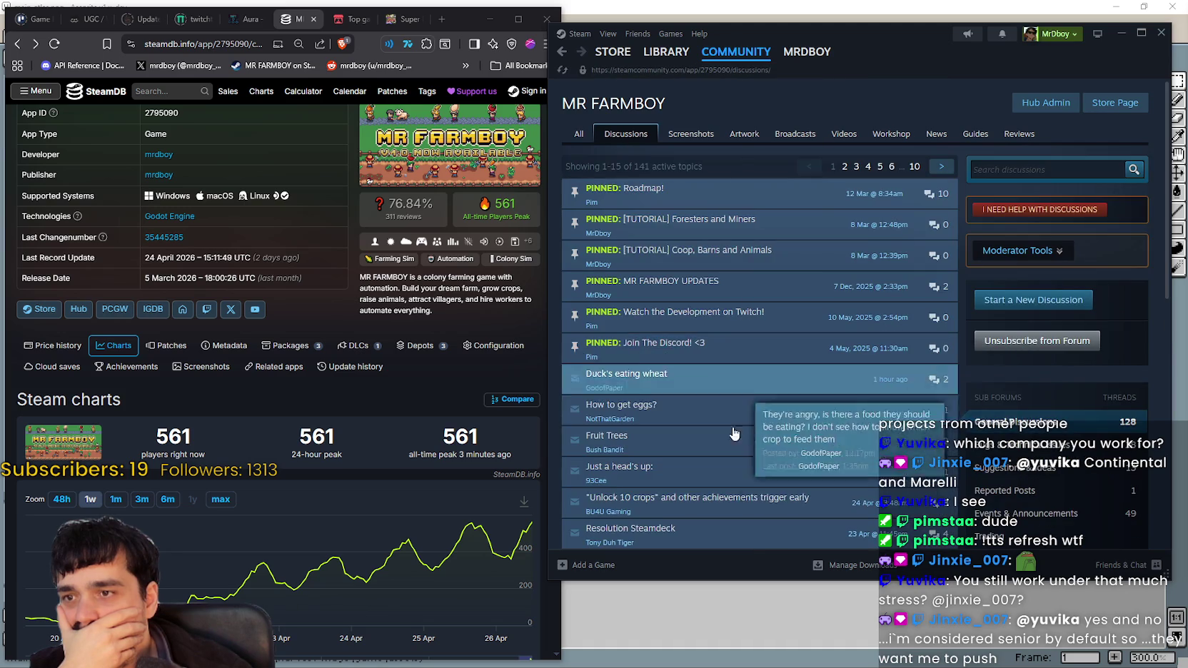
left_click(1114, 102)
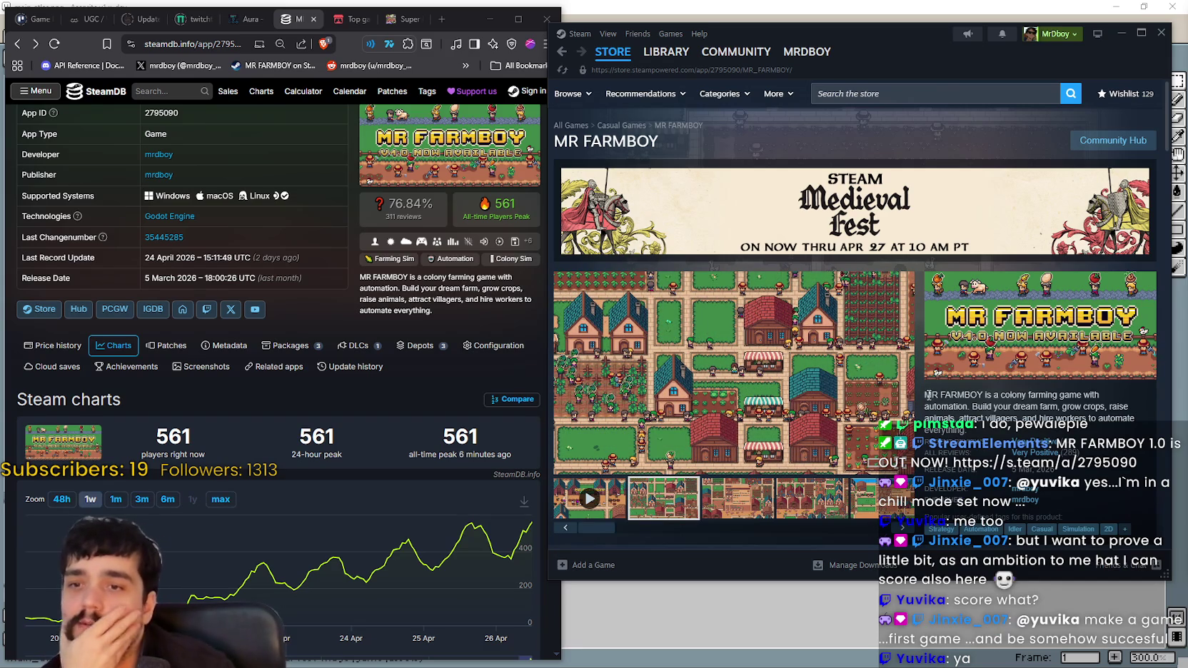
- Select the MR FARMBOY description's first sentence, ending after "automation."
left_click_drag(931, 392, 965, 430)
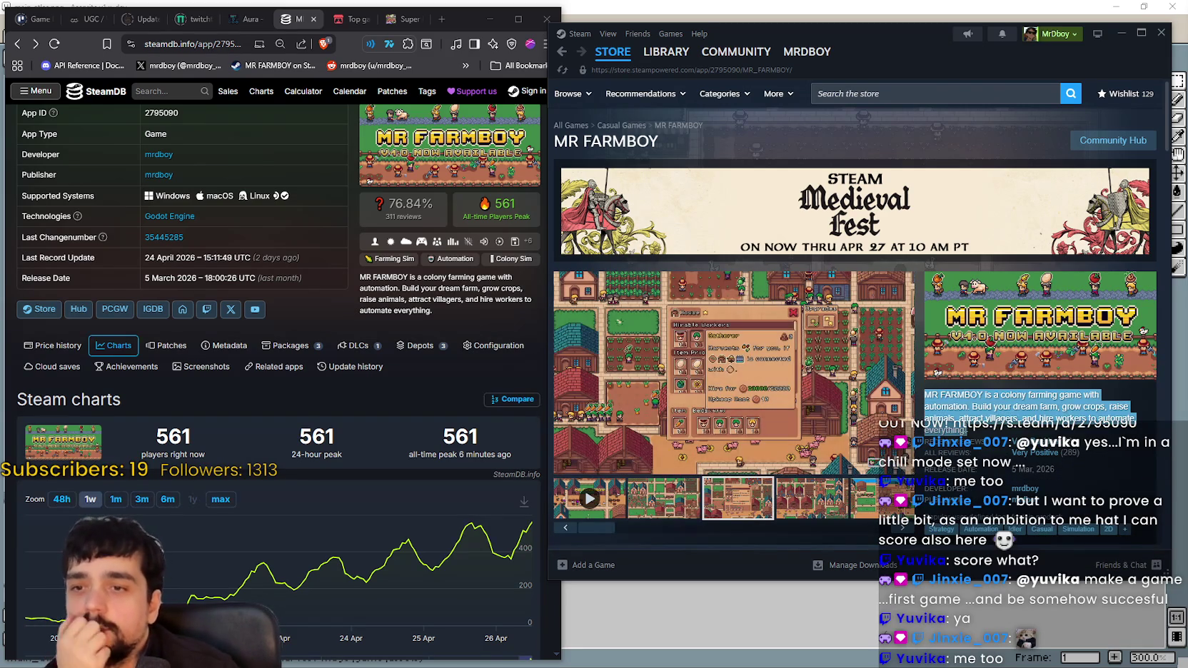
left_click_drag(977, 432, 993, 406)
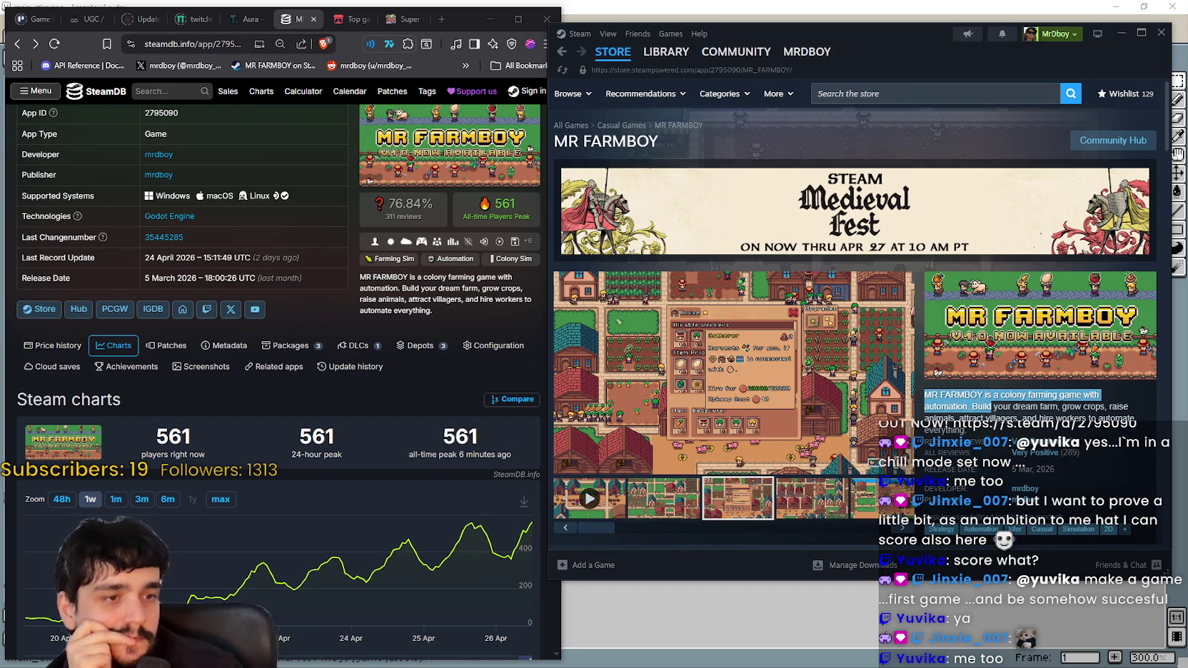
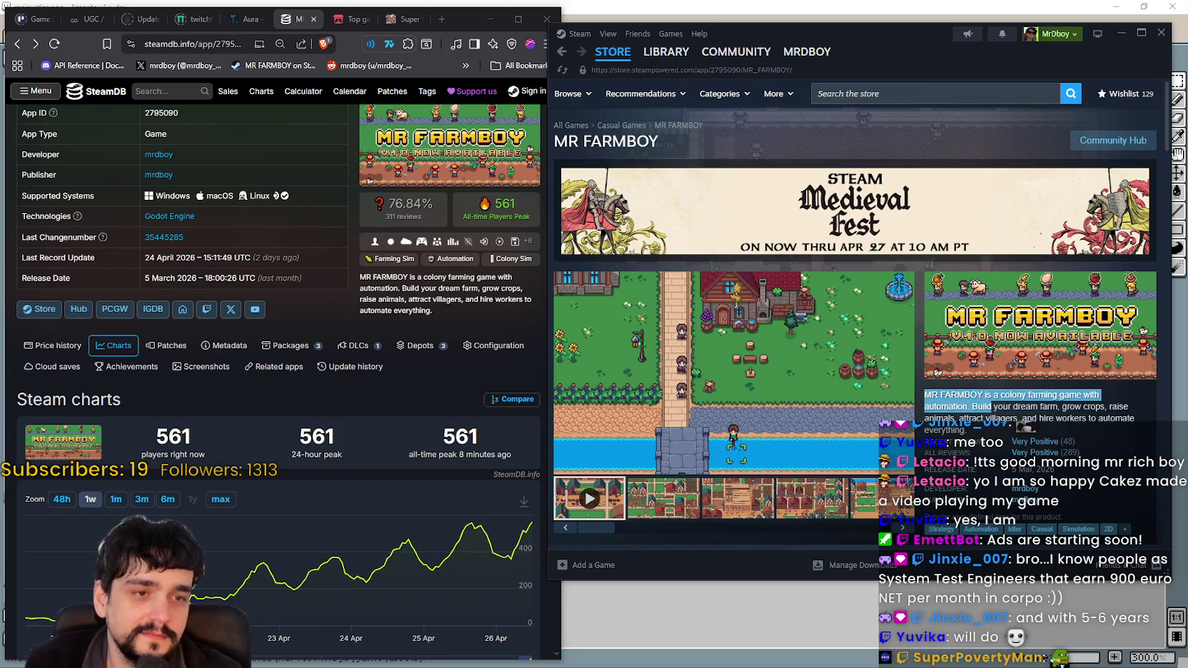
- Bring the Cakez YouTube window forward, move it up and right, then minimize it
key("alt+Tab")
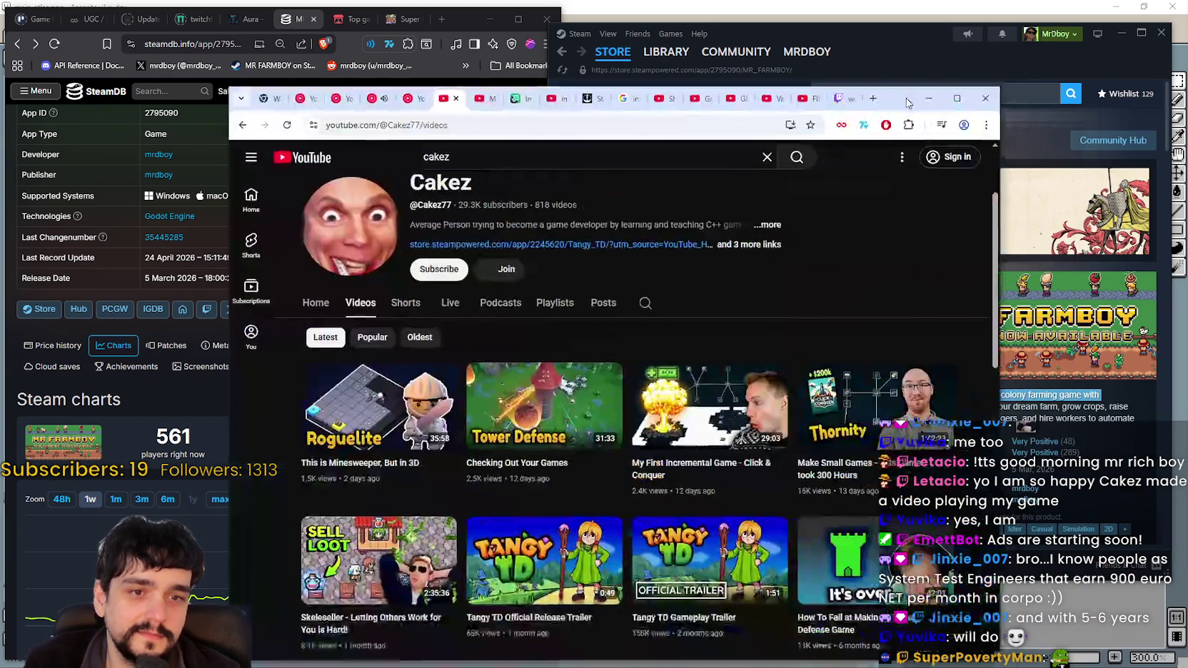
left_click_drag(906, 103, 1001, 53)
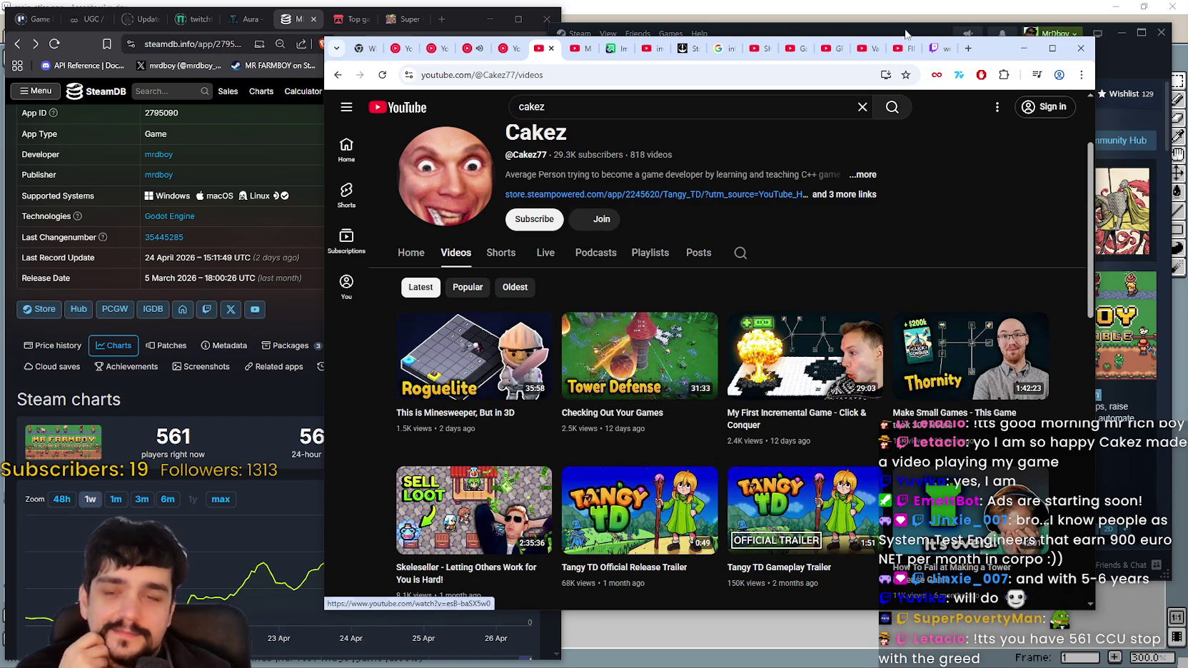
left_click(1023, 48)
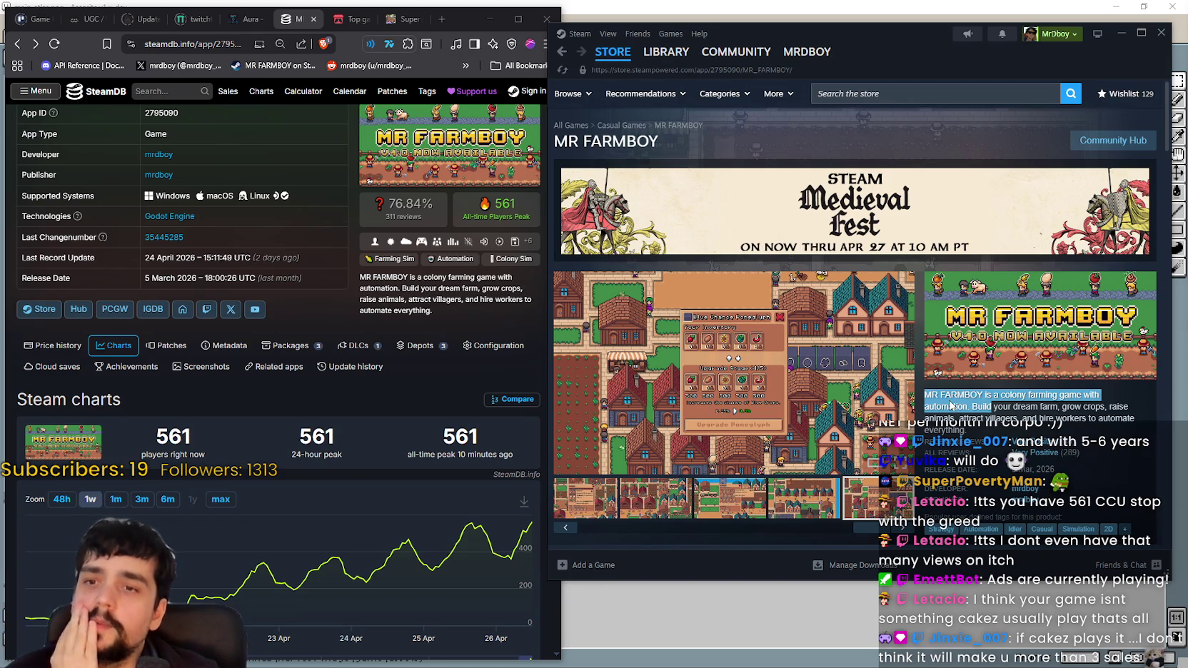
- Select the Steam game description paragraph and nudge the Steam window up slightly
left_click(950, 405)
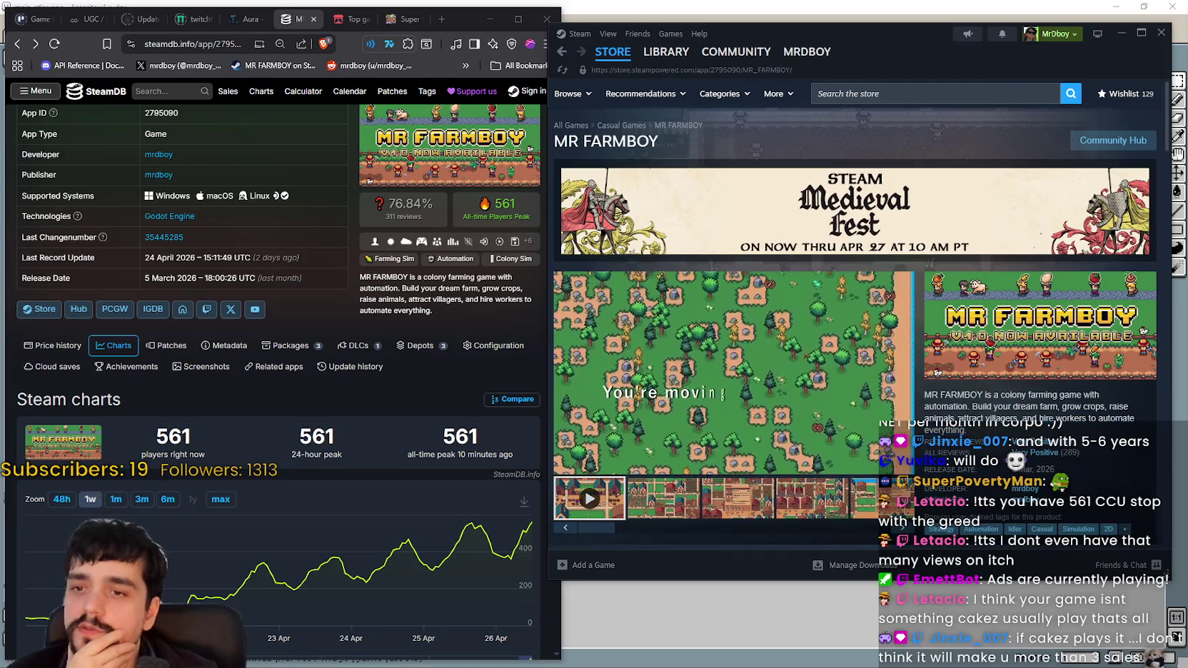
left_click_drag(924, 395, 940, 394)
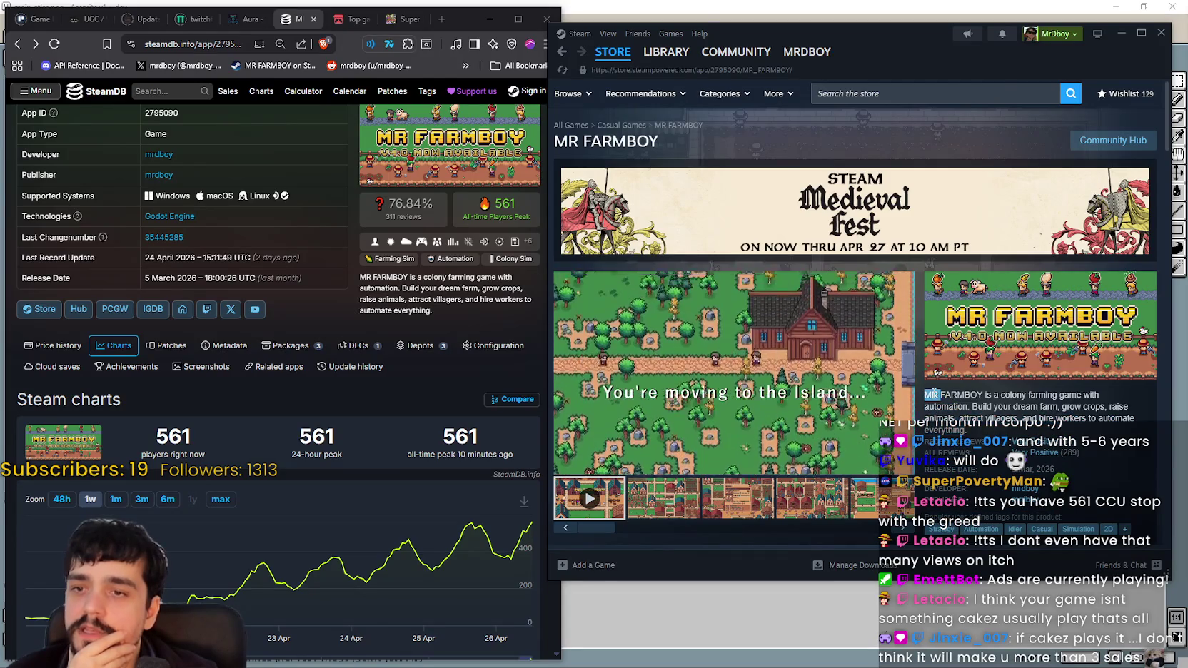
triple_click(988, 393)
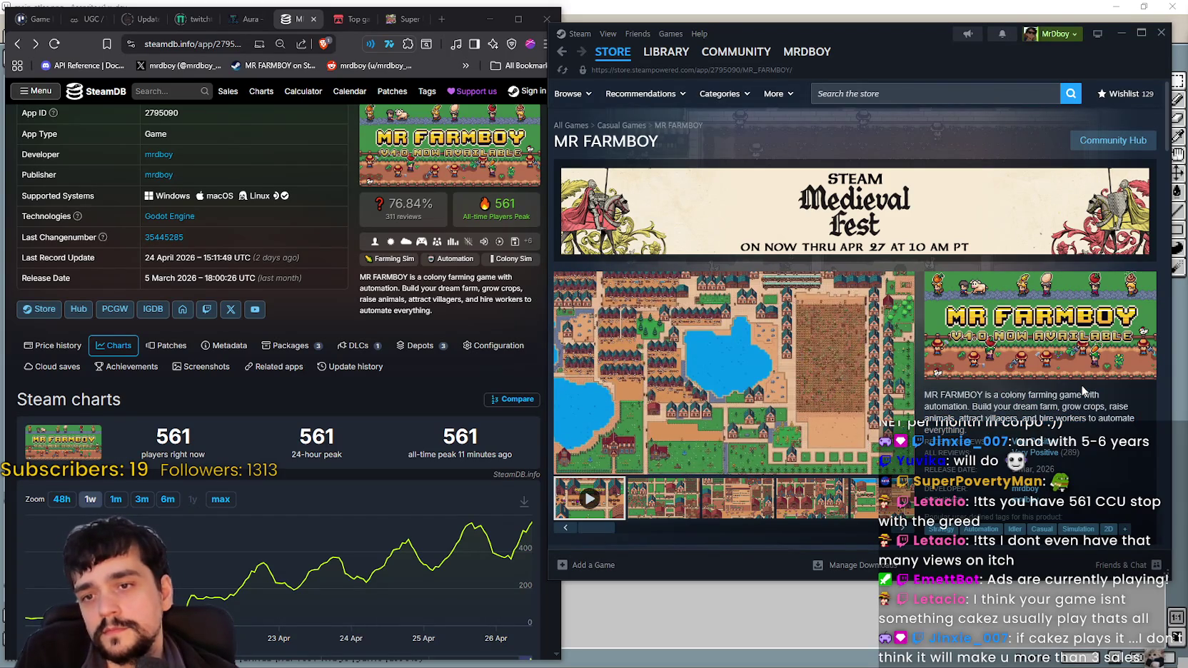
left_click_drag(882, 48, 889, 32)
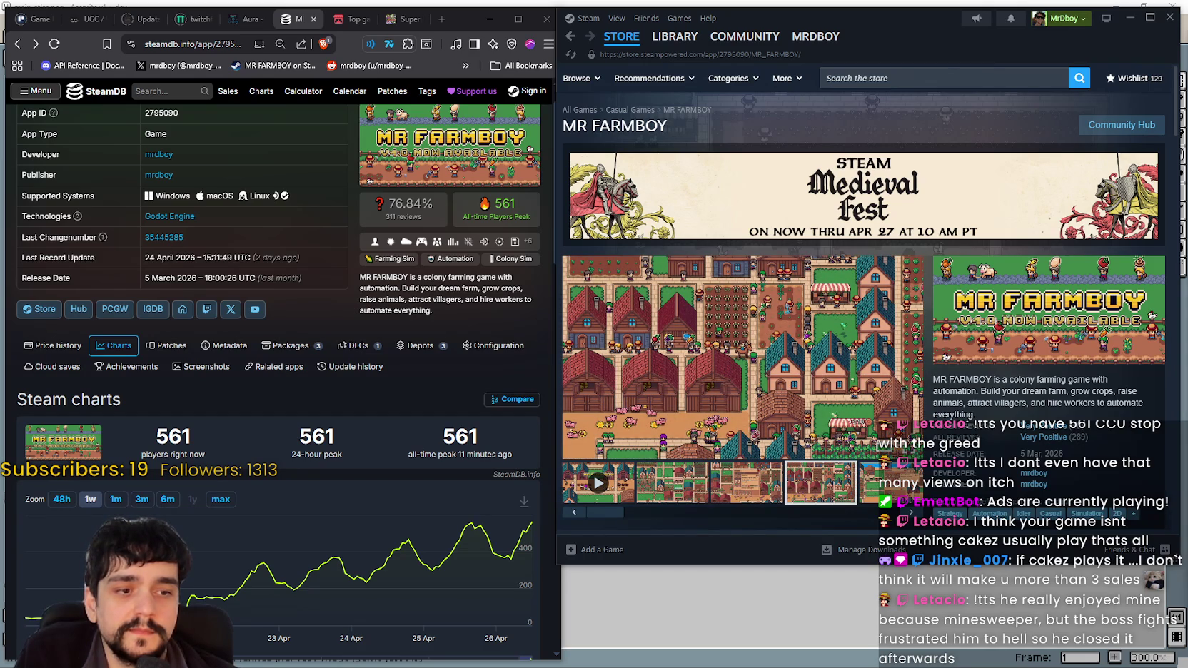
- Switch to Aseprite's main_atlas.png, zoom the canvas to 200%, and move its window up-right
key("alt+Tab")
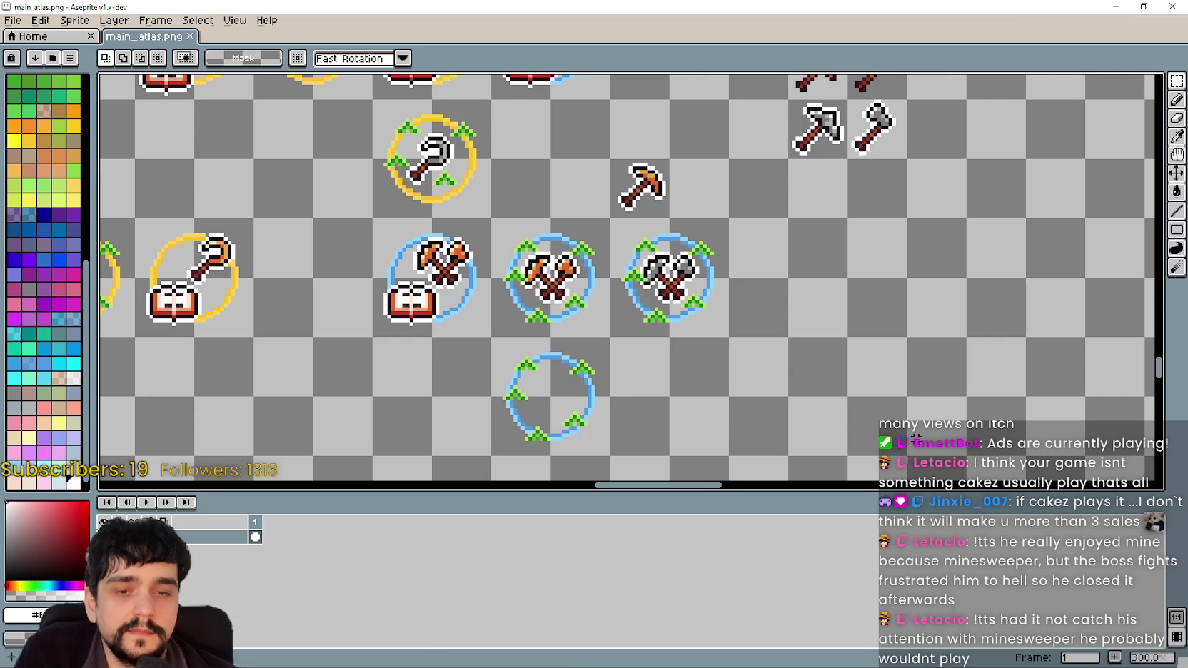
scroll(751, 356, "down", 1)
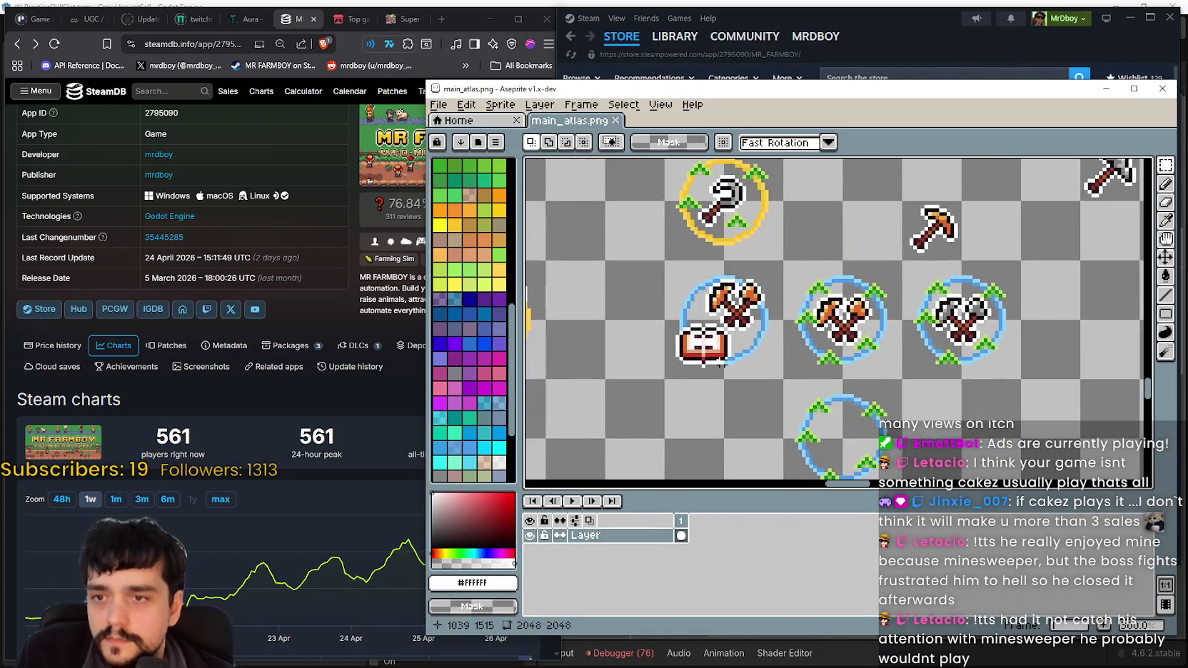
mouse_move(896, 95)
left_mouse_down()
mouse_move(962, 48)
mouse_move(978, 53)
left_mouse_up()
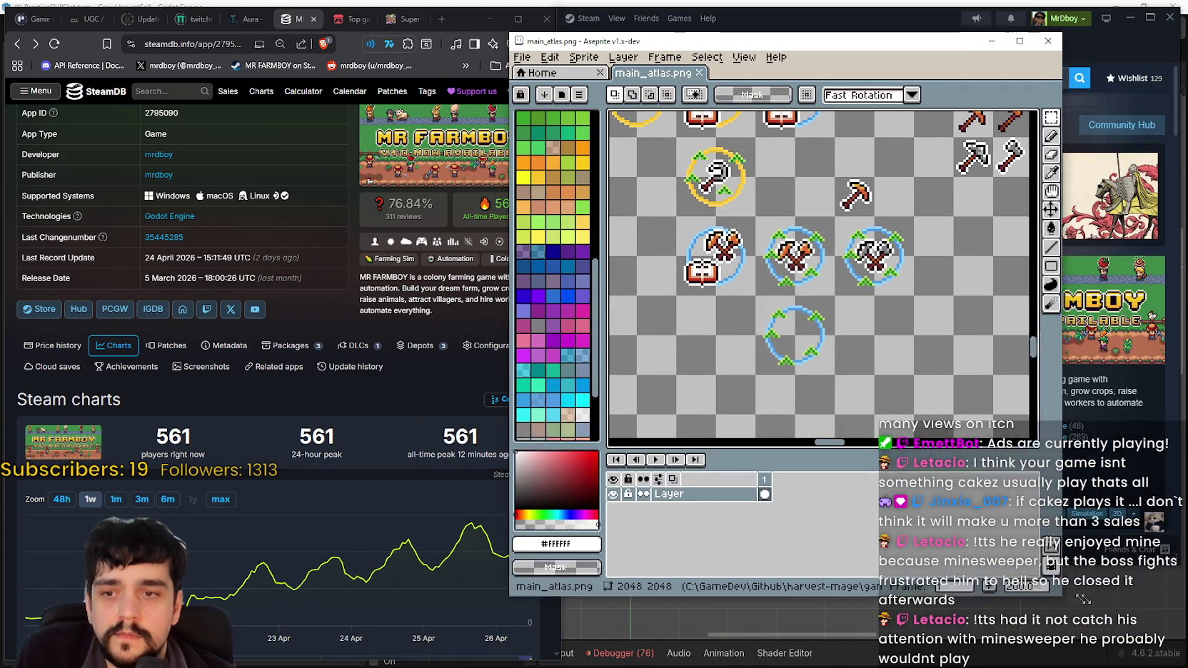
- Fit the SteamDB browser and Aseprite windows side by side, and hide Aseprite's timeline
left_click(332, 227)
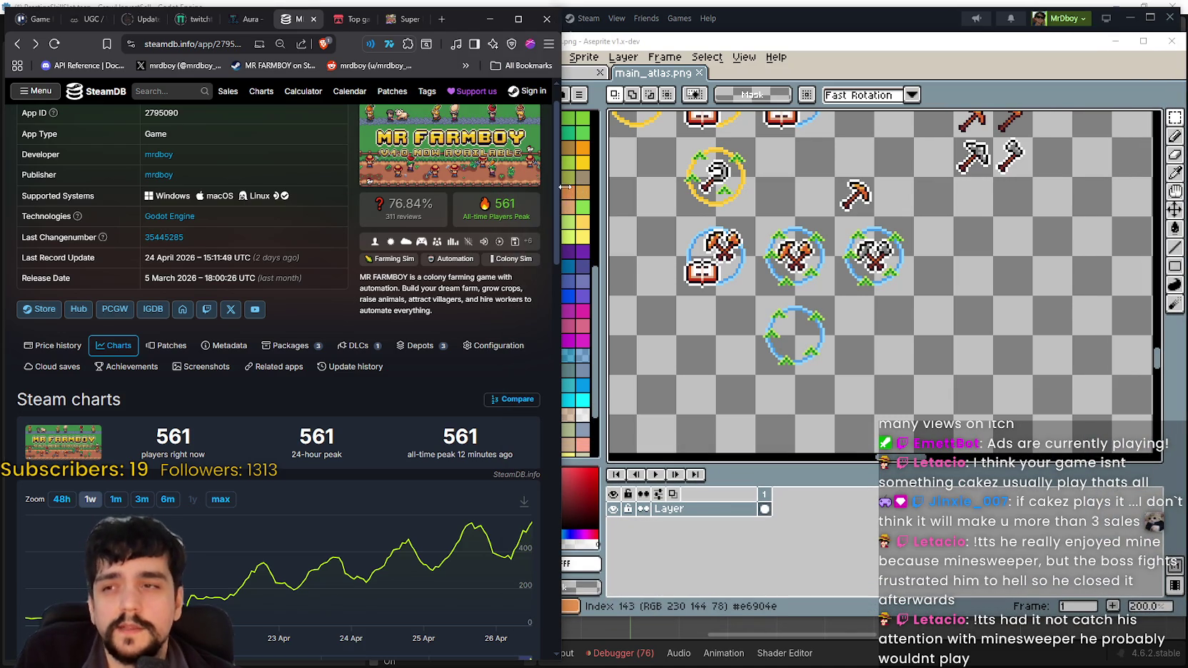
mouse_move(561, 187)
left_mouse_down()
mouse_move(537, 185)
mouse_move(555, 185)
left_mouse_up()
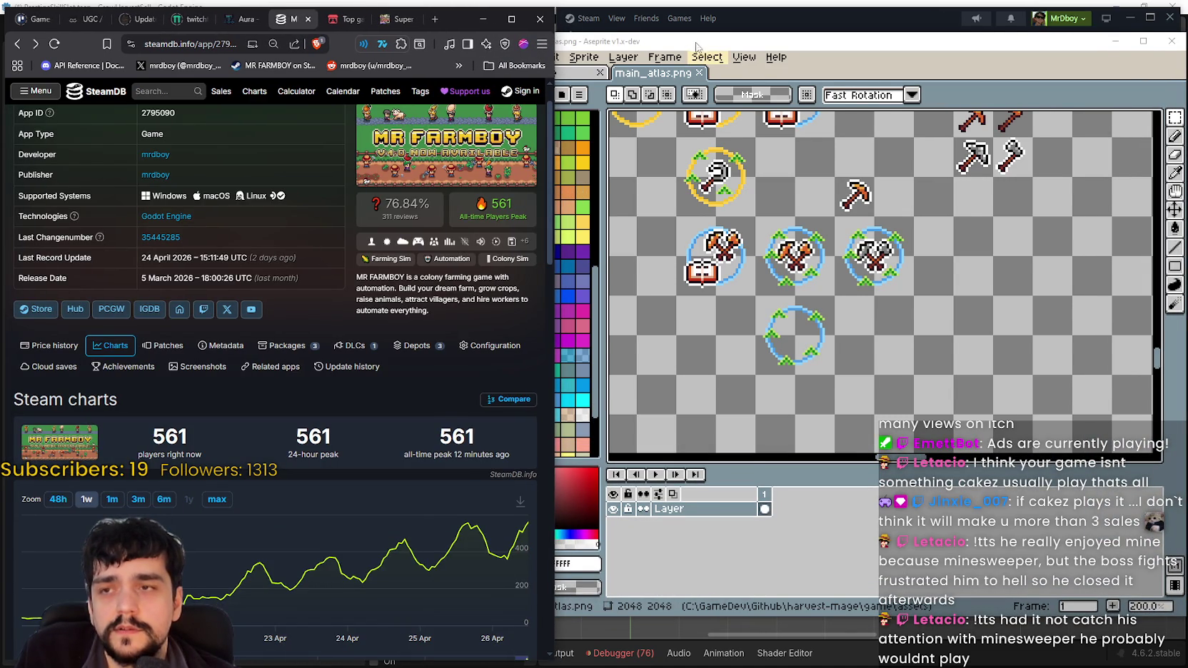
left_click_drag(697, 32, 697, 28)
left_click_drag(505, 170, 532, 170)
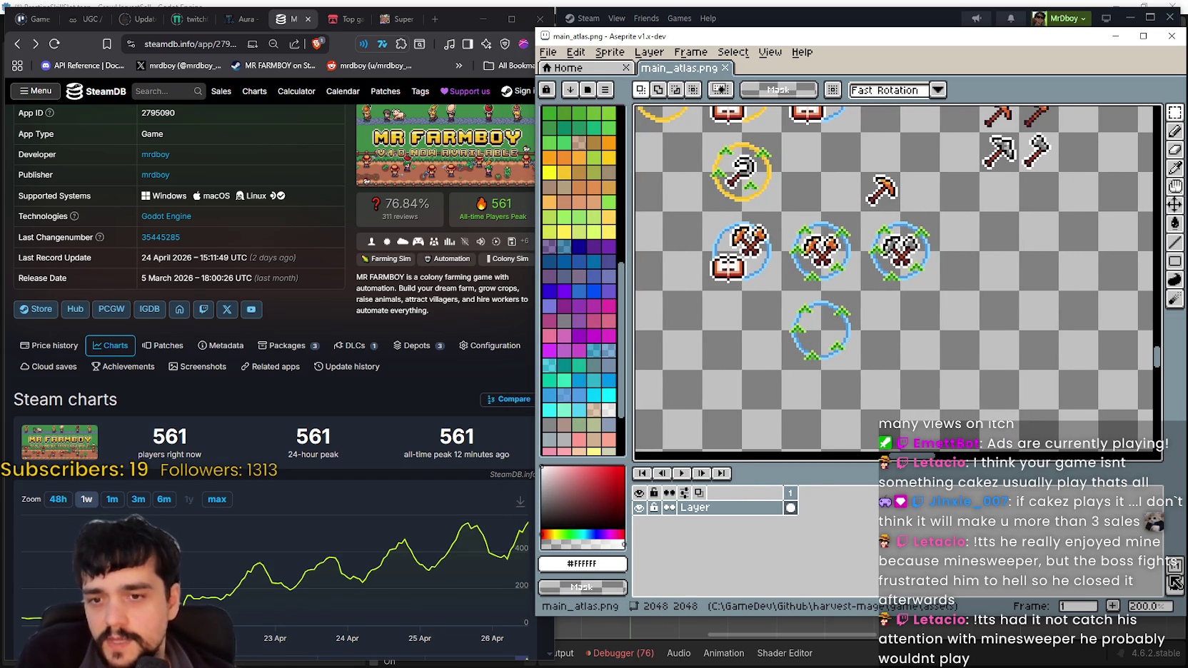
left_click(1174, 582)
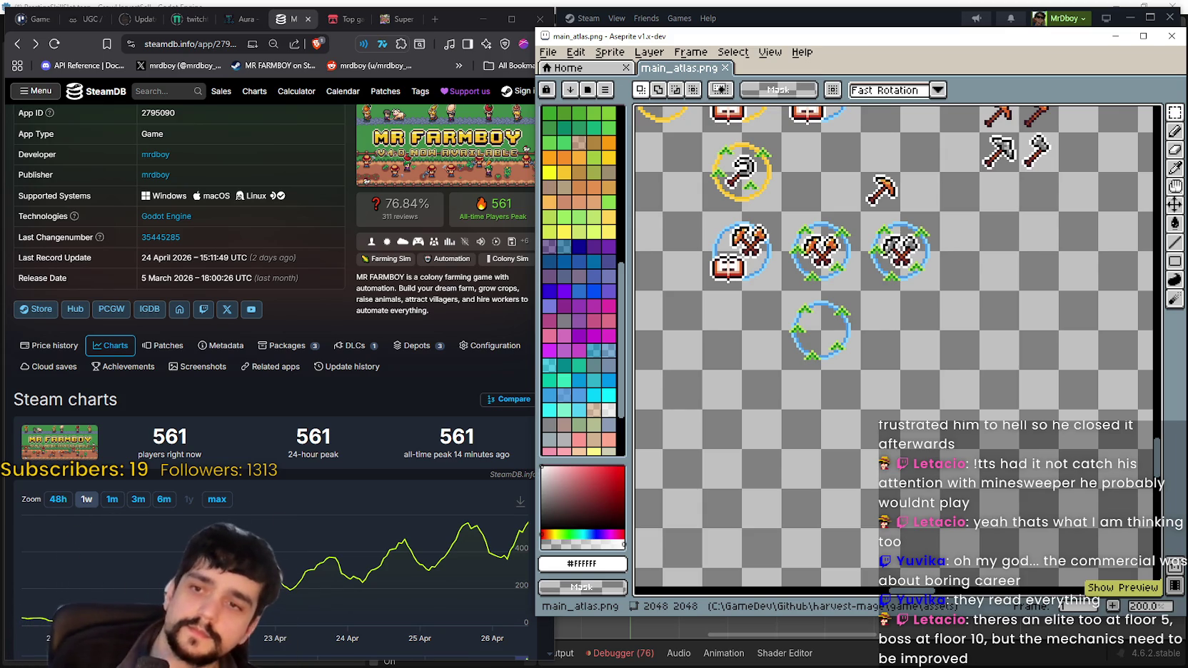
- Move onto the circled tool upgrade icons in main_atlas.png and zoom in and out on them
left_click_drag(925, 323, 944, 364)
scroll(909, 314, "up", 1)
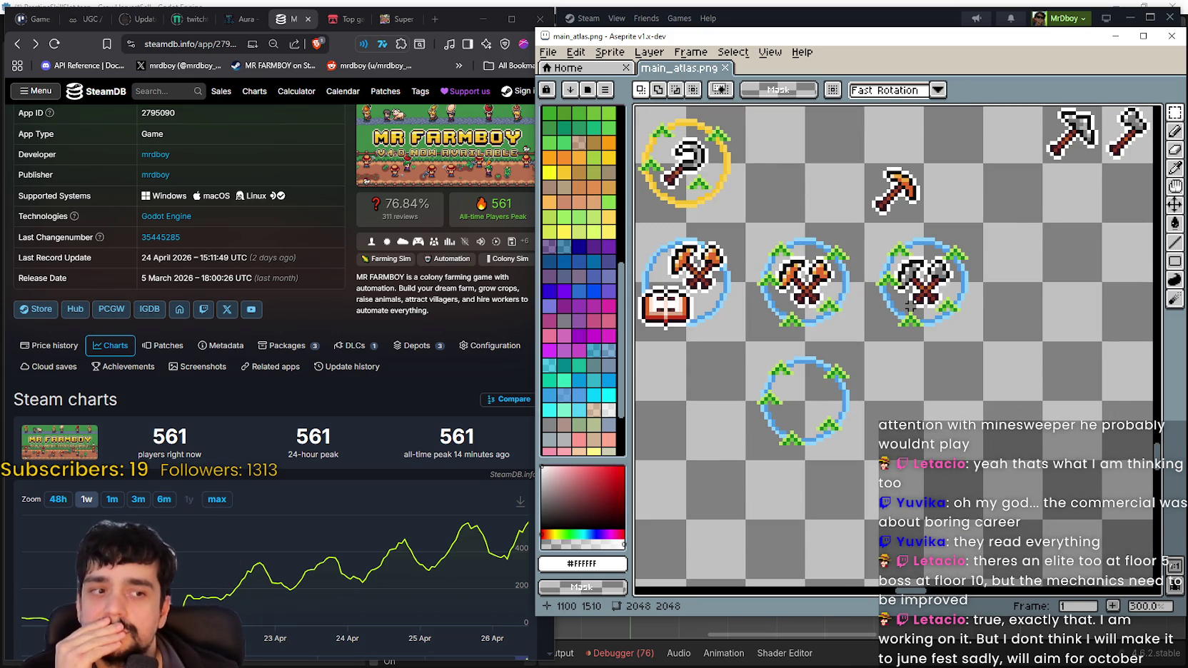
scroll(909, 305, "down", 1)
scroll(908, 305, "down", 1)
scroll(1031, 416, "down", 1)
scroll(1031, 416, "up", 1)
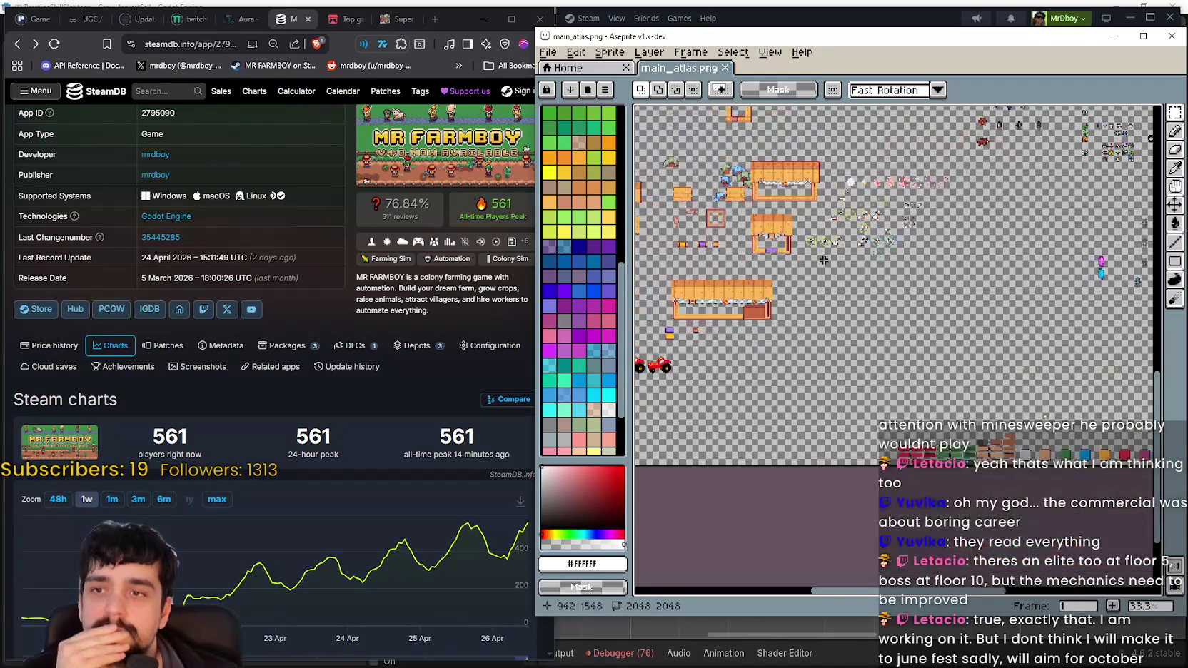
scroll(914, 289, "down", 1)
scroll(910, 329, "up", 2)
scroll(906, 364, "down", 2)
scroll(905, 380, "up", 1)
scroll(884, 335, "up", 1)
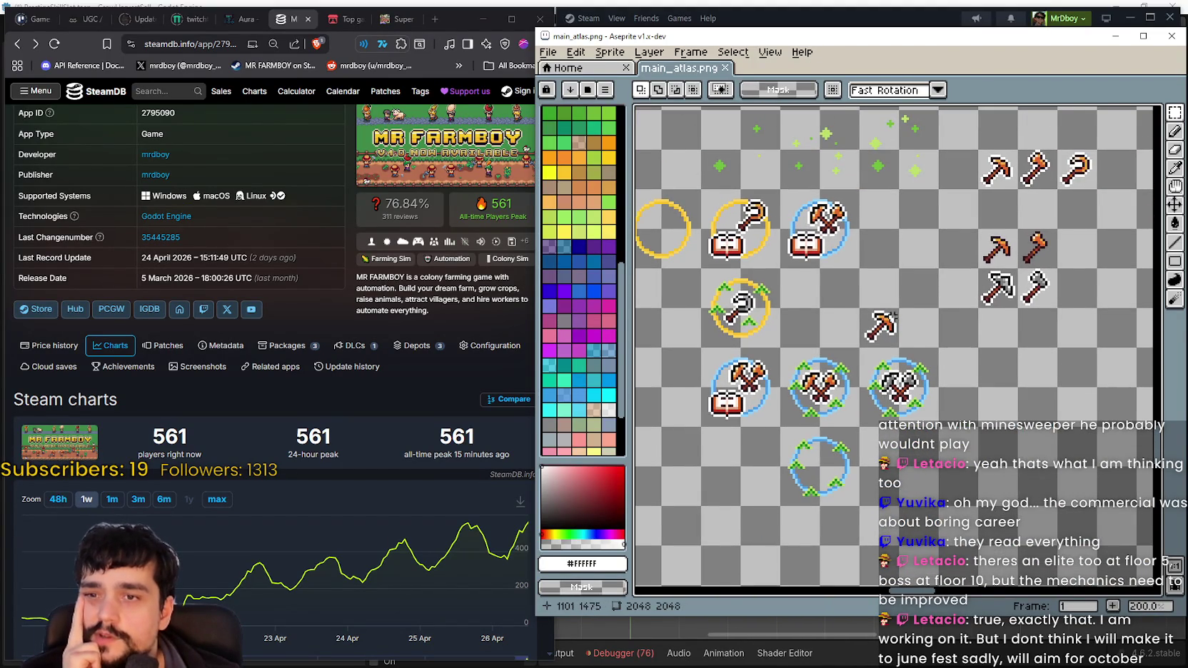
scroll(802, 241, "up", 1)
scroll(967, 436, "down", 1)
- Pan across the ring, sickle and axe icons, then bring the Steam store page forward
left_click_drag(826, 372, 860, 309)
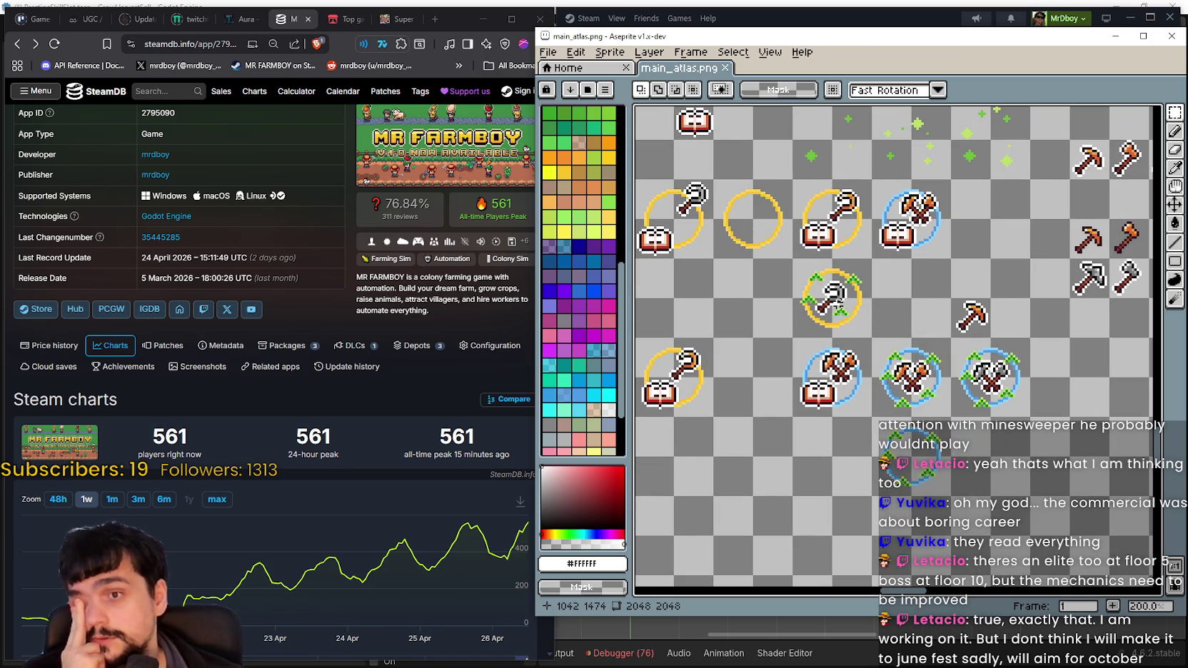
scroll(840, 336, "up", 2)
scroll(840, 336, "down", 2)
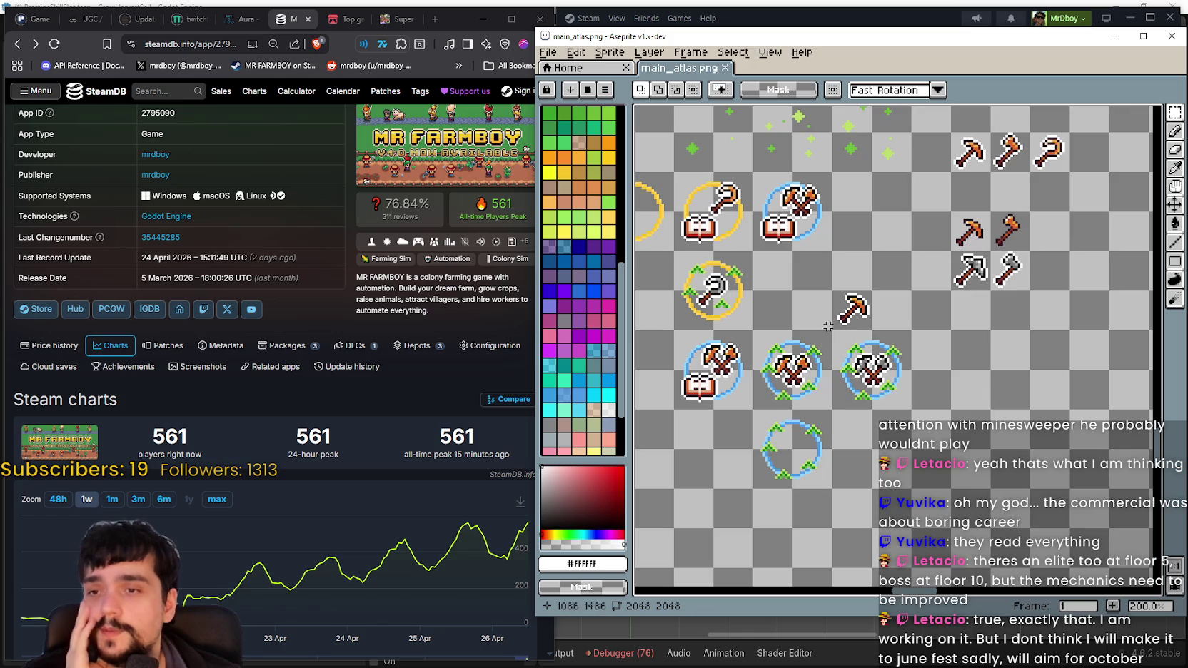
left_click_drag(773, 326, 875, 353)
mouse_move(980, 391)
left_mouse_down()
mouse_move(952, 359)
mouse_move(863, 376)
mouse_move(969, 367)
left_mouse_up()
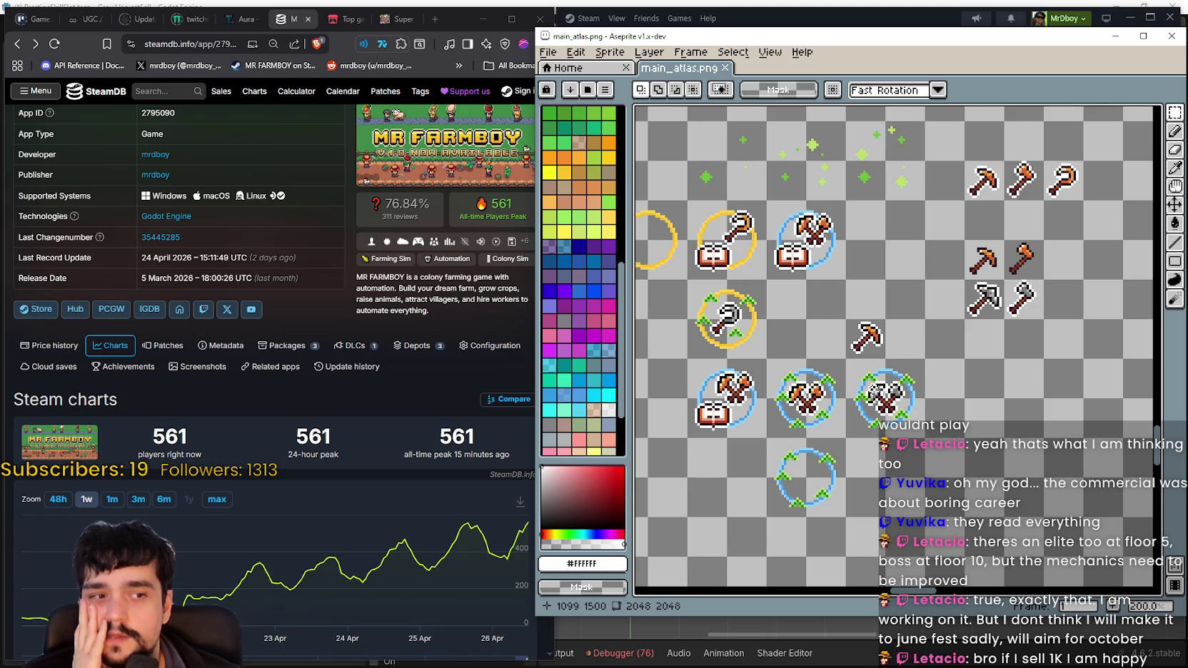
left_click_drag(873, 394, 850, 376)
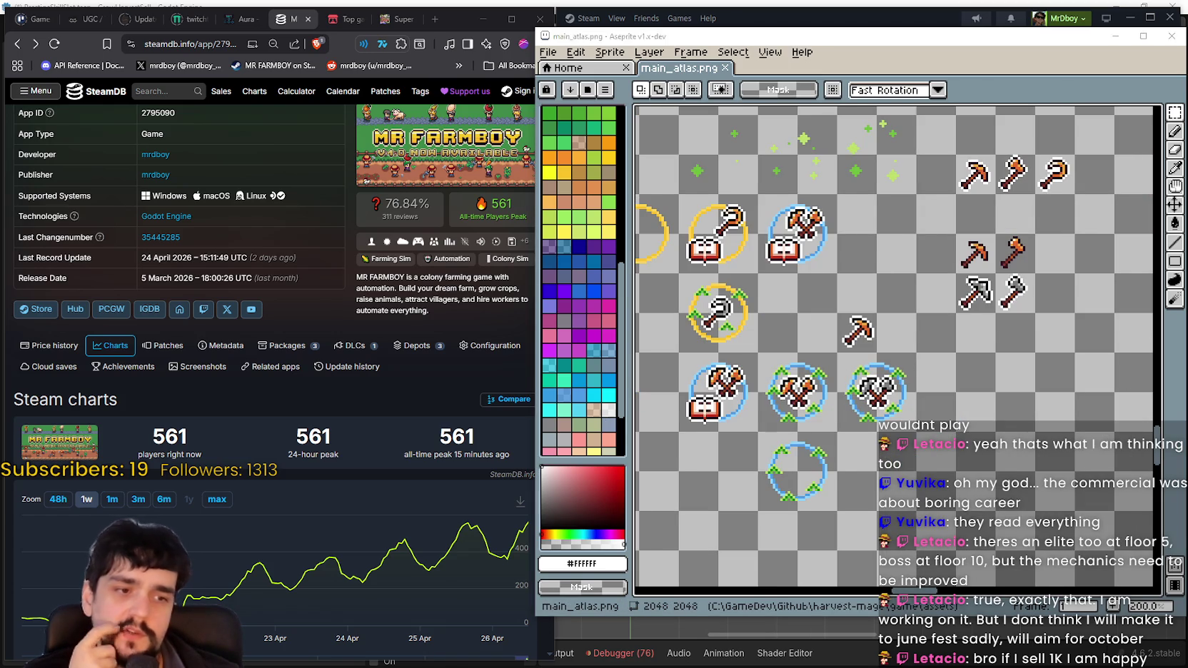
key("alt+Tab")
left_click(1132, 78)
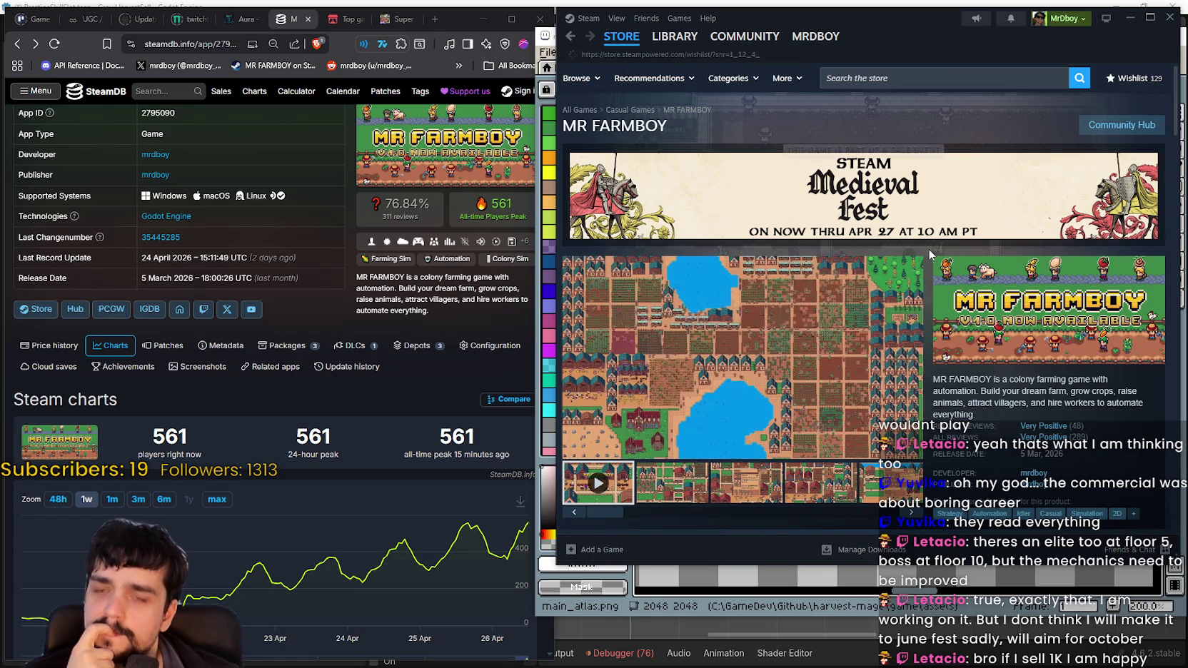
- Scroll down through the Steam wishlist
scroll(808, 435, "down", 4)
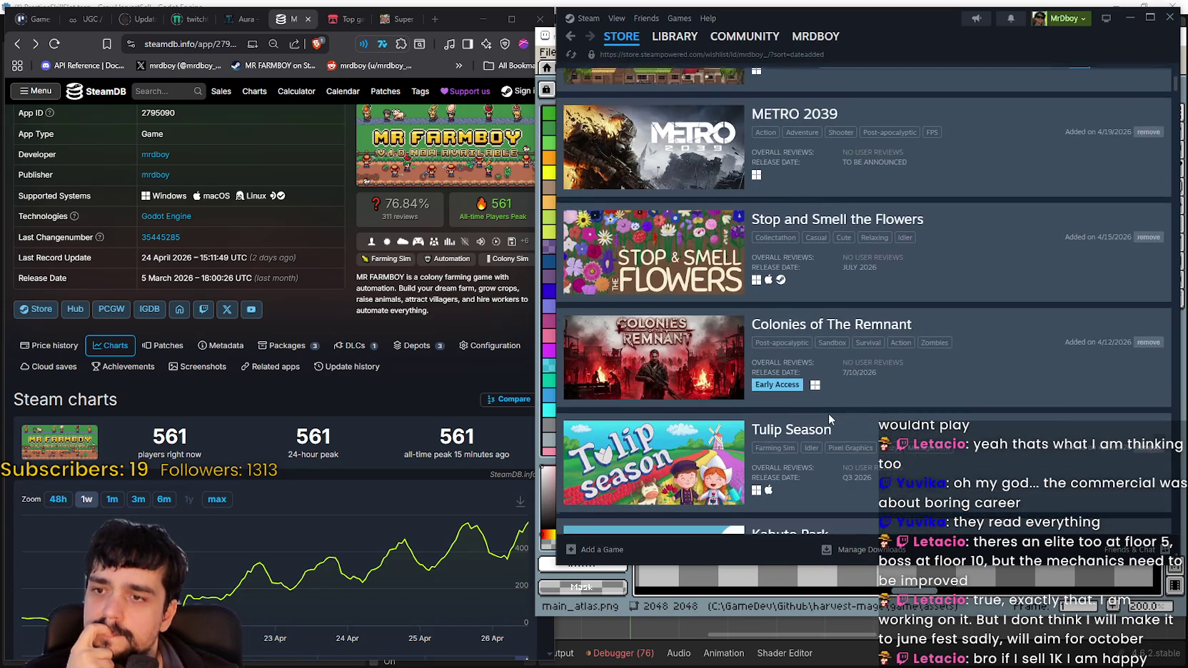
scroll(792, 381, "down", 2)
scroll(793, 382, "down", 5)
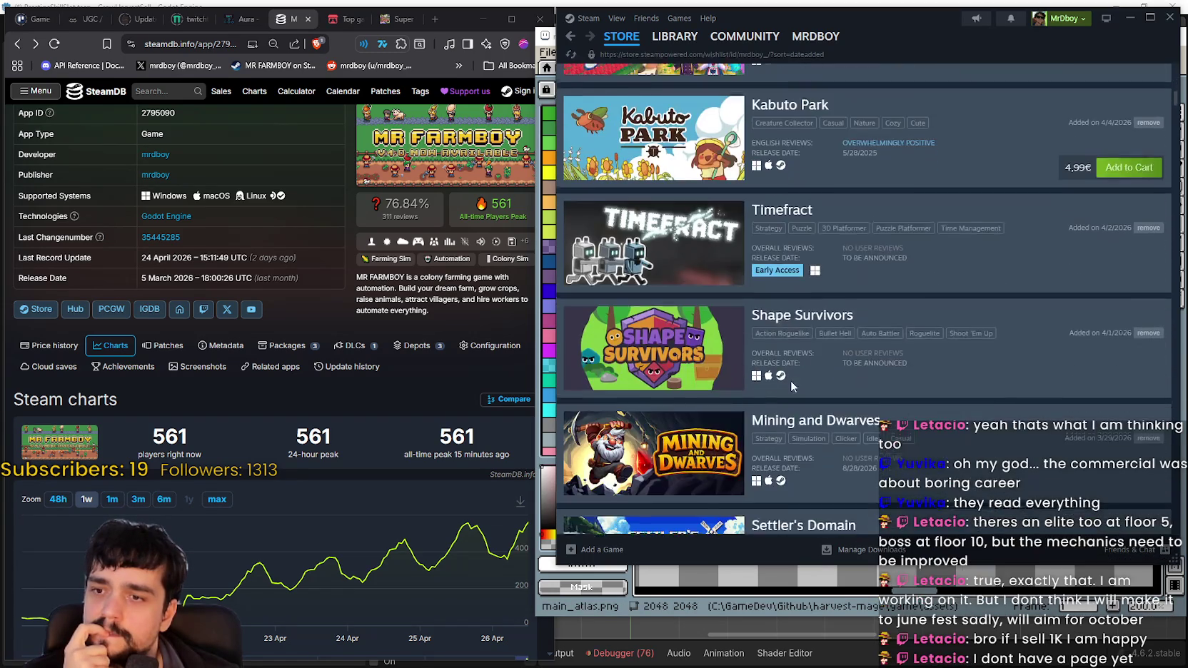
scroll(704, 364, "down", 3)
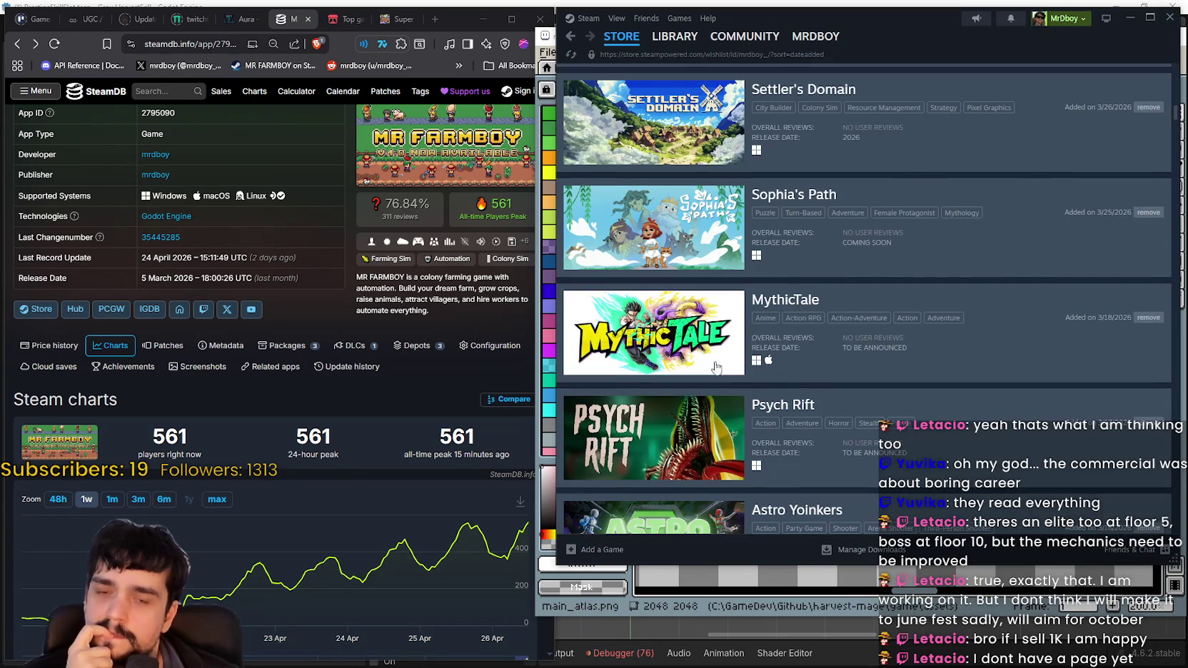
- Return to the MR FARMBOY store page, show its third screenshot, and start a store search
left_click(571, 38)
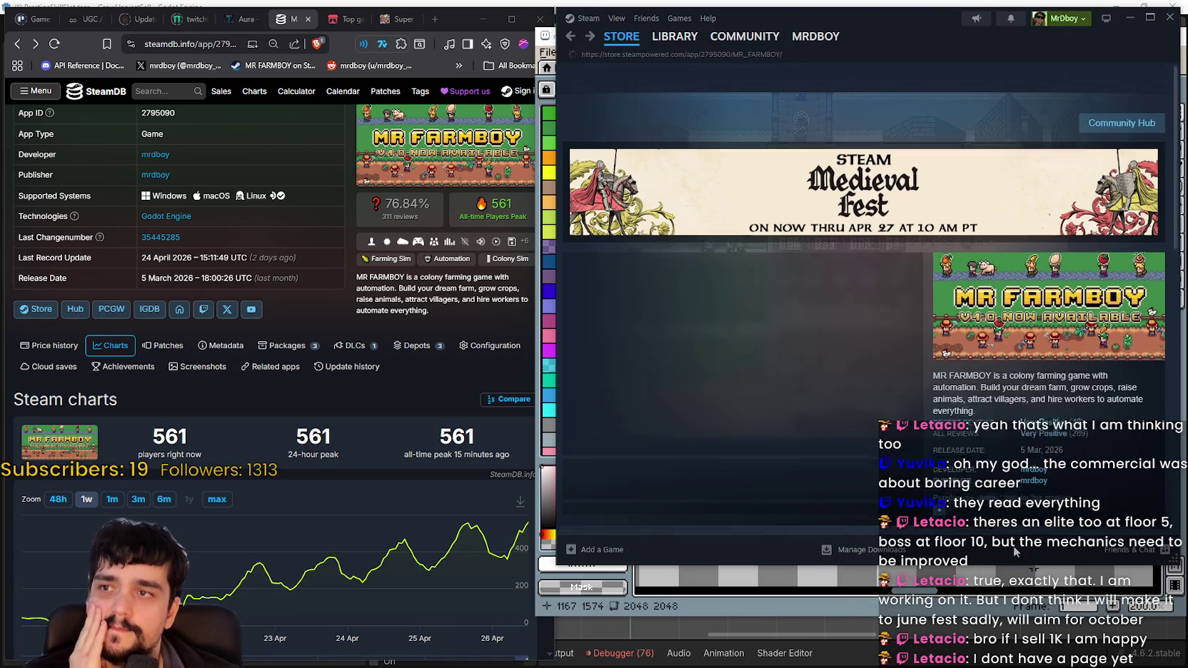
left_click(759, 502)
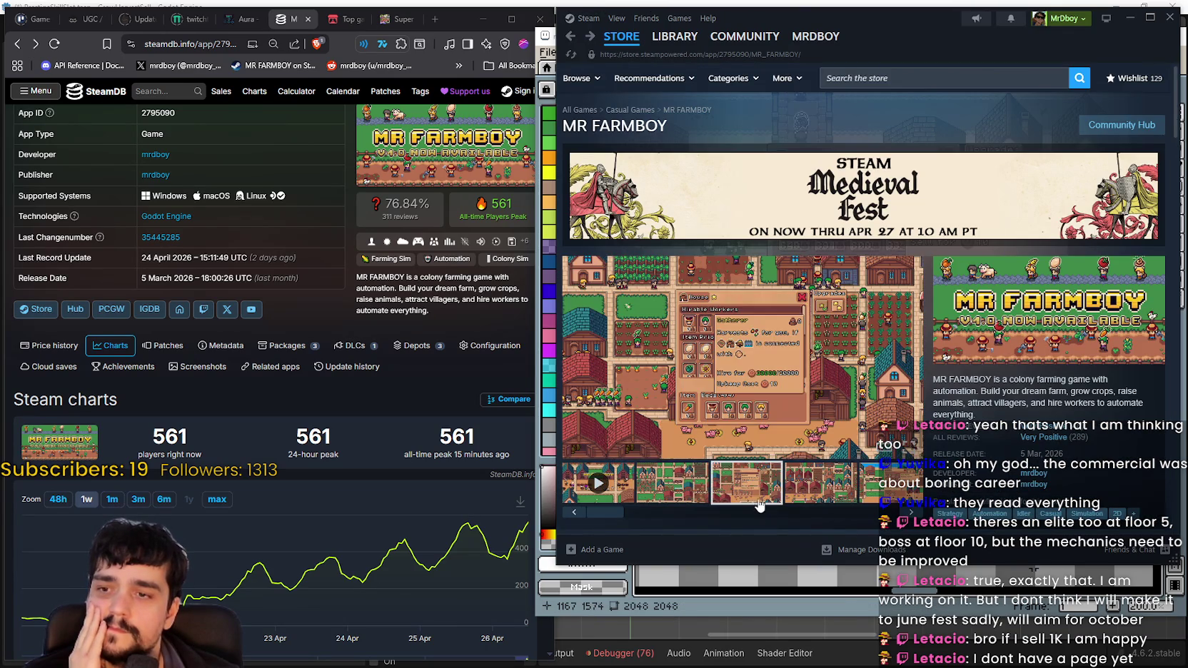
left_click(966, 75)
- Search the store for 'capyva' and open the Capyvarias store page
type("capy")
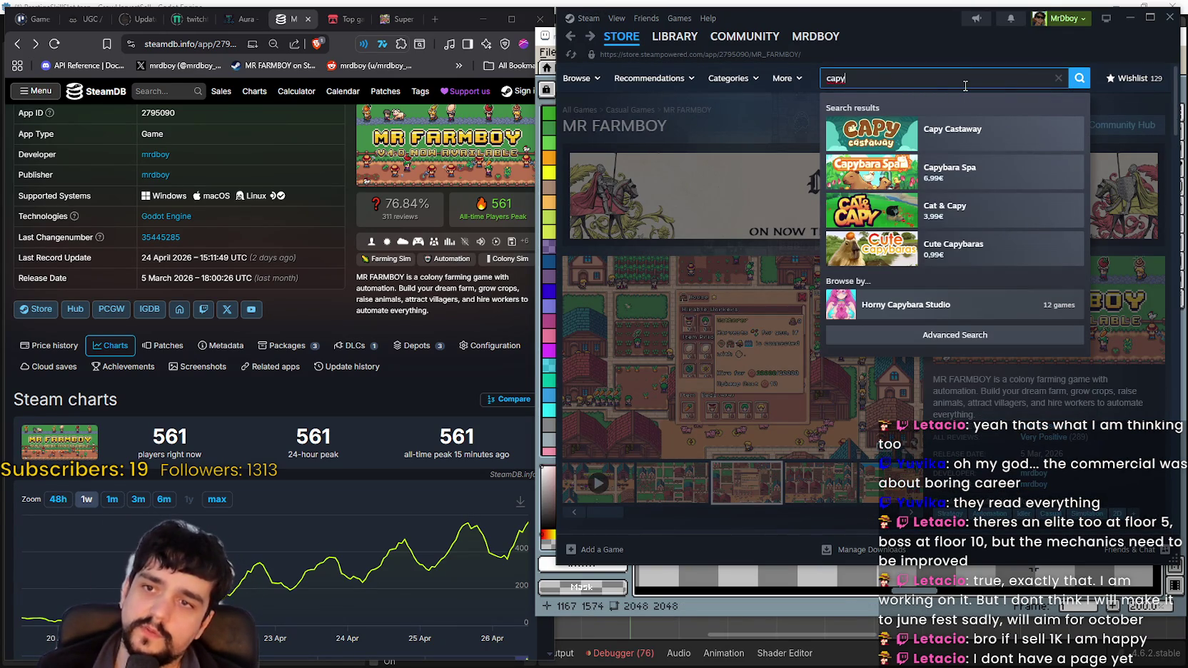
type("v")
key("BackSpace")
key("BackSpace")
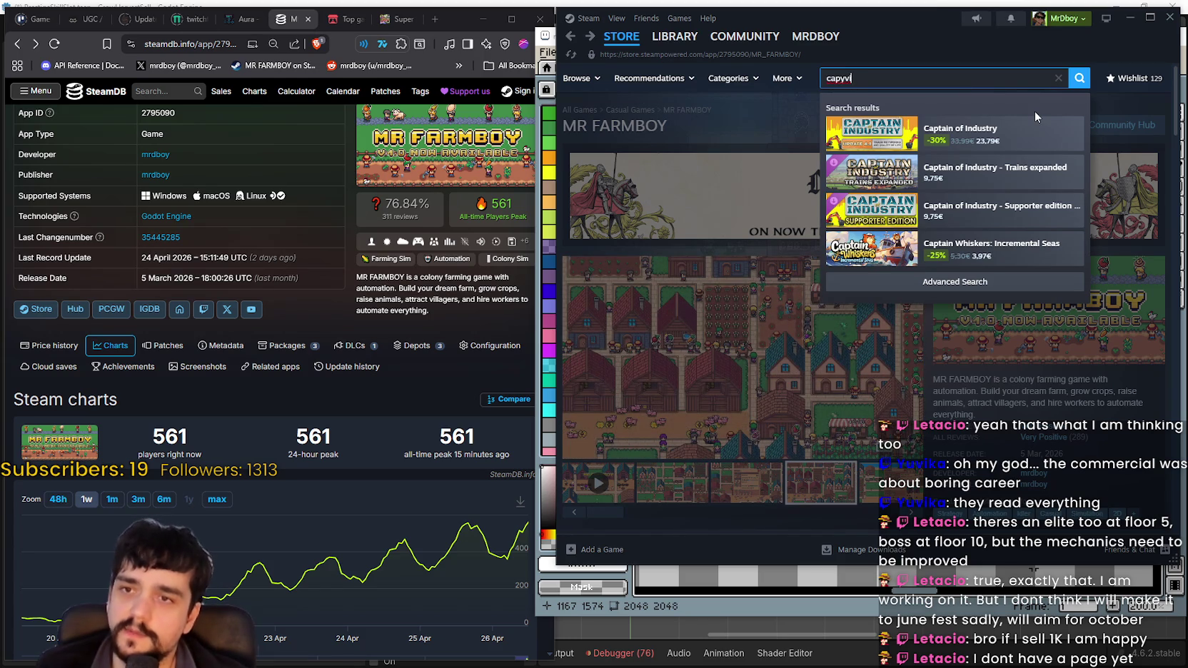
type("y")
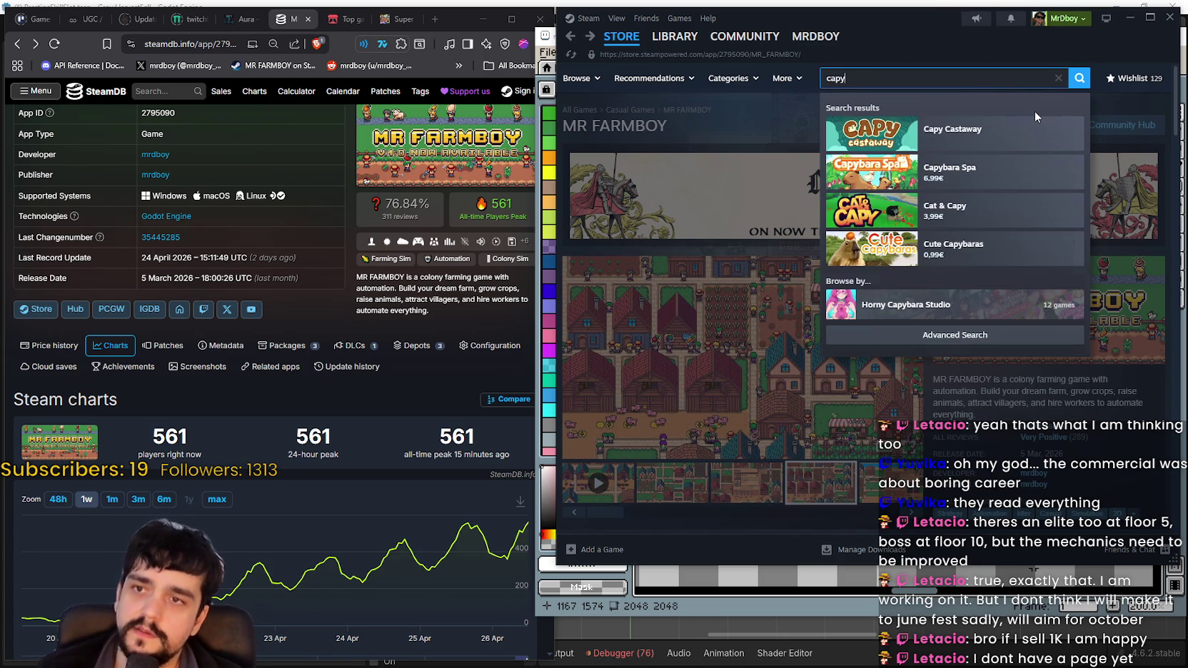
type("v")
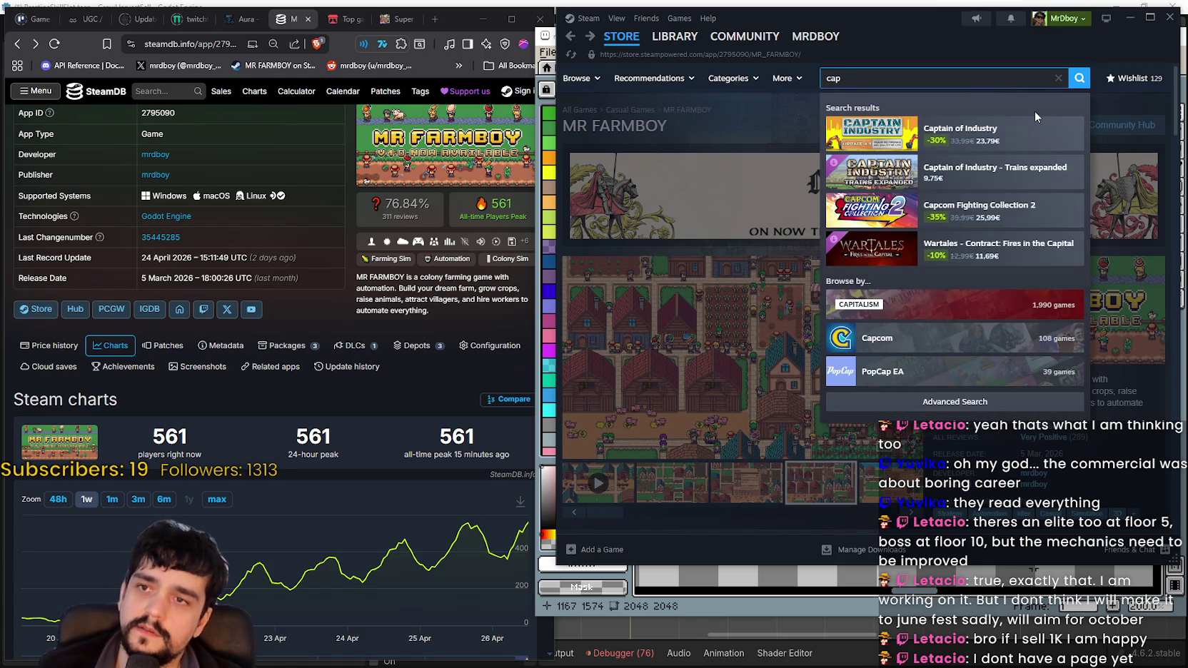
type("al")
key("BackSpace")
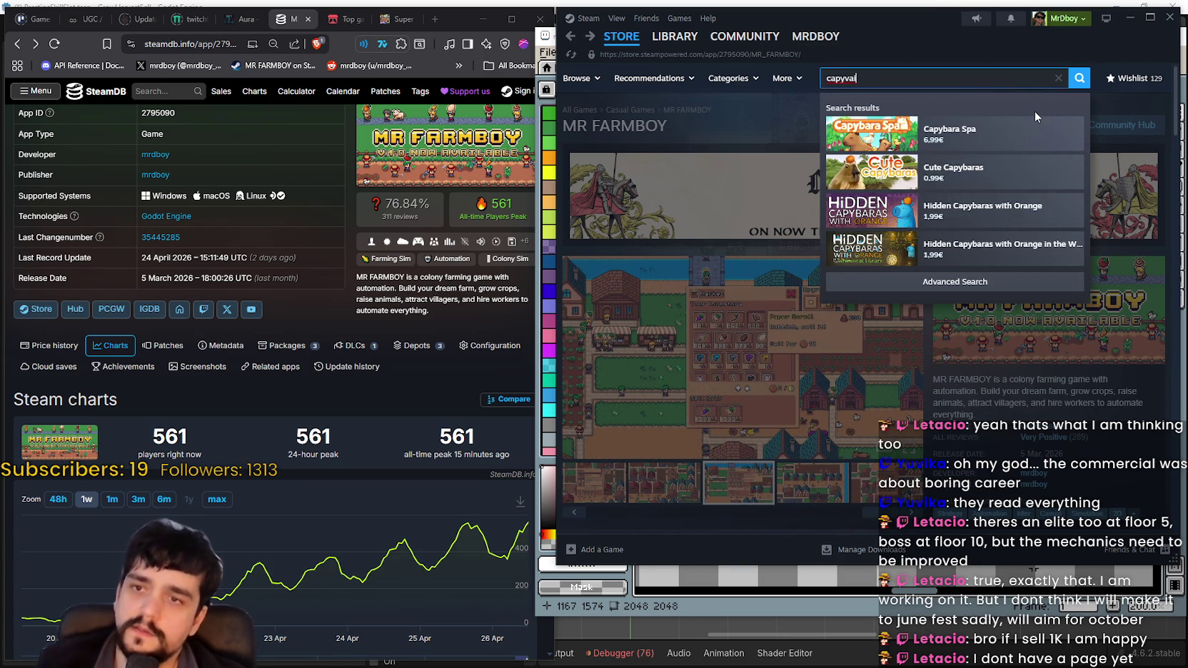
key("BackSpace")
key("BackSpace")
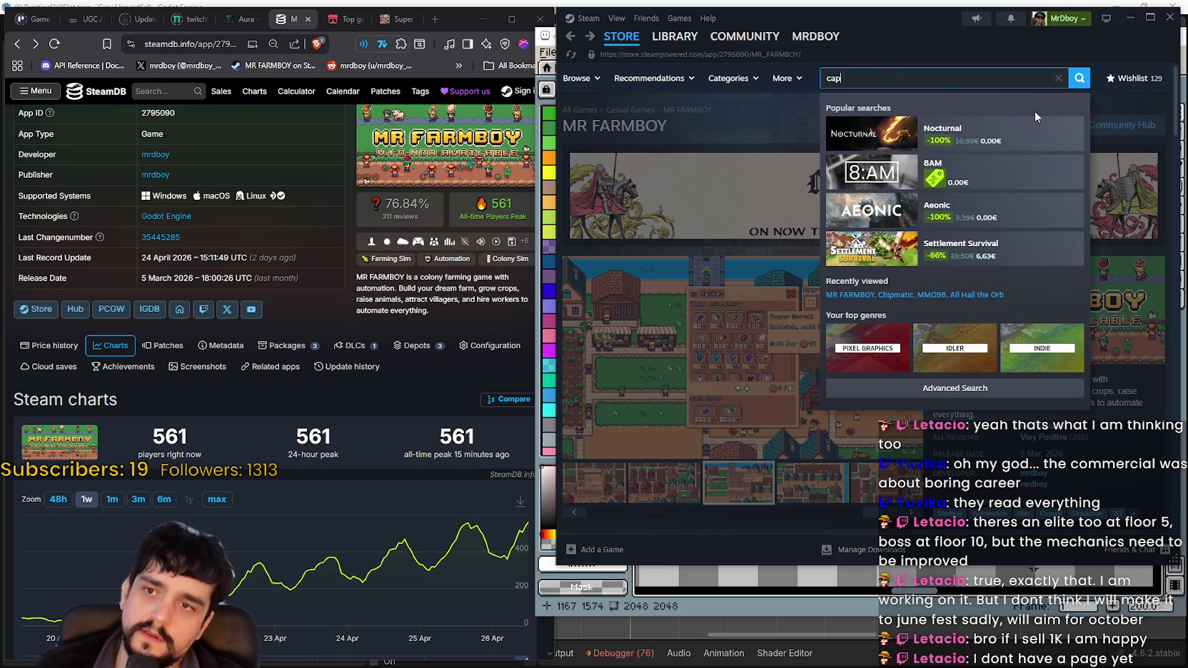
type("yva")
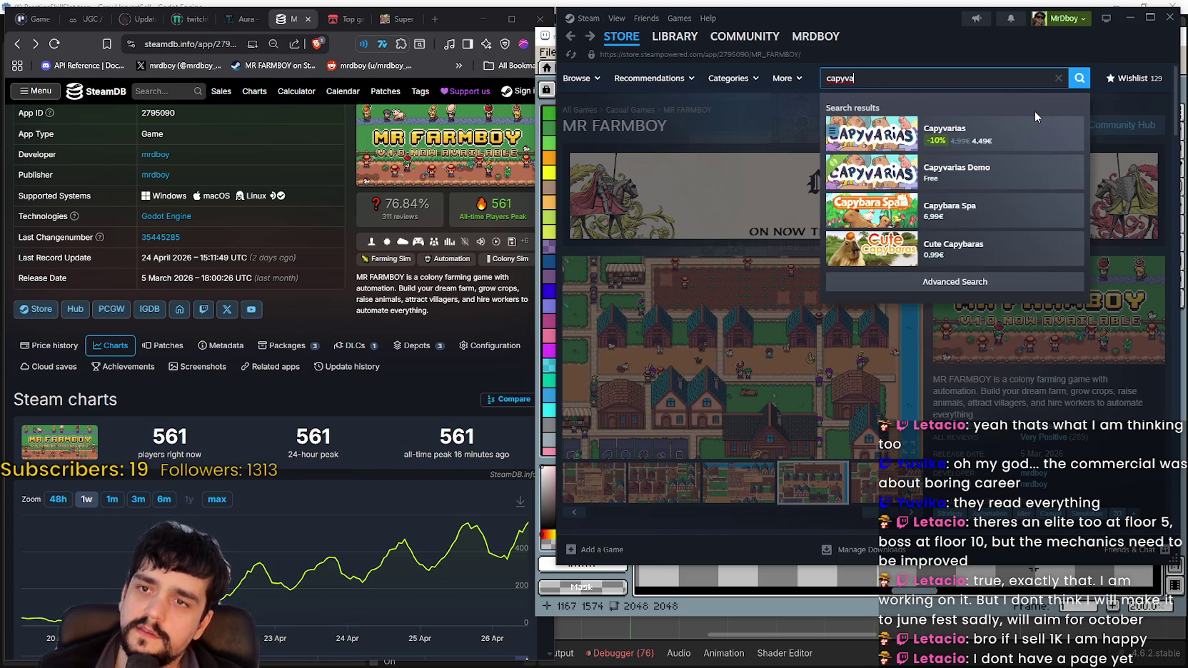
left_click(999, 134)
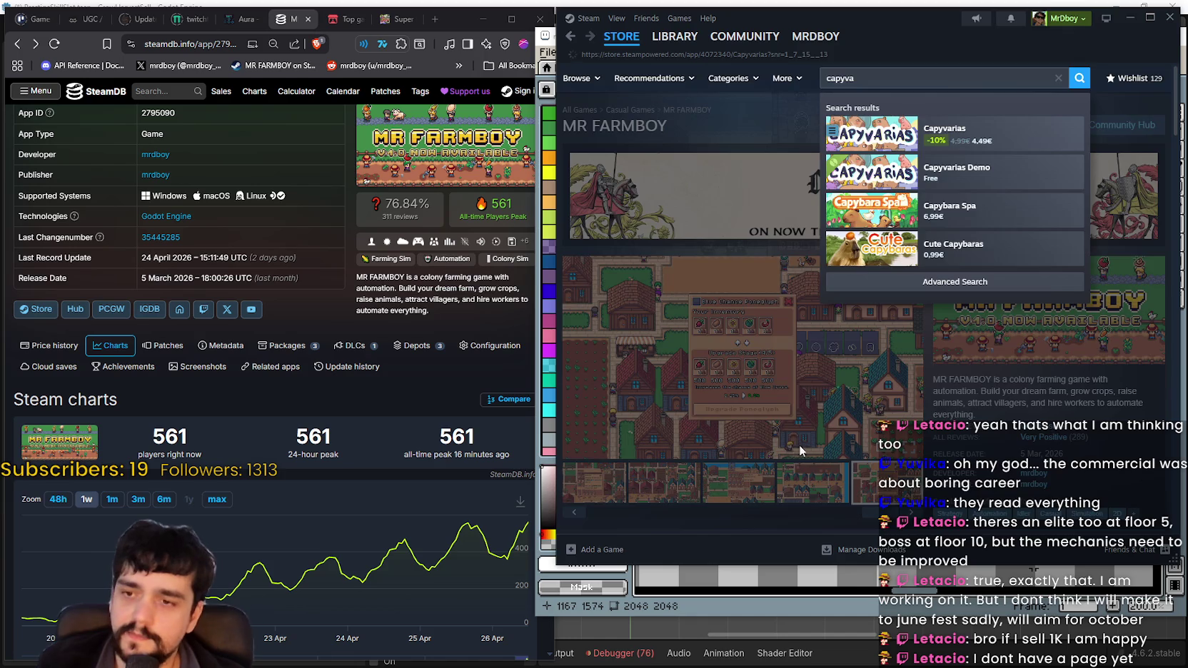
- Scroll through the Capyvarias store page, dismissing an accidental context menu
scroll(810, 428, "down", 1)
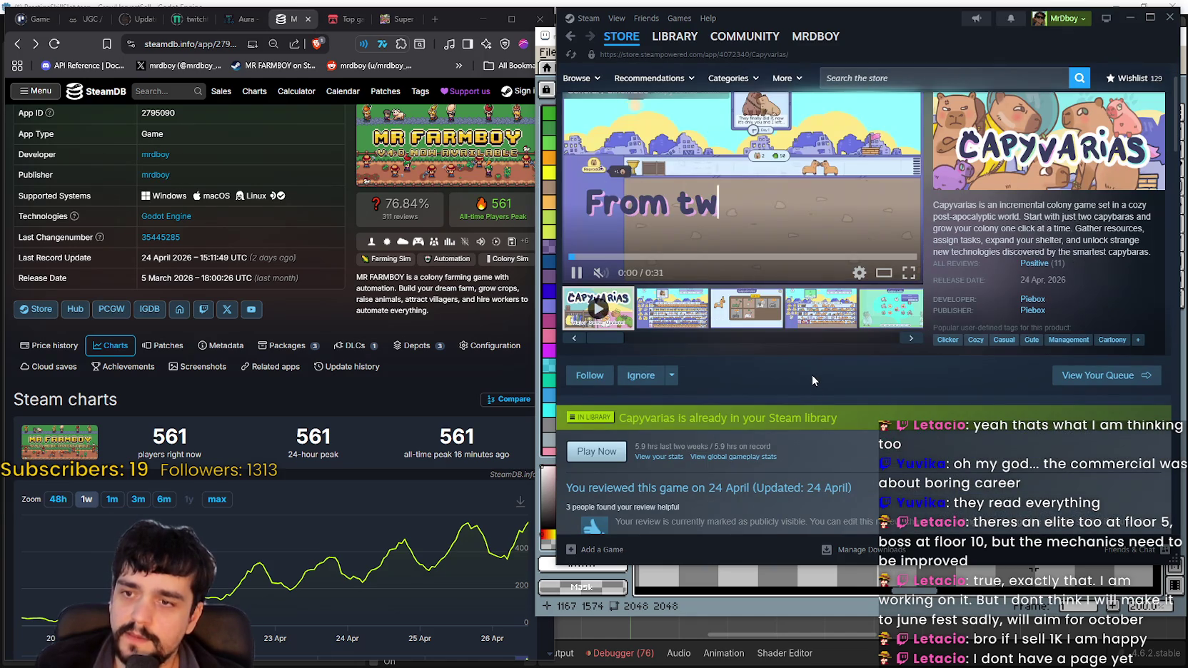
right_click(812, 374)
left_click(856, 458)
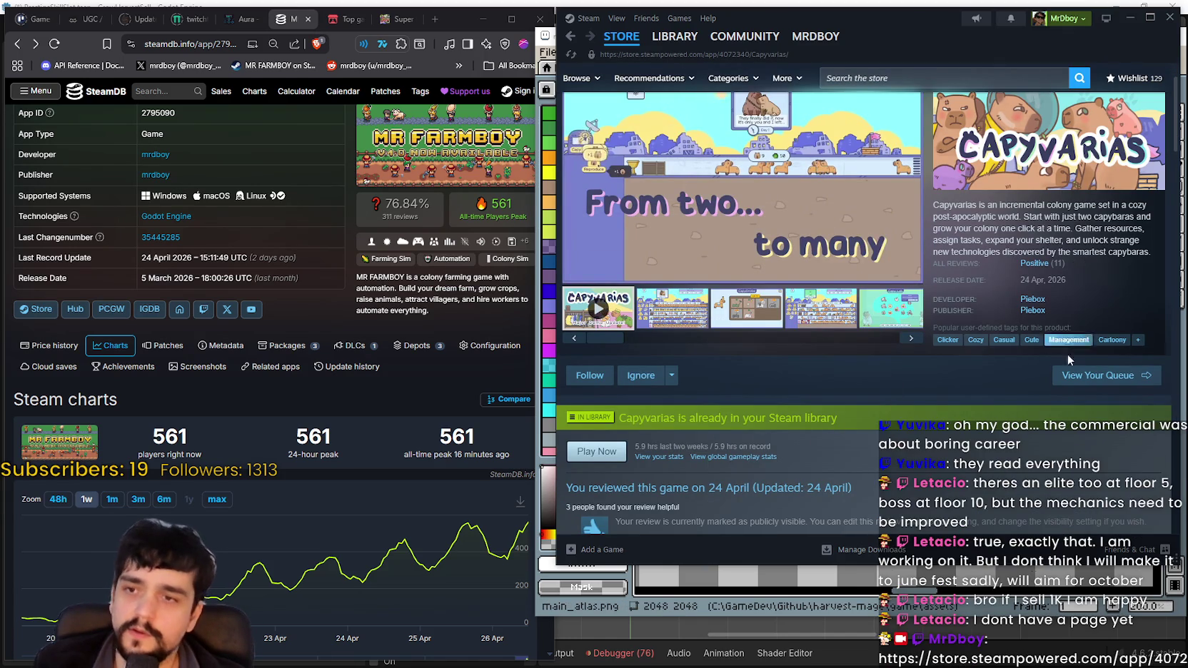
scroll(879, 376, "down", 2)
scroll(878, 375, "up", 3)
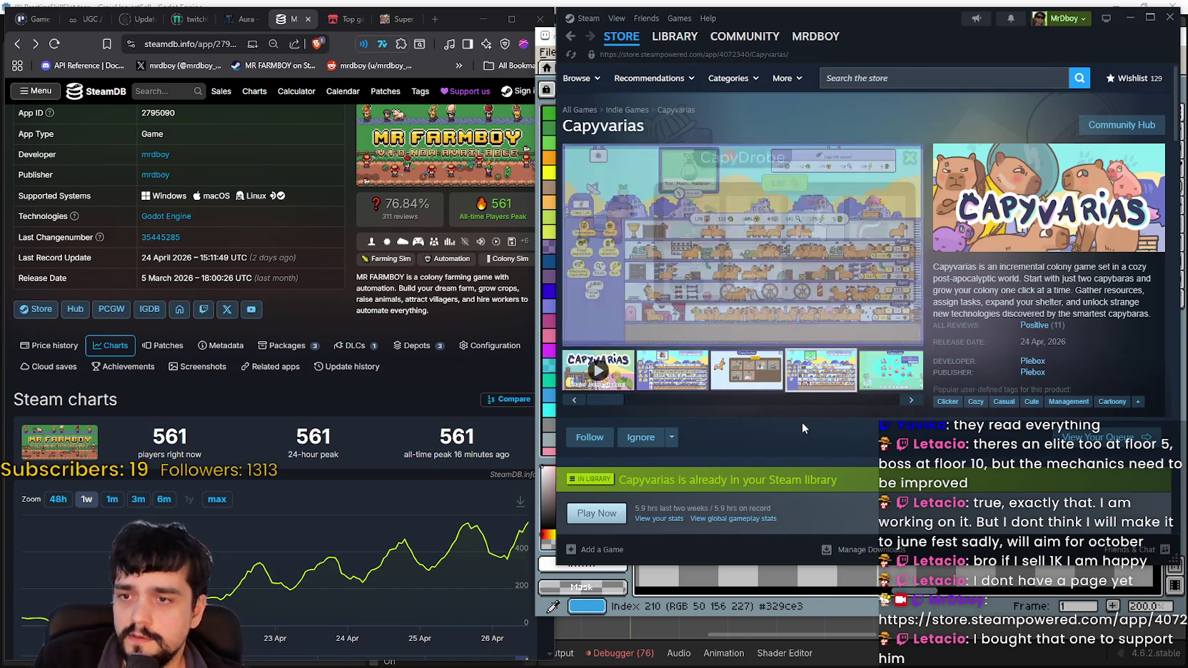
scroll(801, 420, "down", 5)
scroll(818, 413, "down", 4)
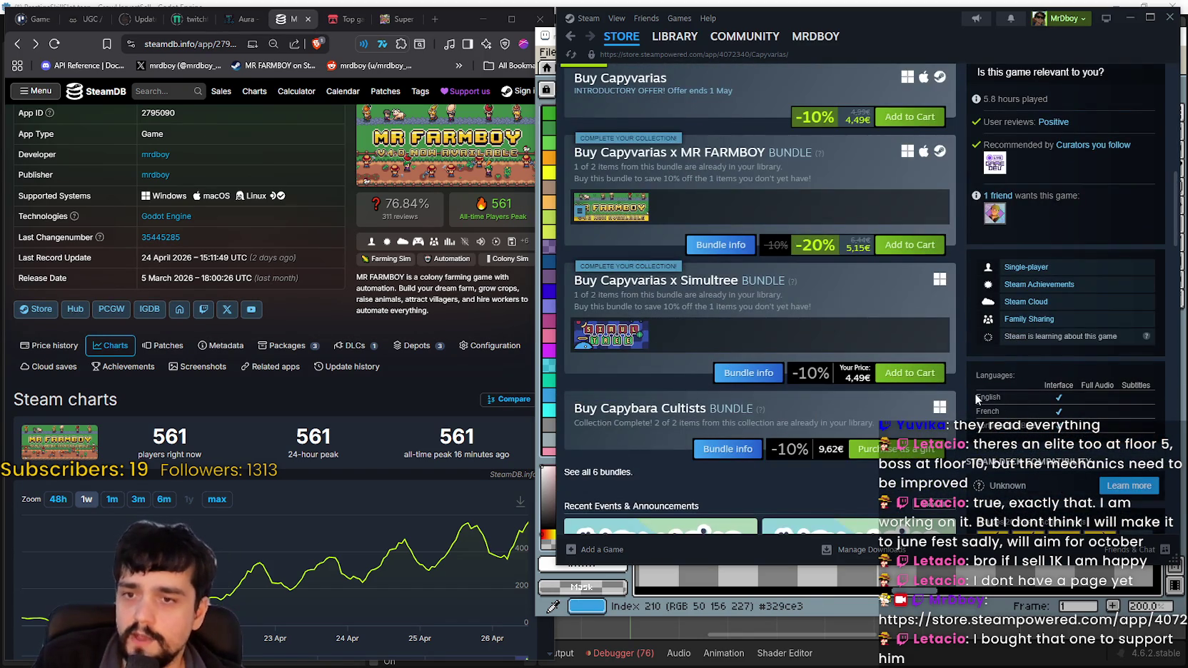
- Highlight the supported languages rows, including French, then enlarge the current screenshot
left_click_drag(977, 394, 1032, 421)
left_click(987, 424)
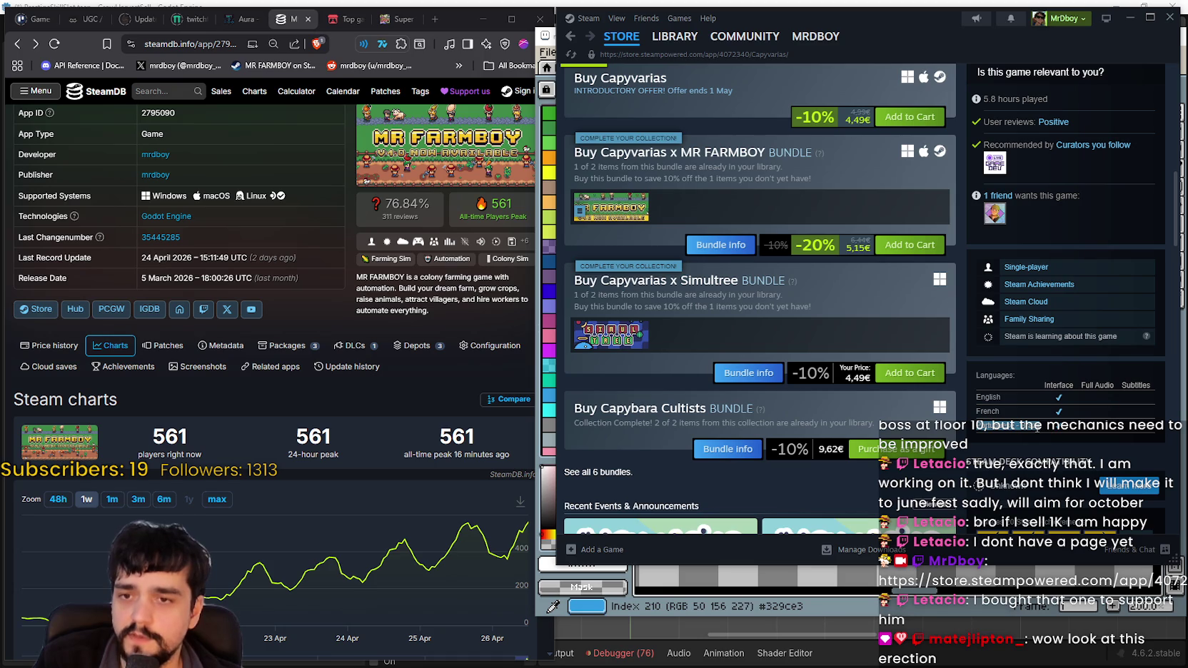
left_click_drag(1043, 421, 980, 411)
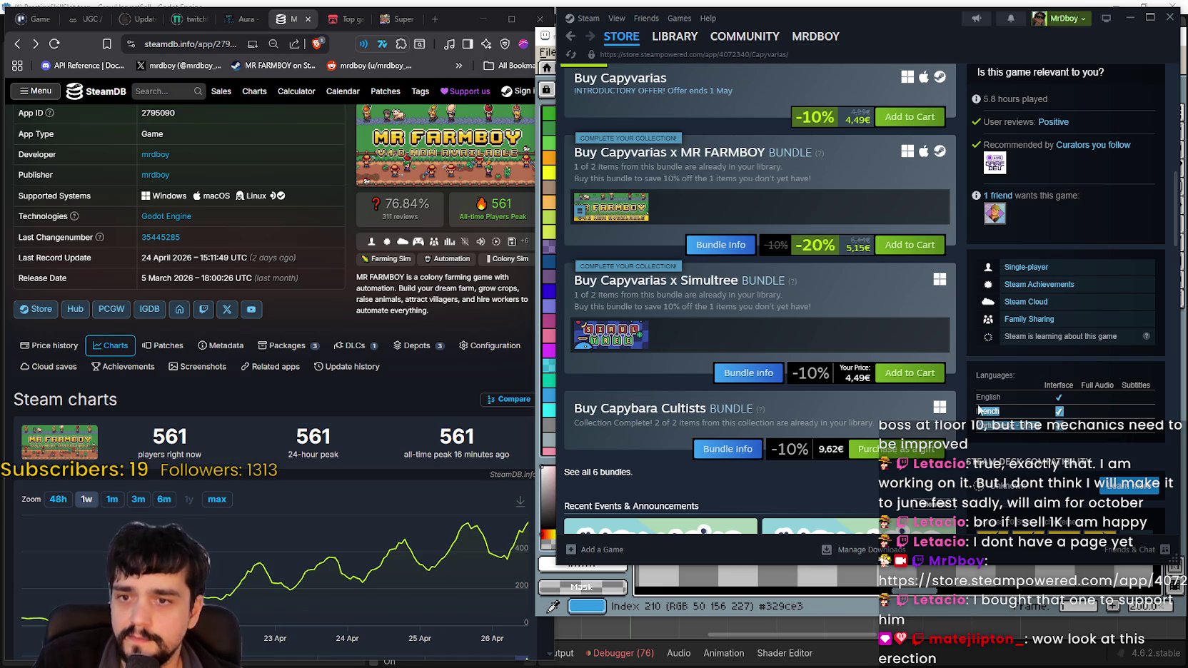
scroll(977, 411, "up", 3)
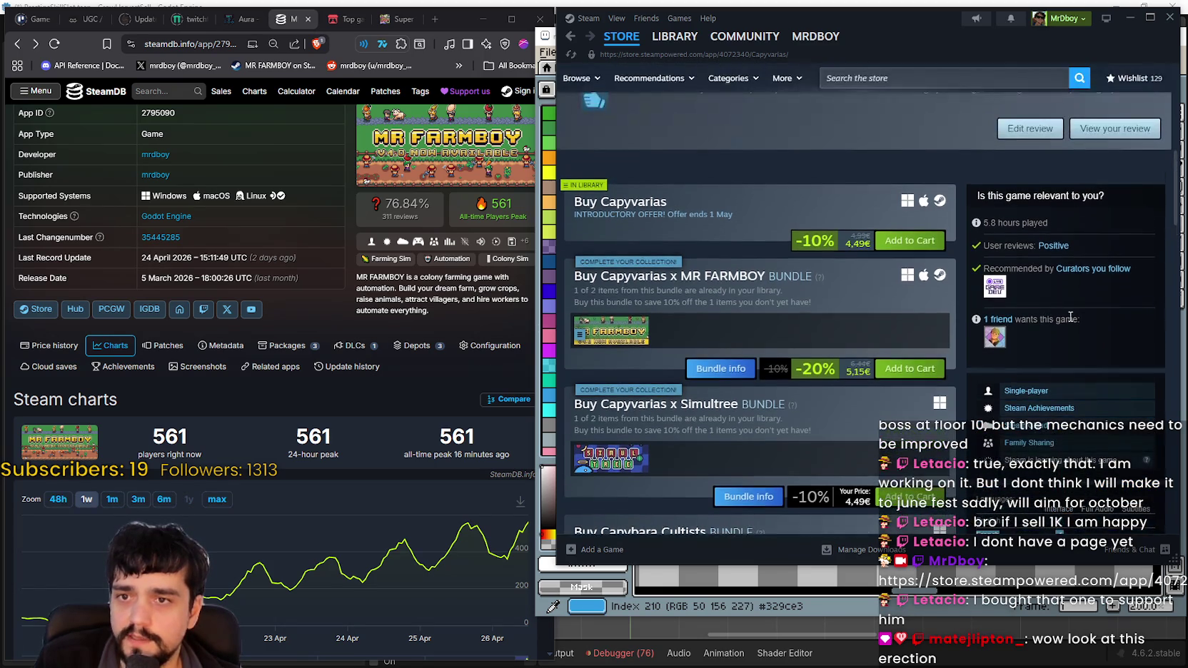
scroll(941, 408, "down", 5)
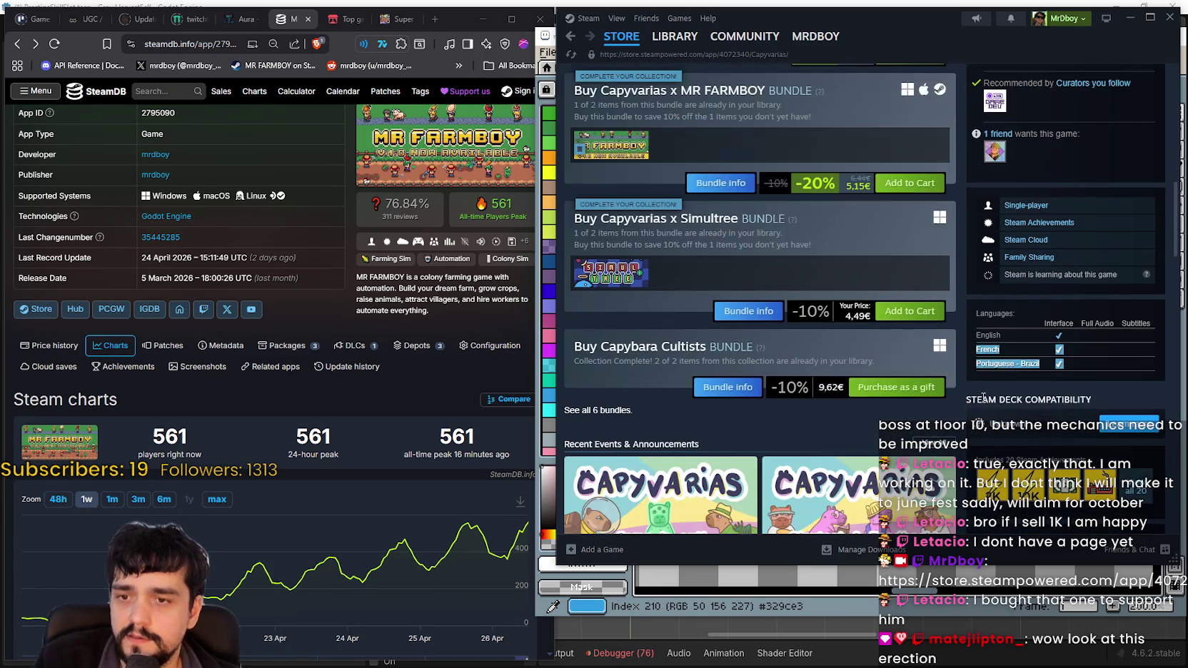
scroll(956, 394, "up", 10)
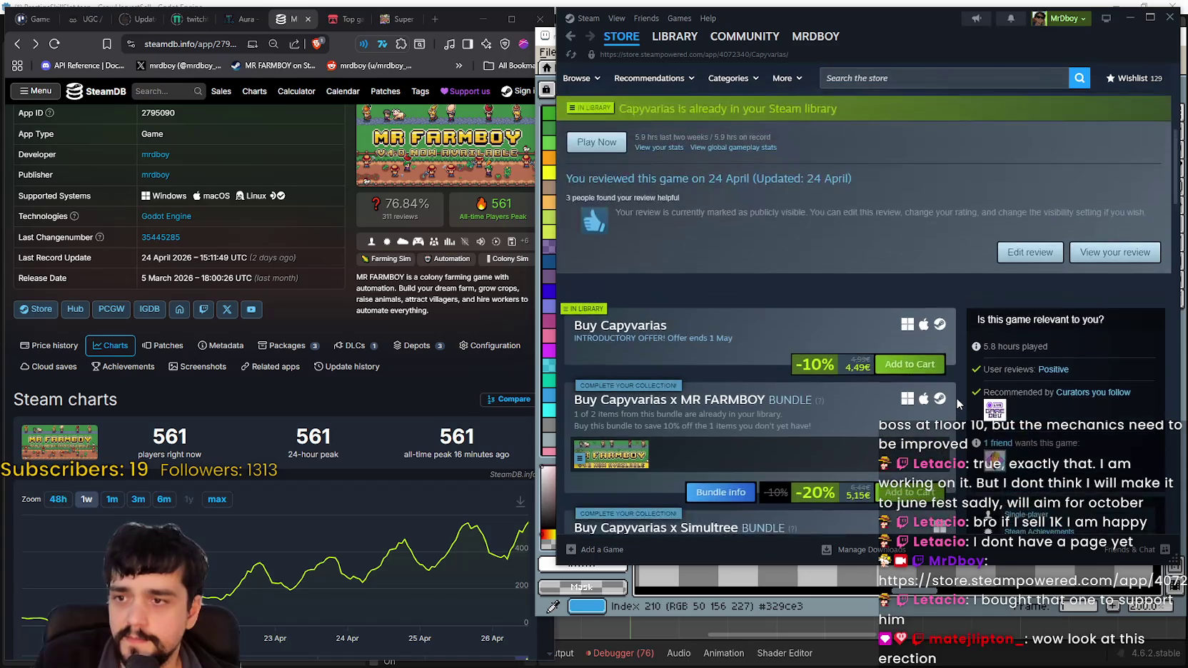
scroll(955, 397, "up", 2)
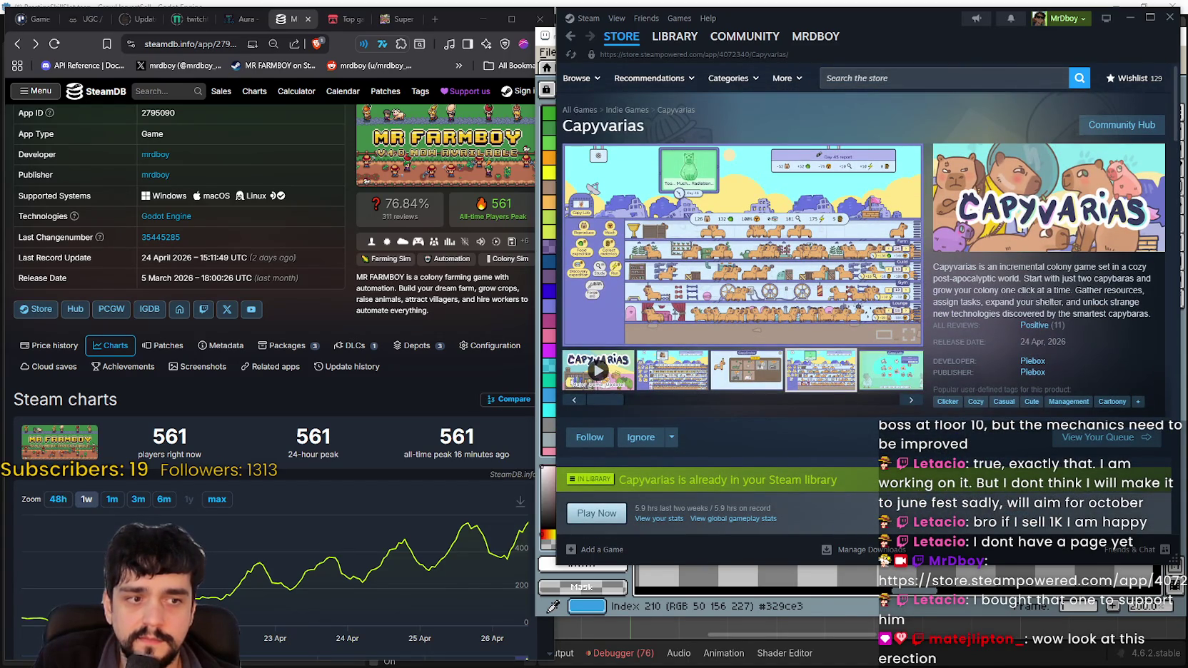
left_click(821, 371)
- Close the enlarged view and cycle the screenshots from Capy Lab to CapyDrobe
key("Escape")
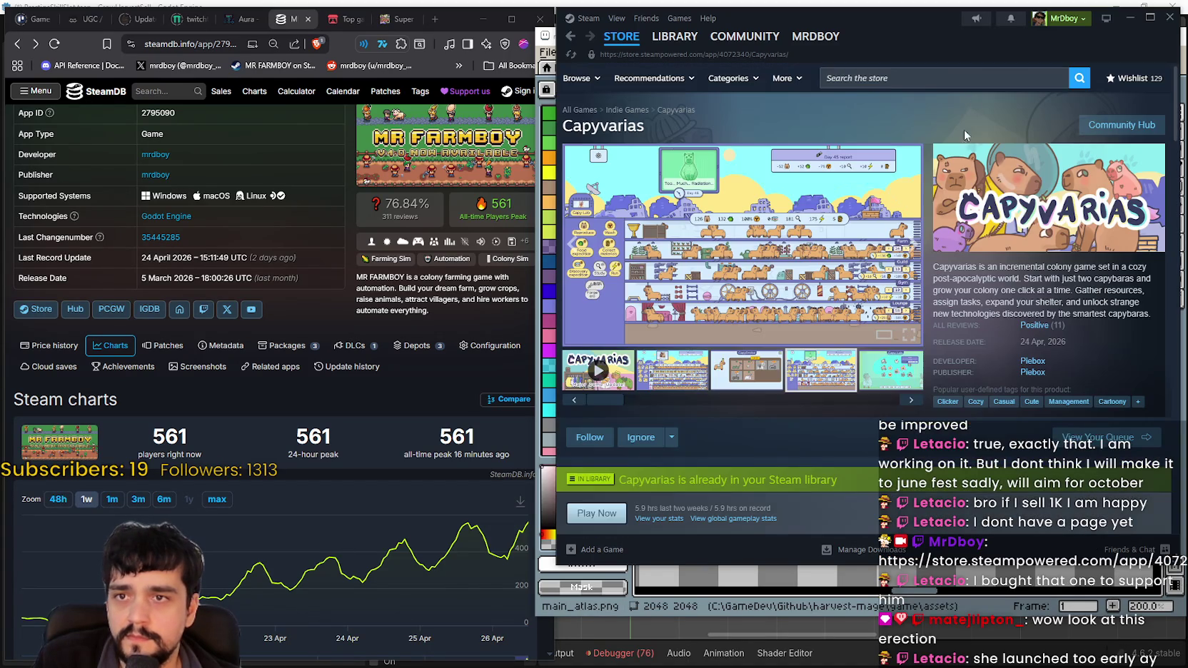
left_click(885, 375)
left_click(807, 384)
left_click(885, 371)
left_click(678, 388)
left_click(747, 370)
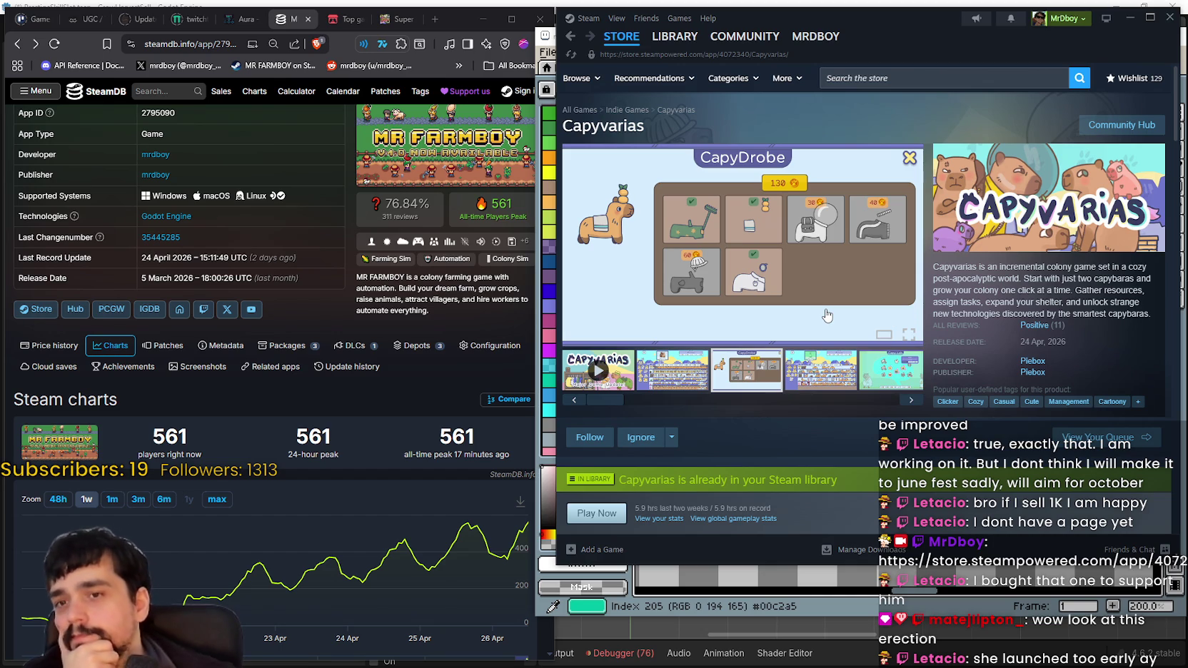
- Scroll the Capyvarias page, then show the pink New Event screenshot
scroll(857, 356, "down", 3)
scroll(870, 375, "down", 3)
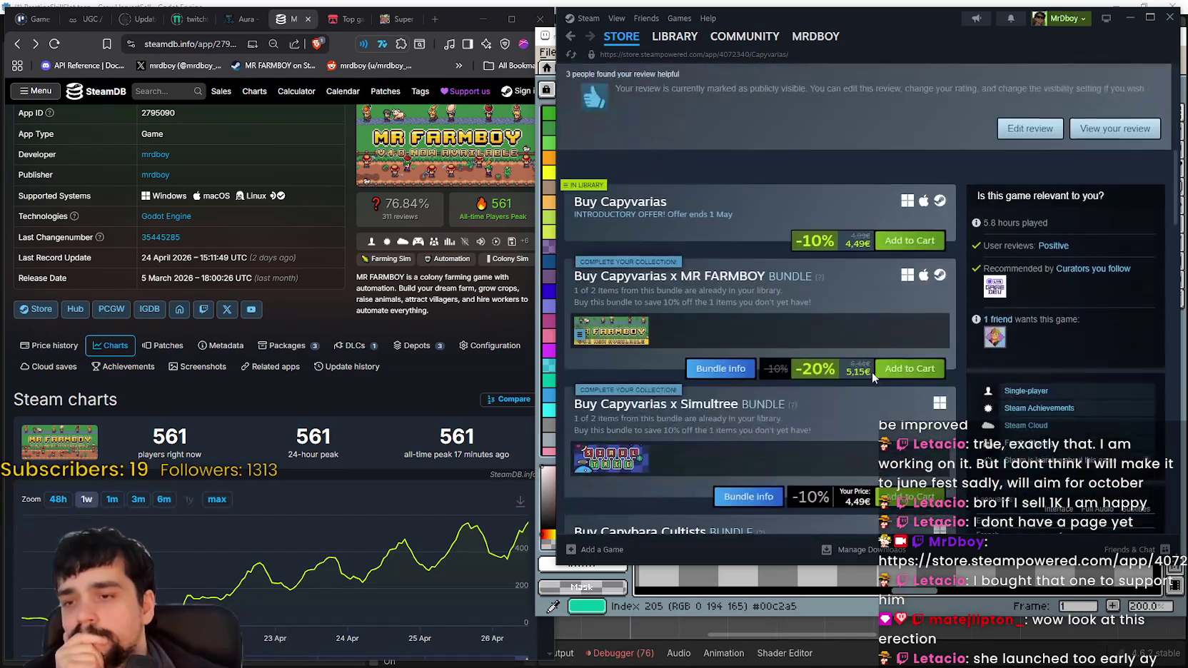
scroll(871, 371, "up", 3)
scroll(877, 376, "up", 3)
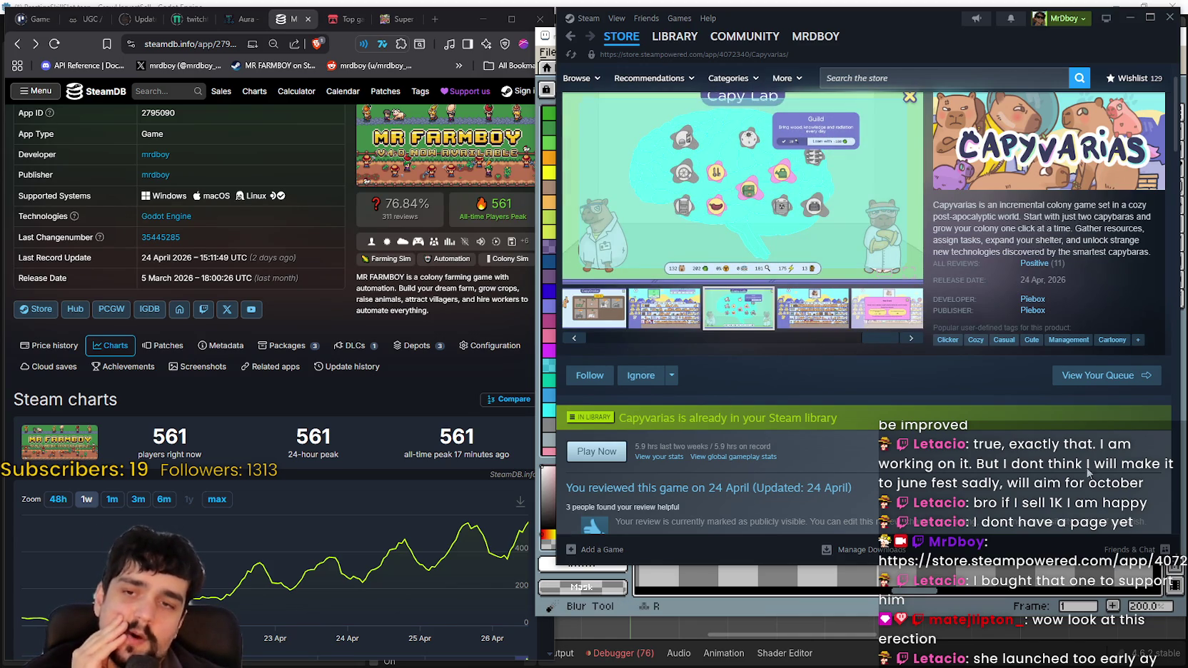
scroll(997, 372, "down", 4)
scroll(972, 365, "up", 4)
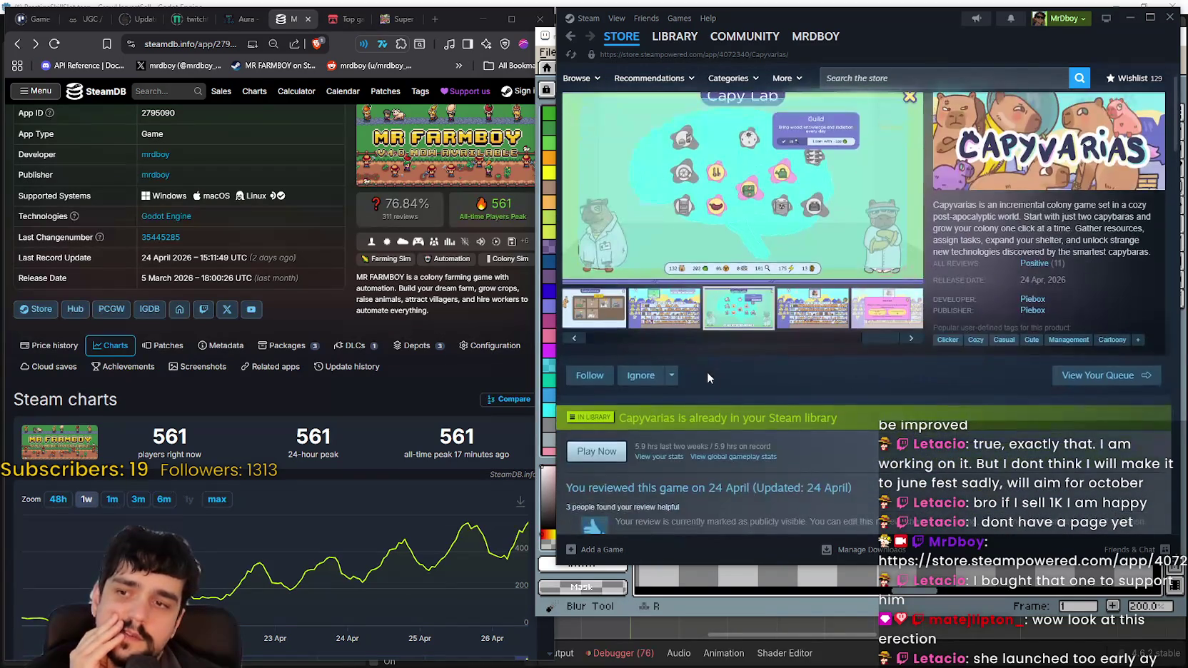
left_click(866, 329)
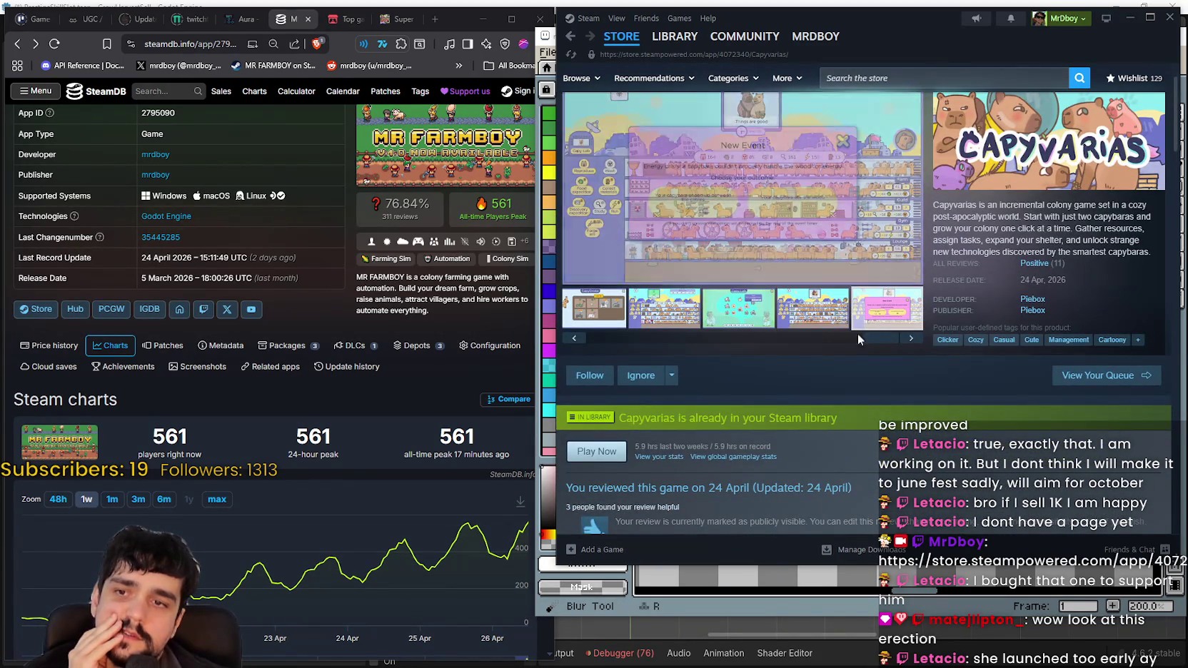
- Scroll down to the description and expand it with READ MORE
scroll(849, 335, "up", 1)
scroll(842, 343, "down", 1)
scroll(742, 312, "down", 4)
scroll(742, 312, "down", 2)
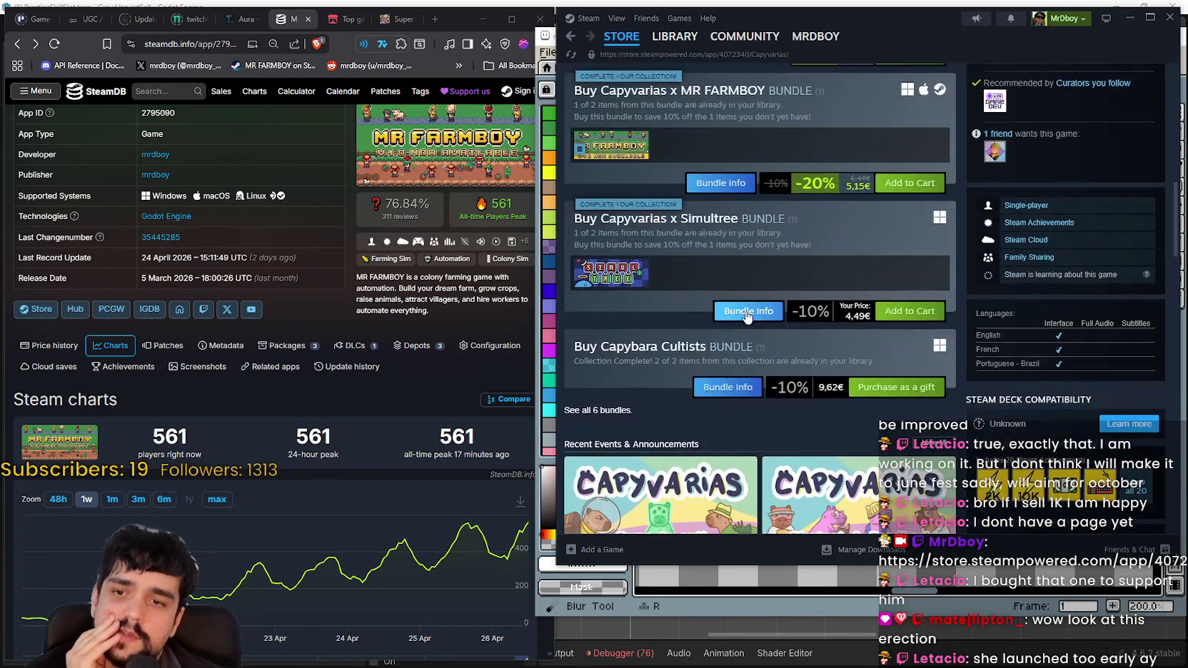
scroll(747, 315, "down", 2)
scroll(747, 315, "down", 2)
scroll(860, 426, "down", 3)
scroll(822, 368, "down", 2)
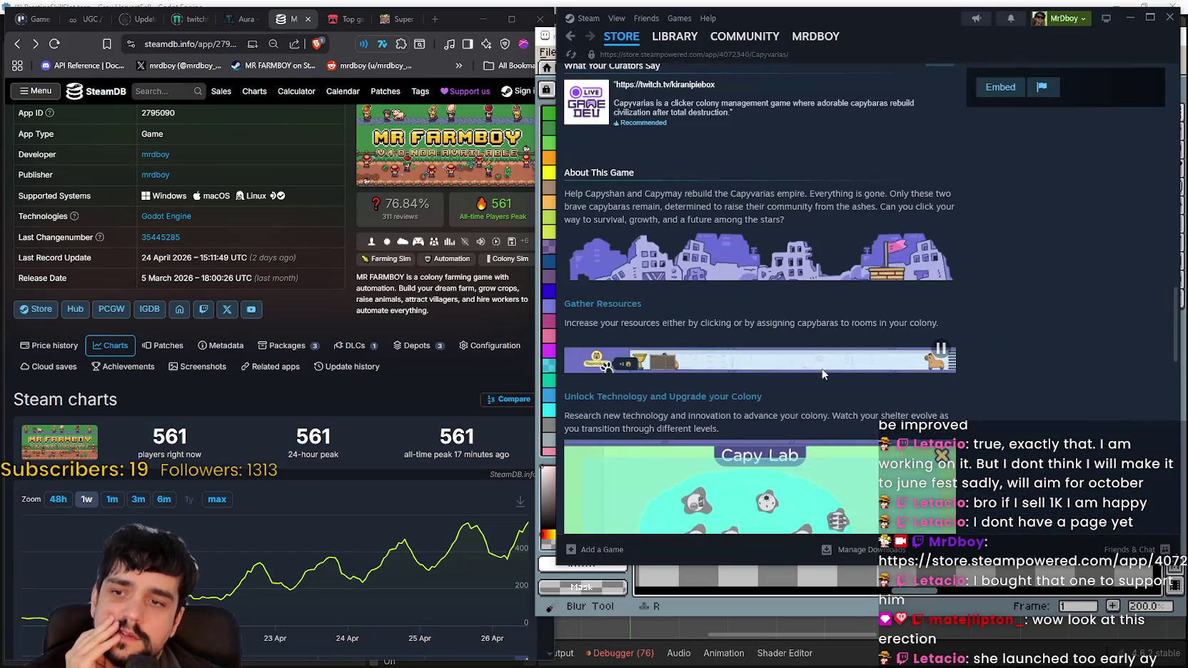
scroll(822, 364, "down", 1)
scroll(822, 364, "down", 2)
left_click(825, 436)
- Scroll back up and view the New Event screenshot enlarged
scroll(856, 400, "down", 3)
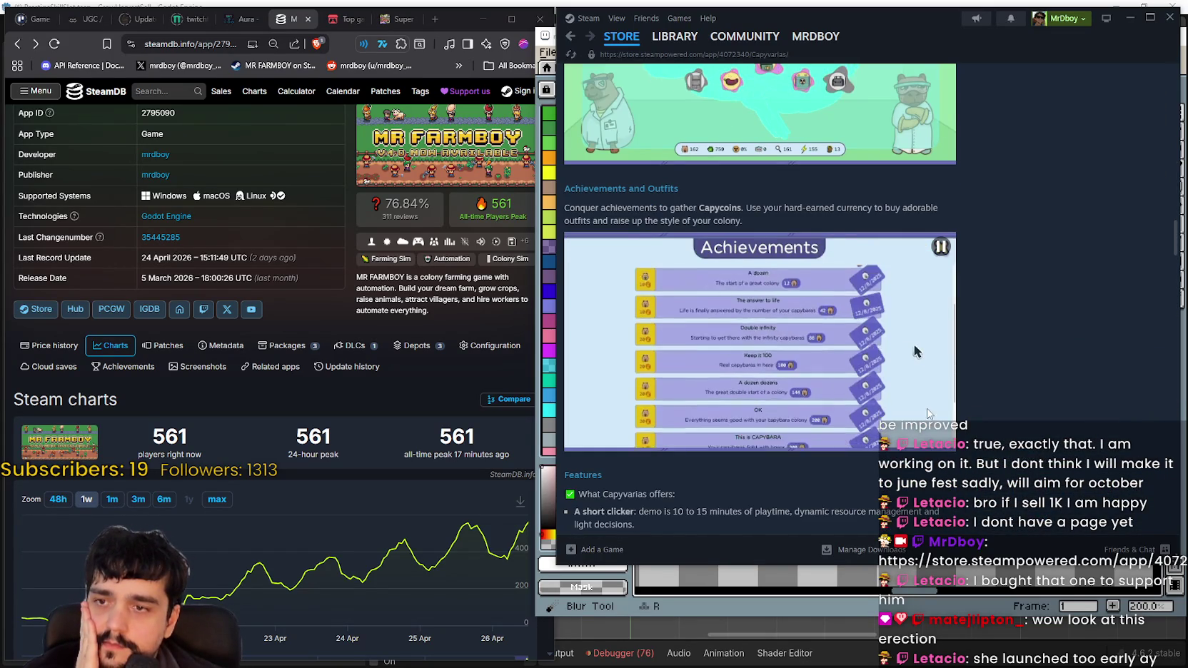
scroll(917, 351, "up", 3)
scroll(913, 411, "up", 5)
scroll(913, 410, "up", 5)
scroll(907, 416, "up", 5)
scroll(908, 416, "up", 5)
left_click(777, 264)
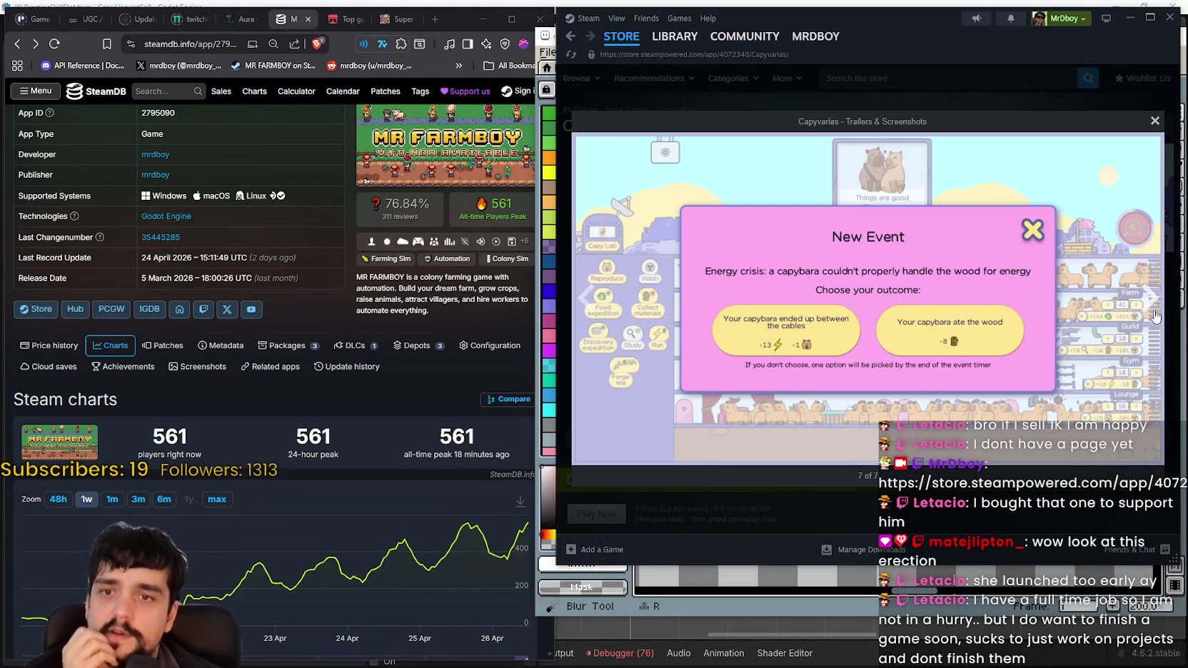
- Advance the viewer past the trailer to screenshot 3, the CapyDrobe shop, then close it
left_click(1151, 313)
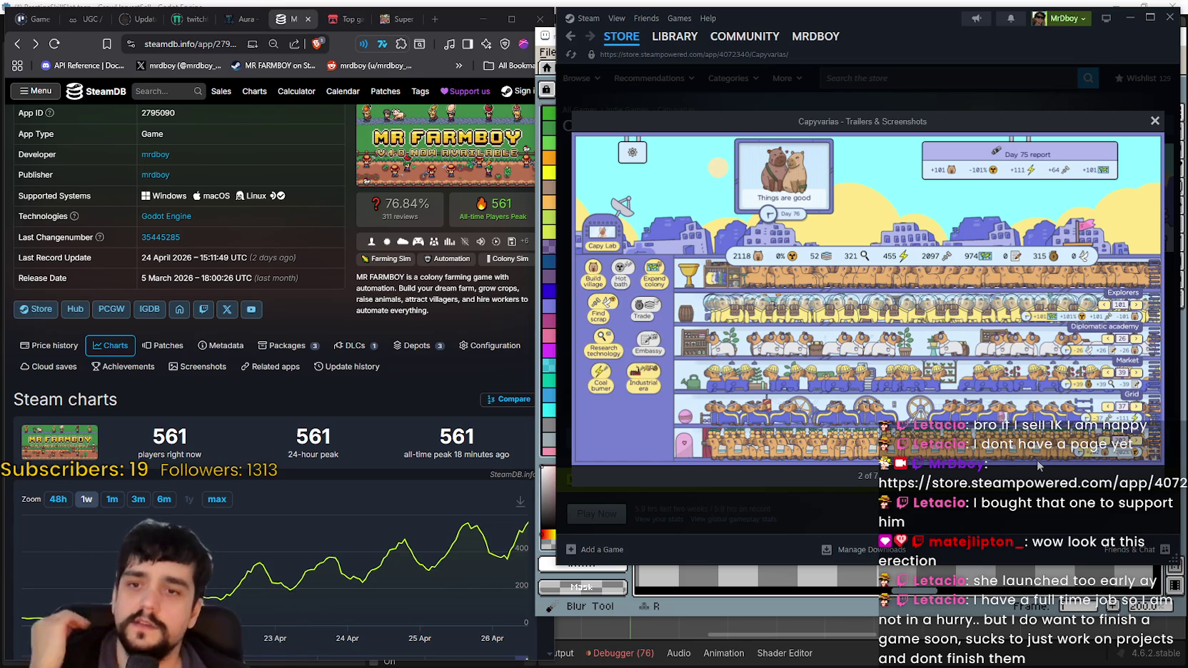
left_click(1148, 304)
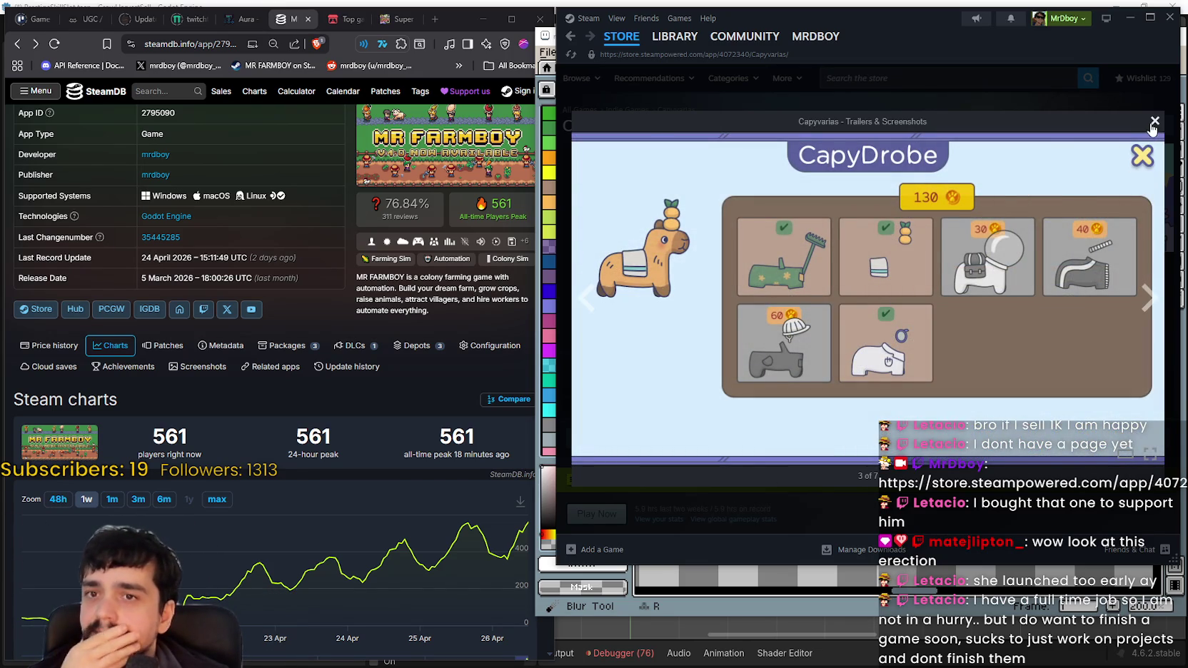
left_click(1153, 123)
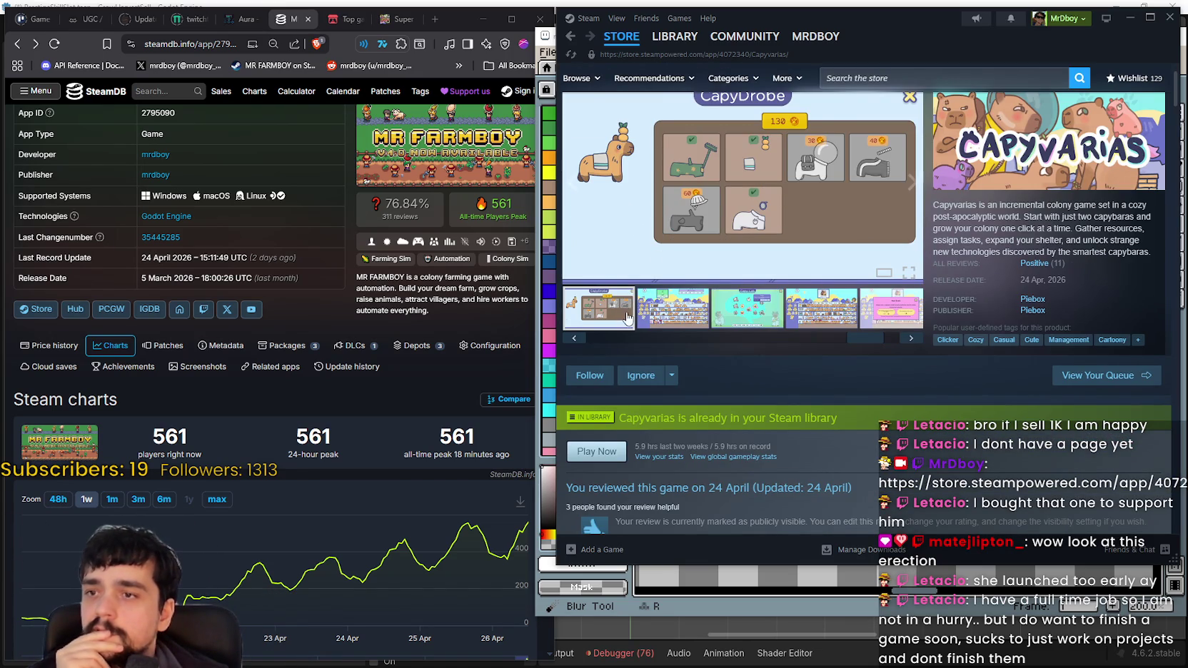
- Open the Megabonk store page, view its monkey screenshot and trailer, then return to the store front
left_click(941, 77)
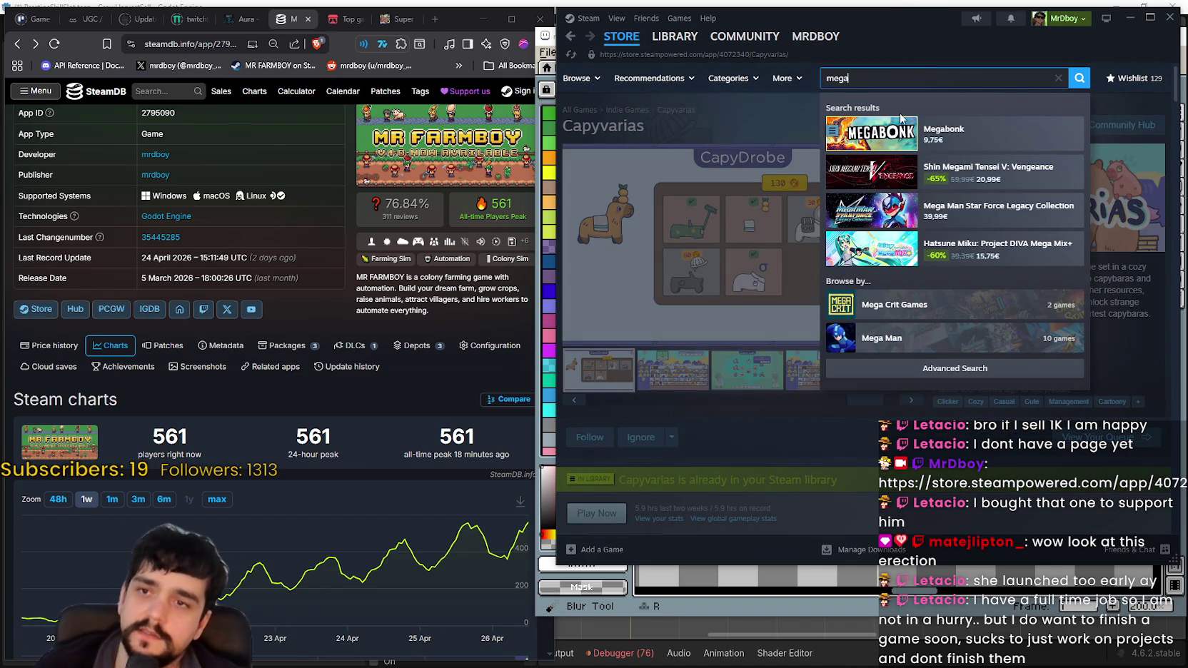
left_click(901, 127)
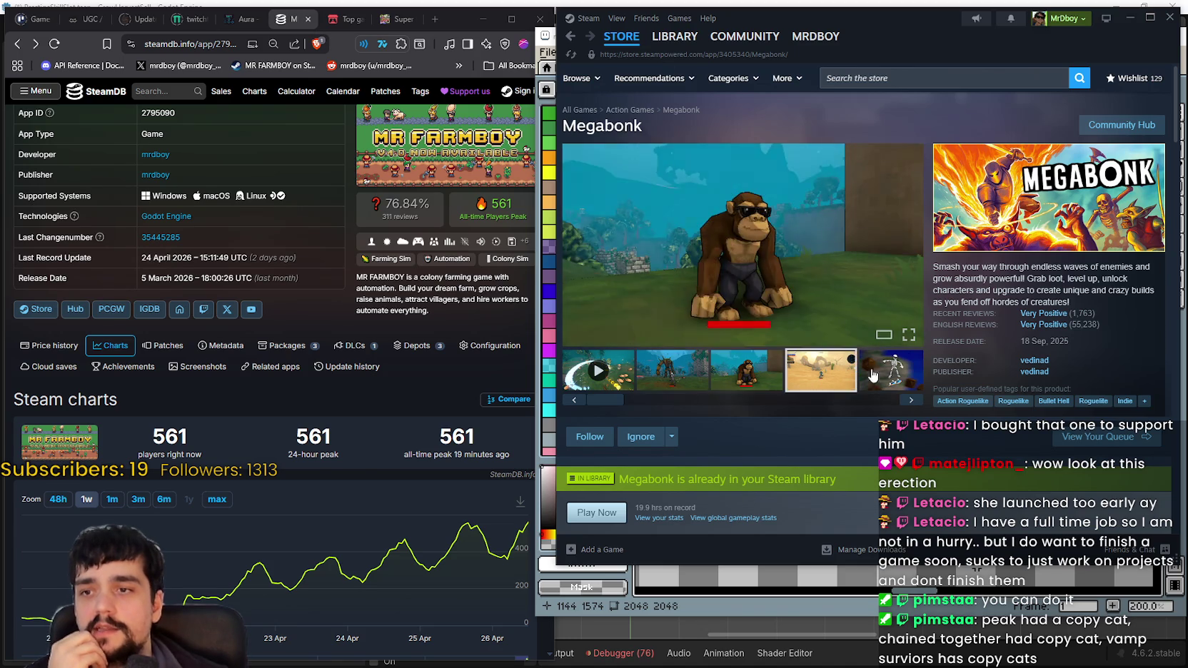
left_click(606, 389)
left_click(603, 381)
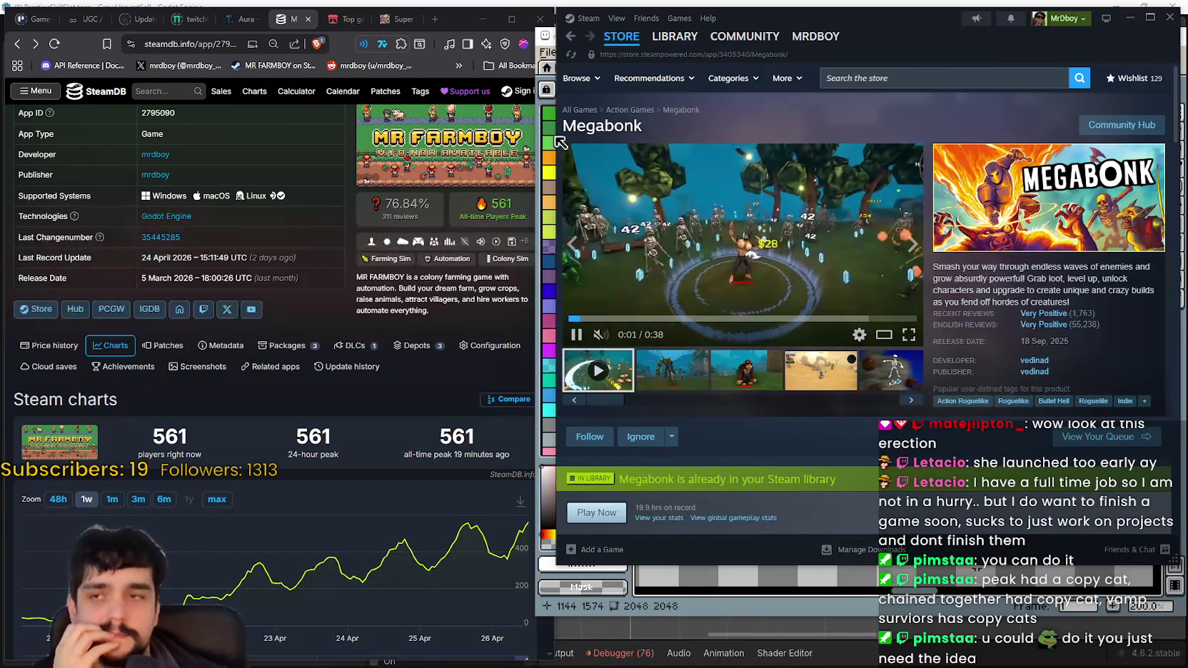
mouse_move(621, 36)
left_click(634, 57)
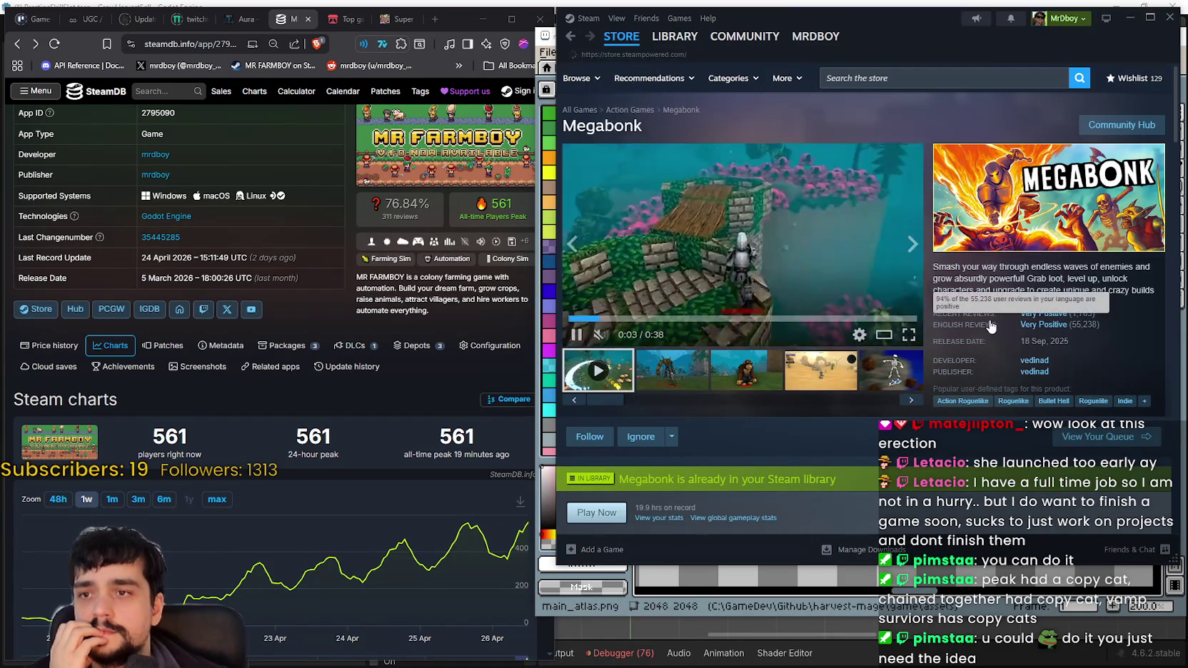
scroll(984, 306, "down", 2)
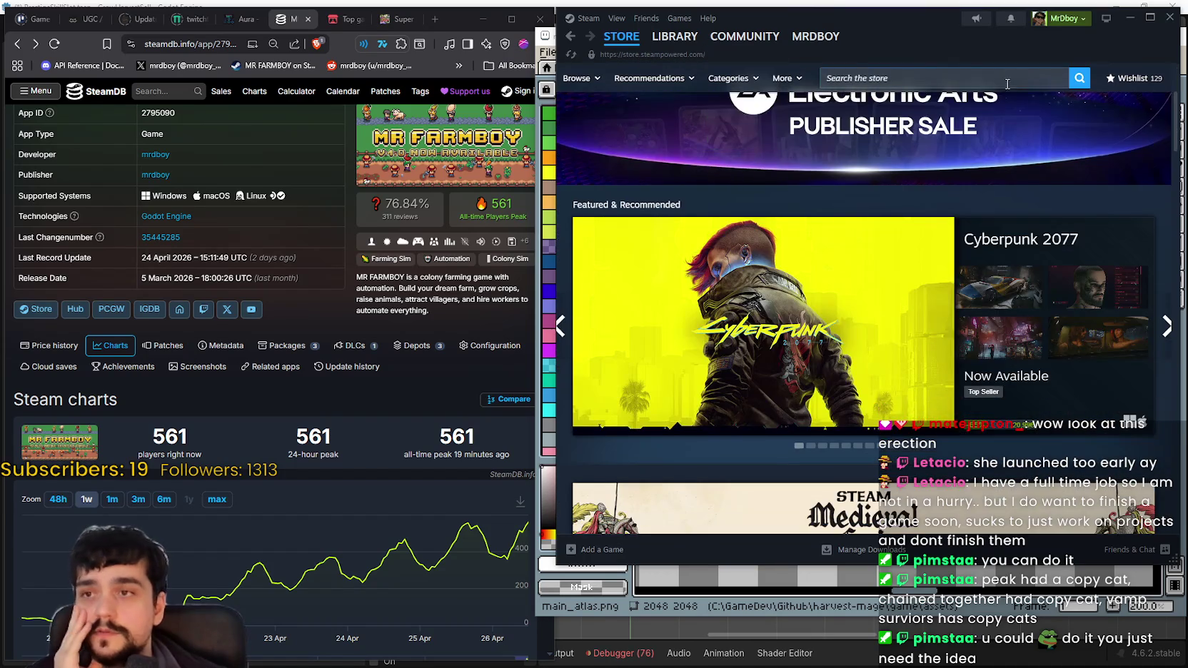
- Search the store for 'MR FARM' and open the MR FARMBOY store page
left_click(996, 78)
type("MR FARM")
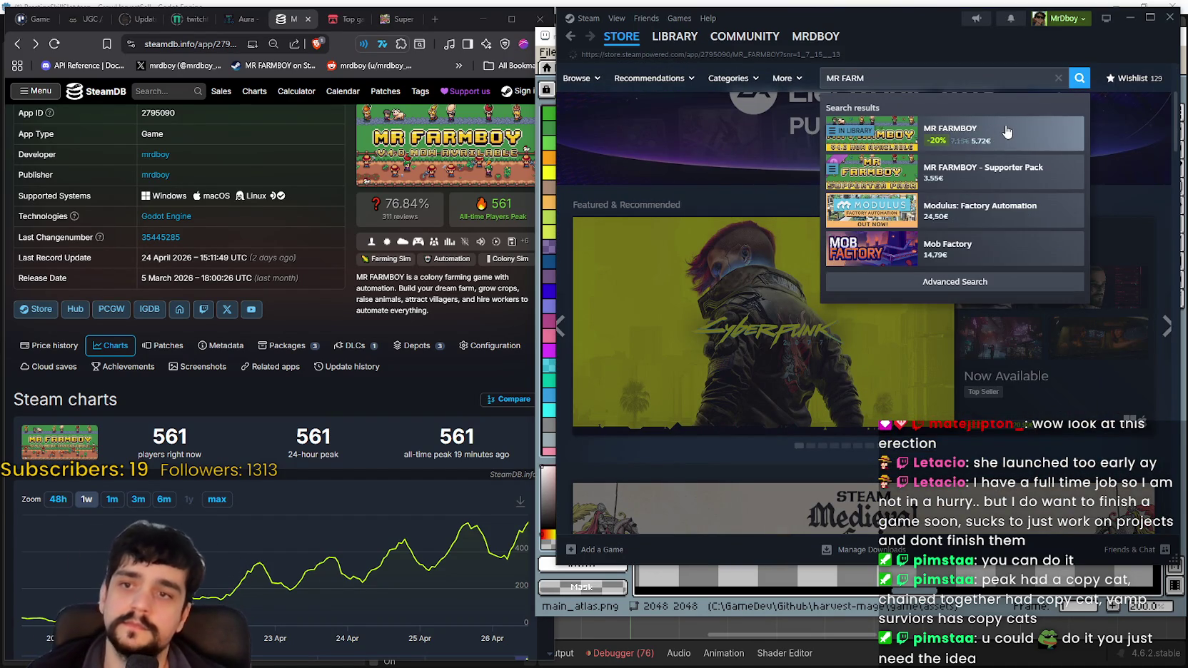
left_click(1006, 131)
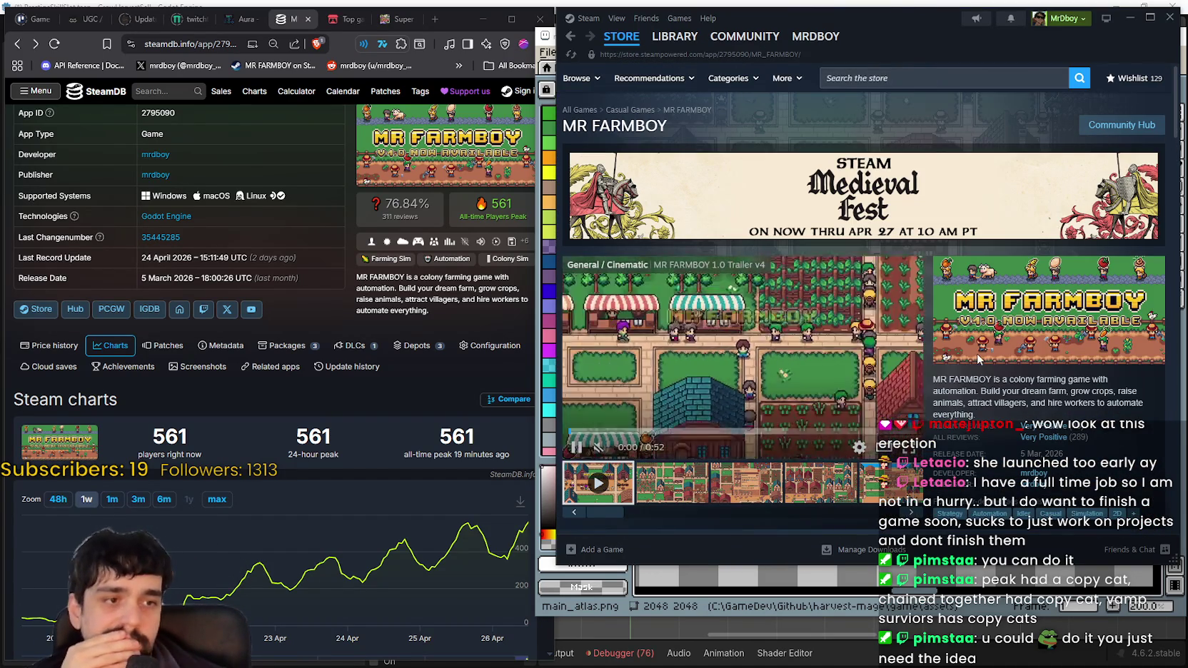
scroll(976, 354, "down", 2)
scroll(976, 353, "up", 2)
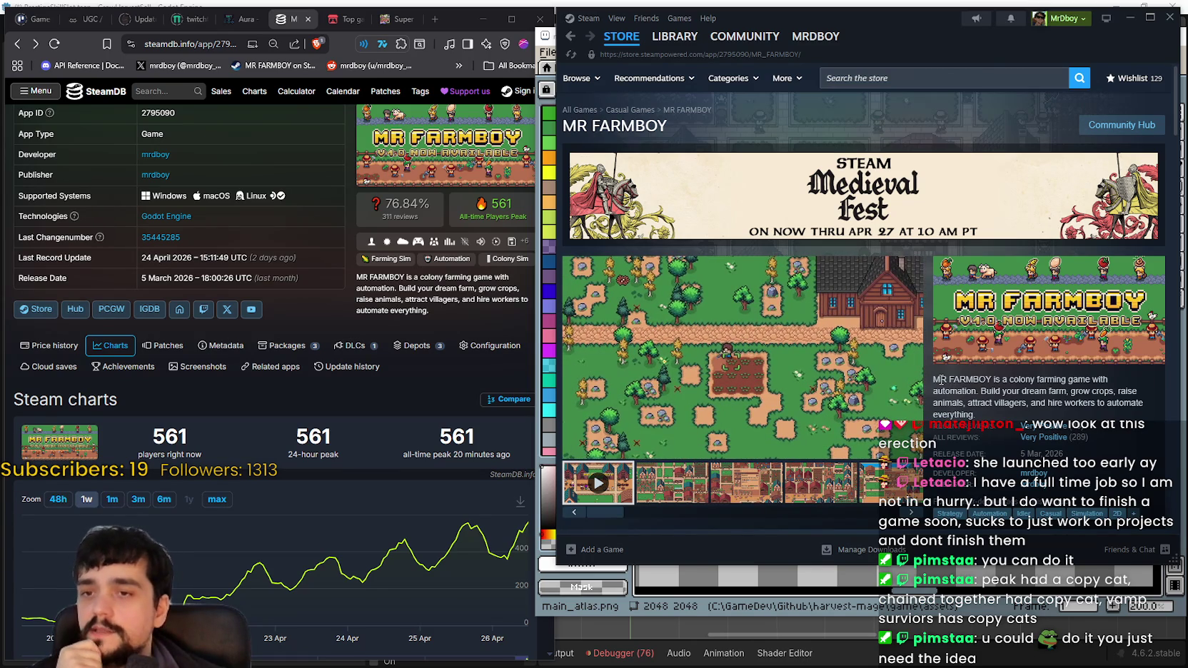
- Repeatedly select and reselect the MR FARMBOY game description text while reading it
left_click_drag(938, 379, 1006, 403)
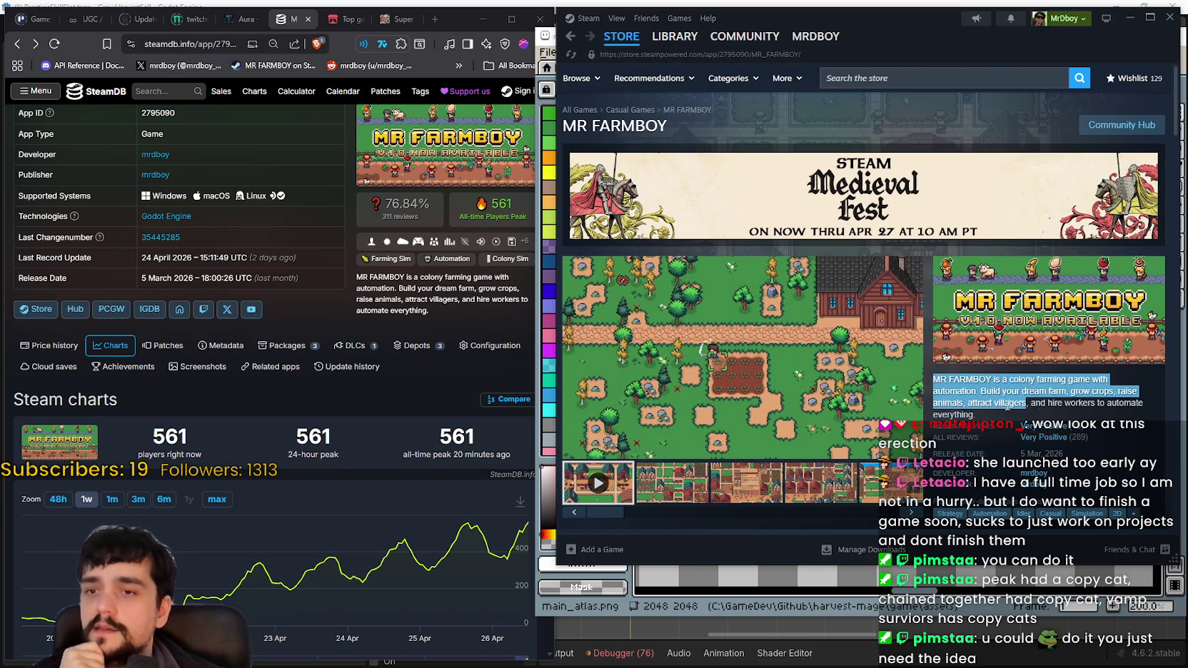
left_click(981, 403)
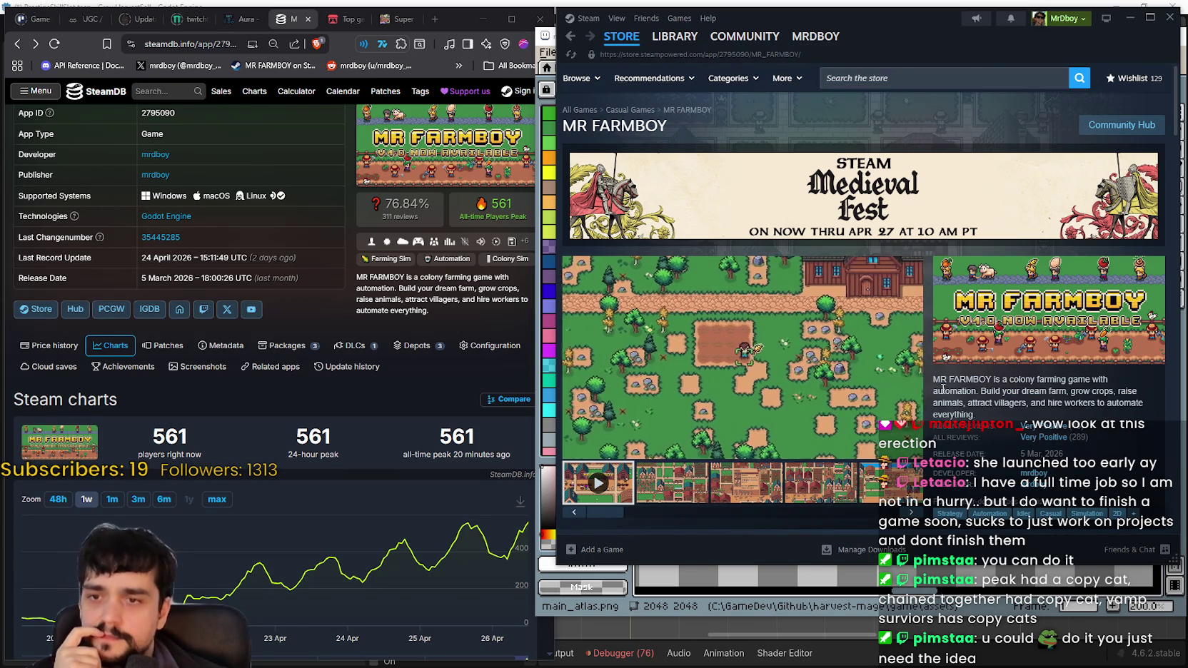
left_click_drag(933, 379, 979, 417)
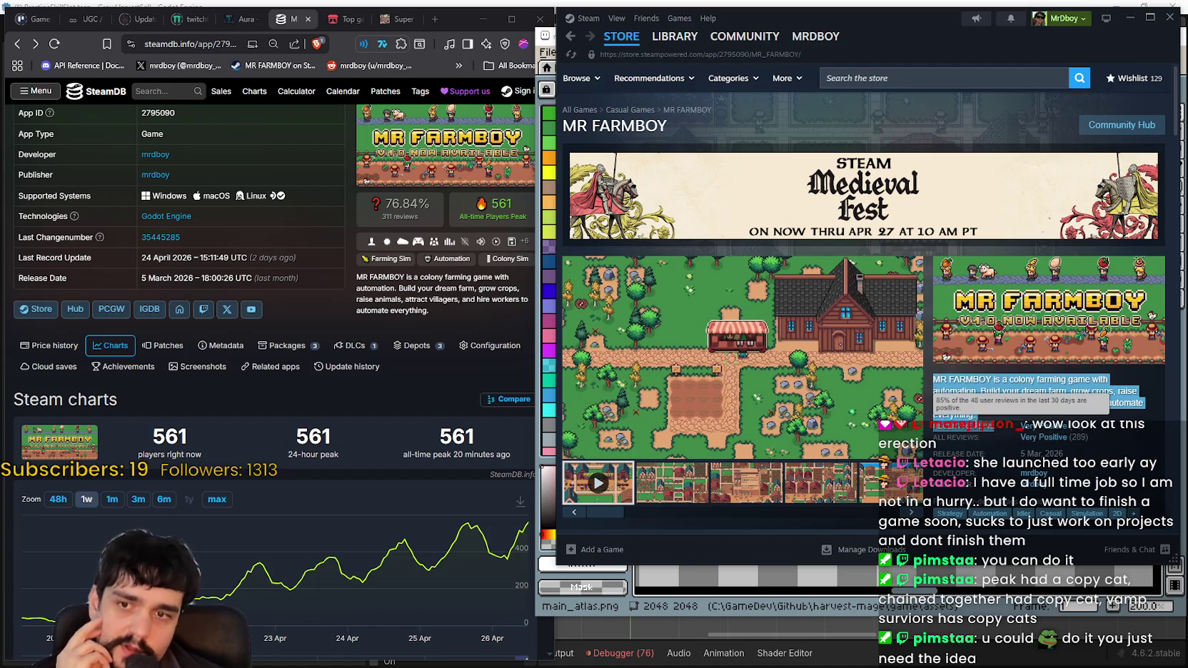
mouse_move(990, 418)
left_mouse_down()
mouse_move(949, 389)
mouse_move(965, 404)
left_mouse_up()
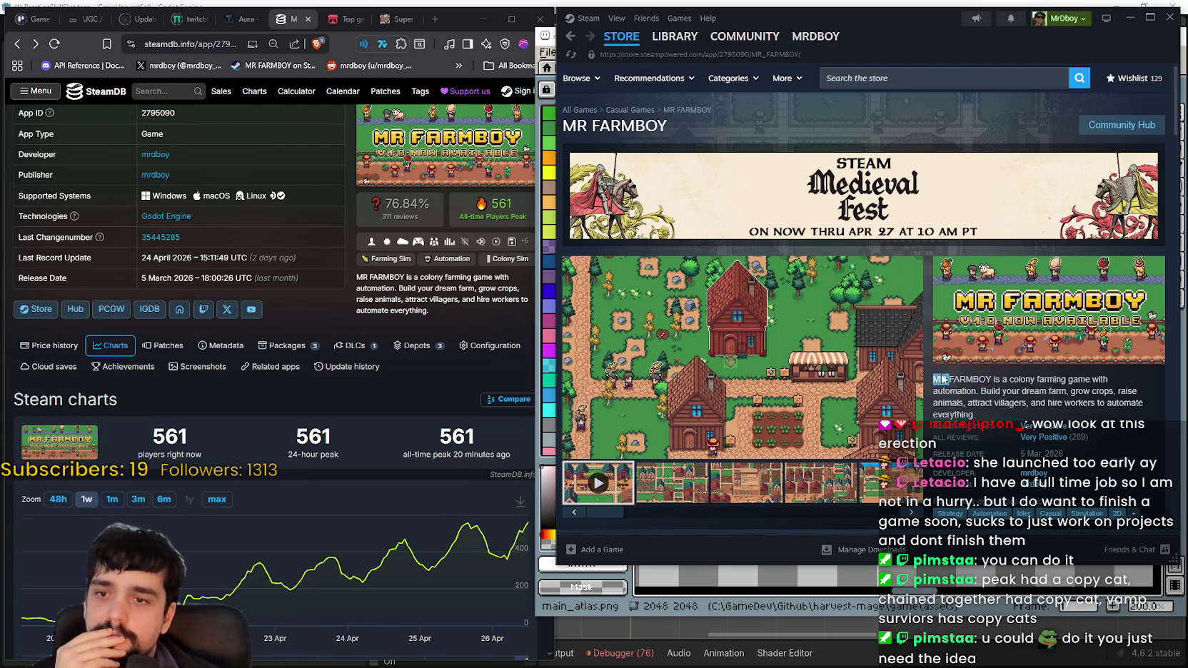
left_click(953, 379)
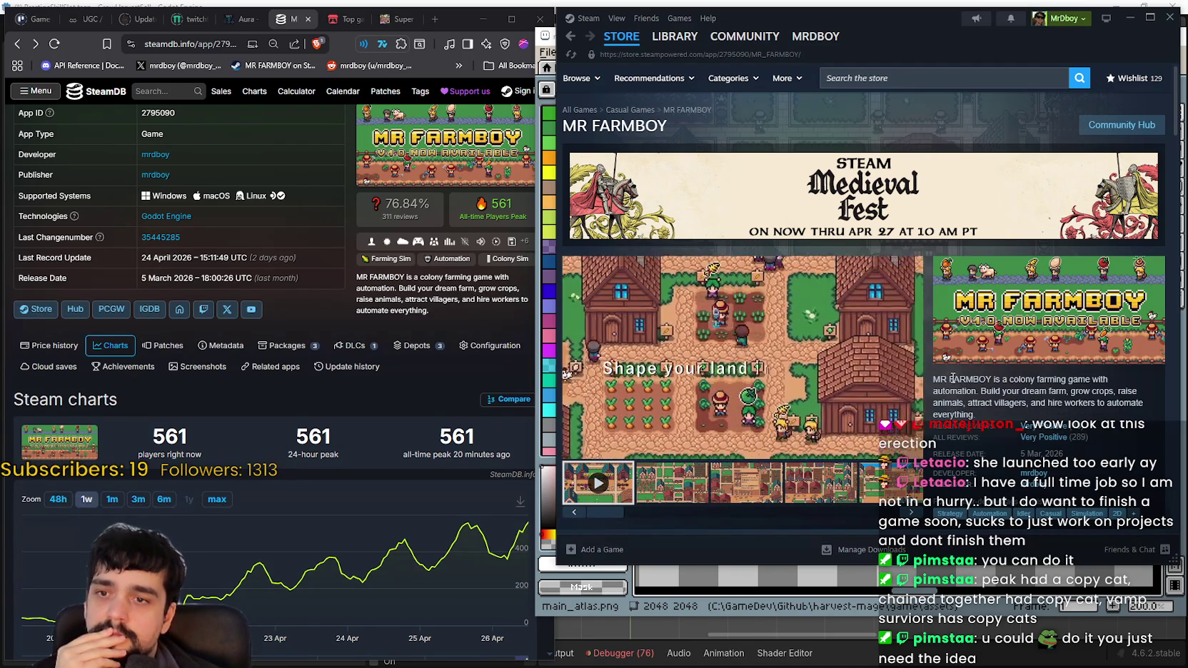
left_click_drag(942, 383, 981, 418)
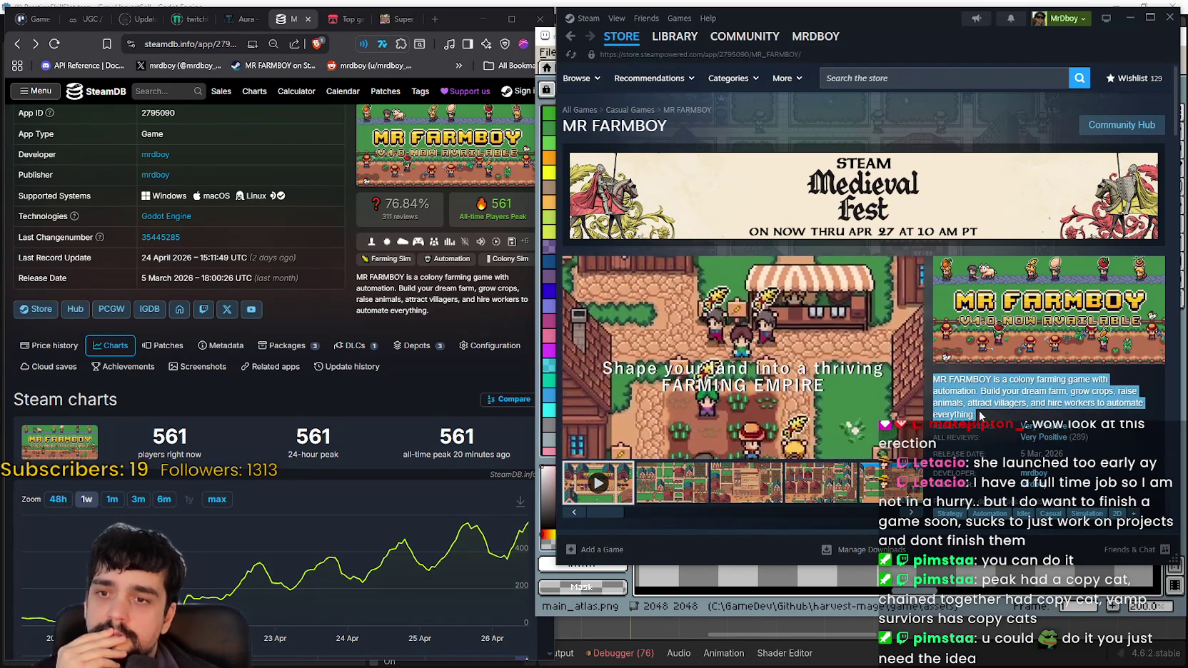
left_click(954, 378)
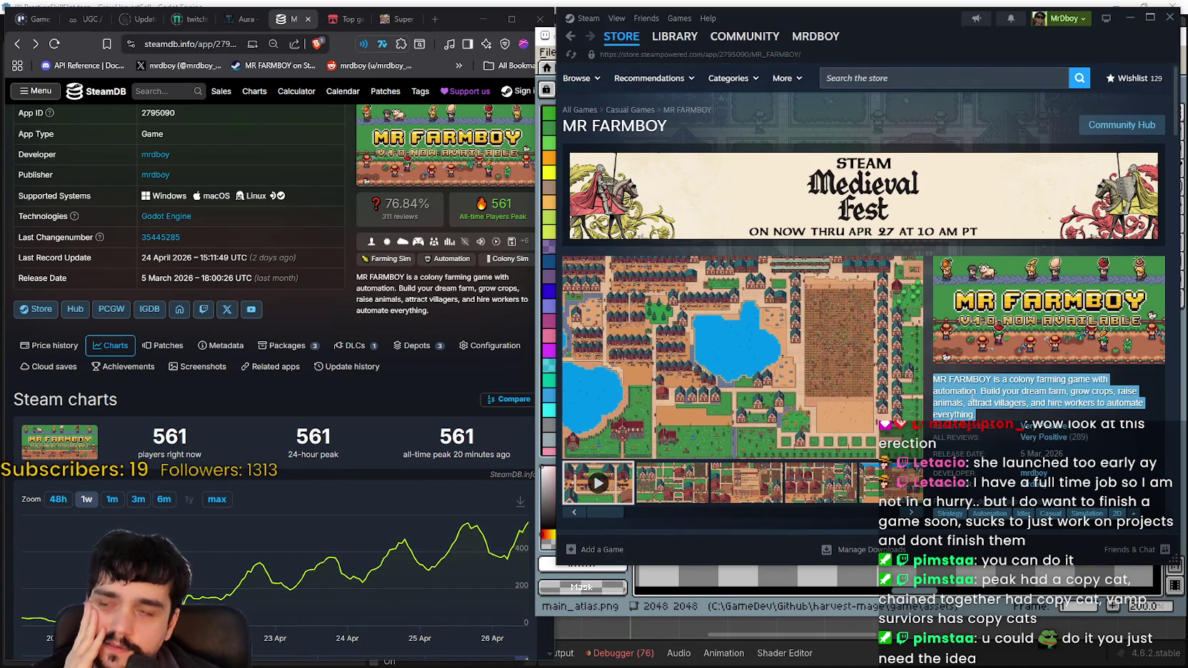
left_click(946, 374)
left_click_drag(943, 384, 990, 415)
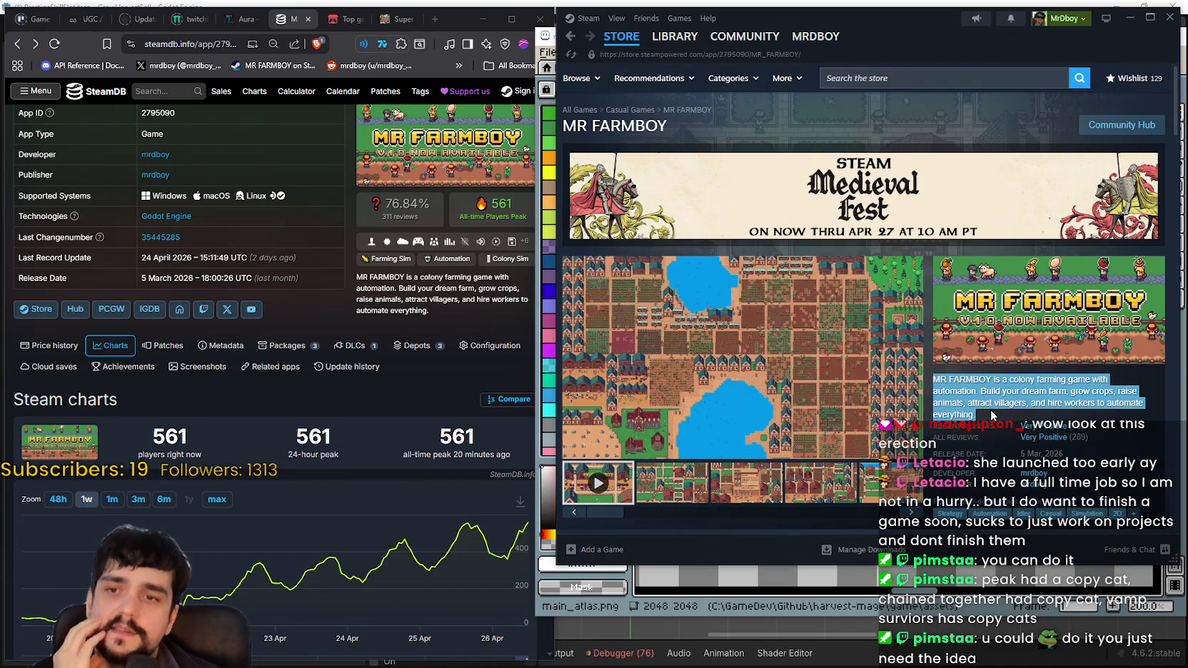
left_click(980, 403)
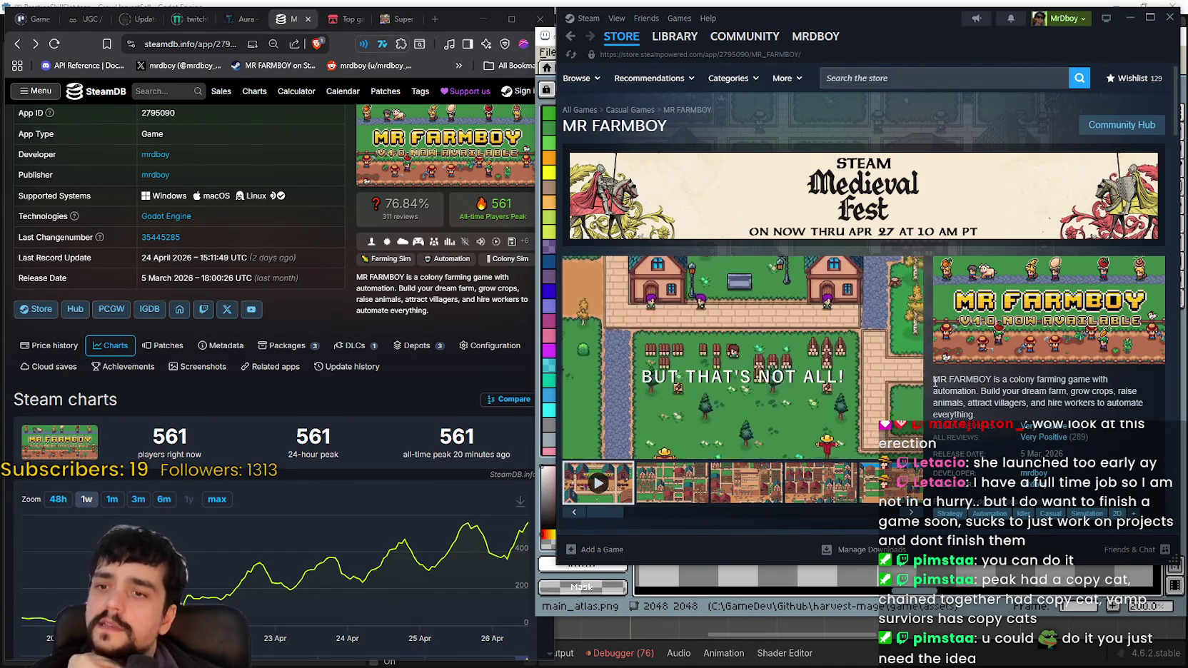
left_click_drag(943, 383, 989, 417)
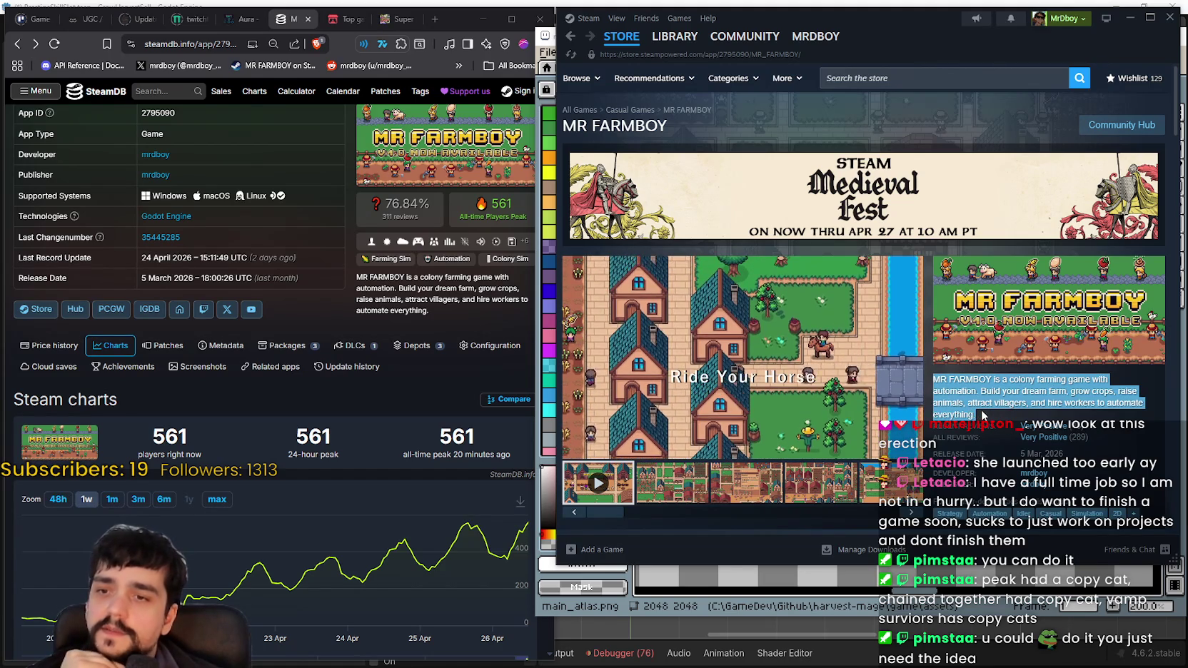
left_click_drag(983, 416, 938, 380)
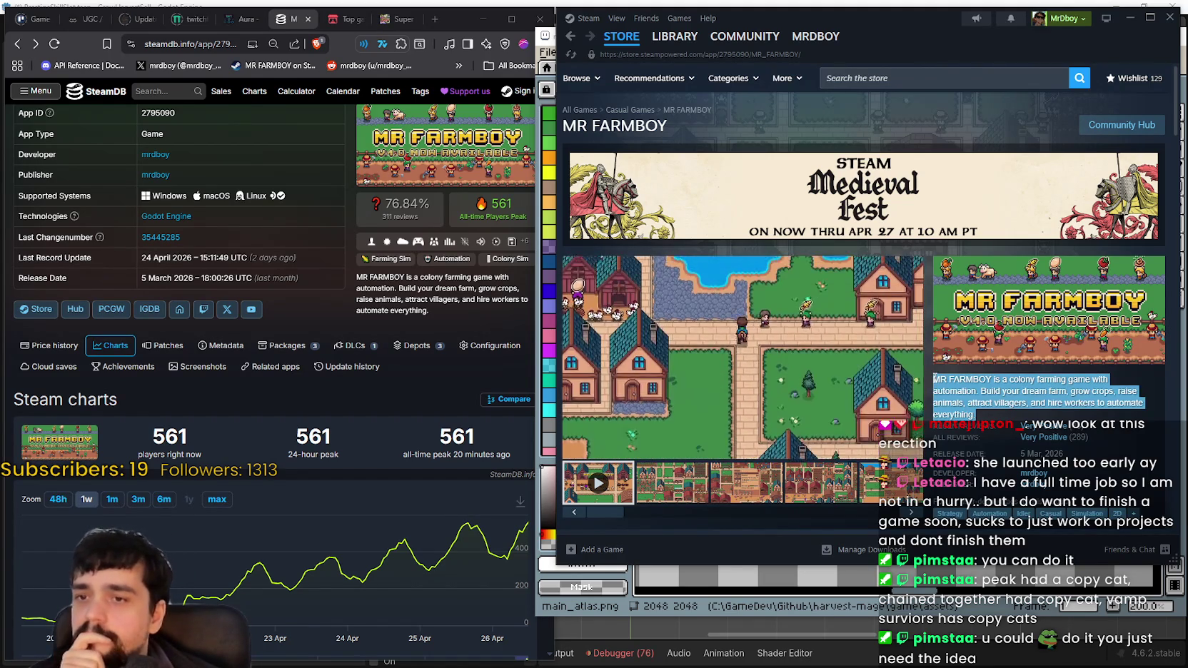
left_click(946, 382)
left_click_drag(948, 380, 1007, 418)
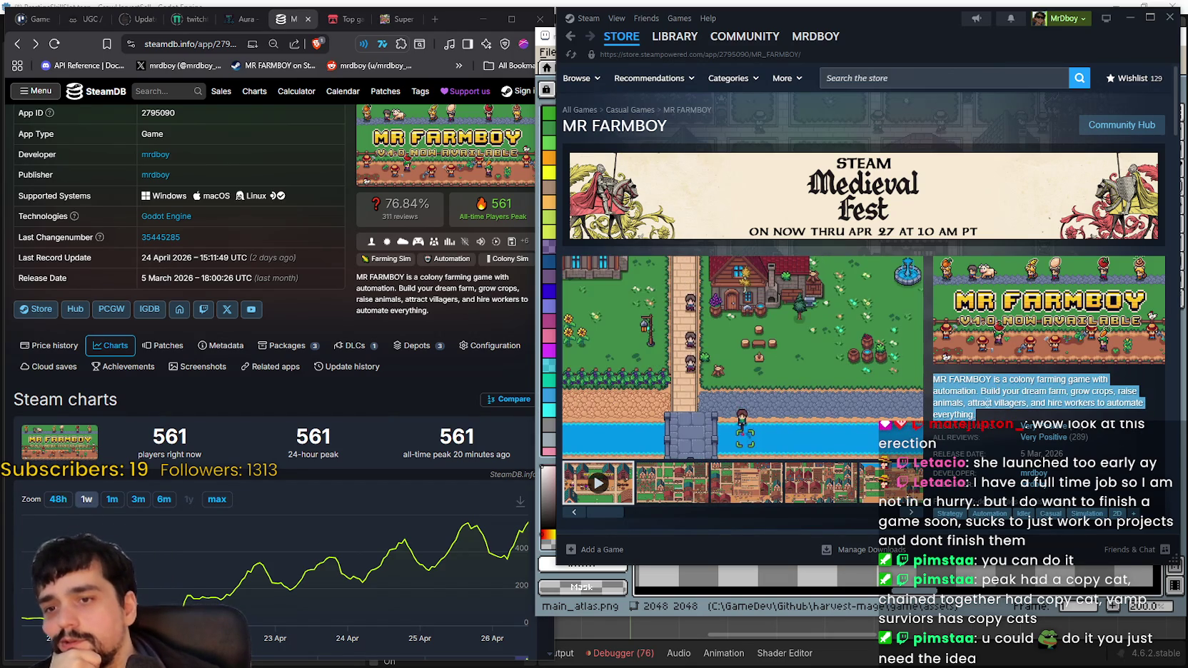
left_click_drag(975, 416, 950, 386)
left_click(944, 382)
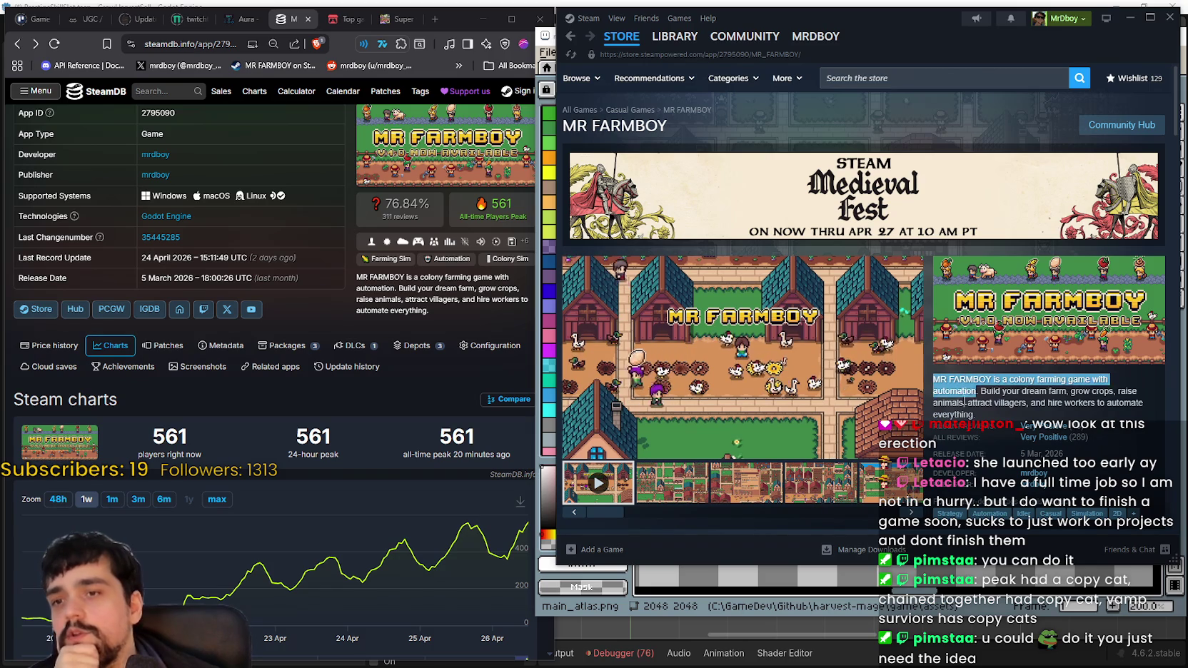
left_click_drag(933, 380, 975, 415)
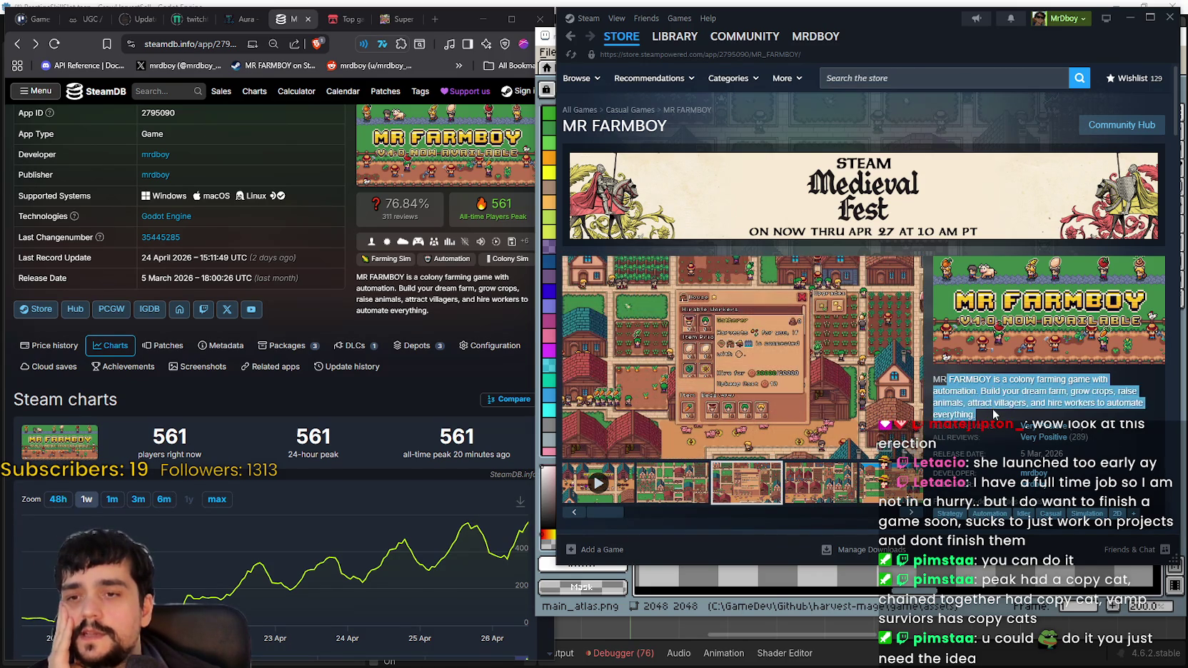
left_click(957, 407)
left_click_drag(935, 377, 1002, 418)
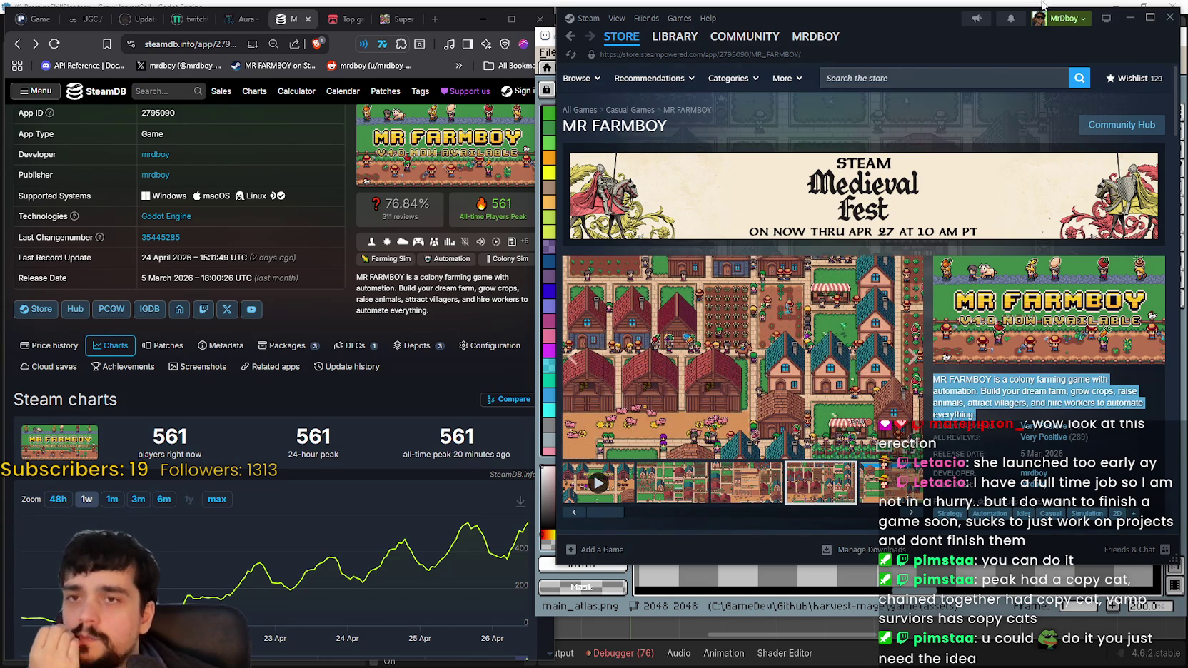
- Shift the Steam window left, clear the selection, and scroll down the page
left_click_drag(932, 35, 887, 38)
mouse_move(958, 47)
left_mouse_down()
mouse_move(933, 48)
mouse_move(939, 35)
left_mouse_up()
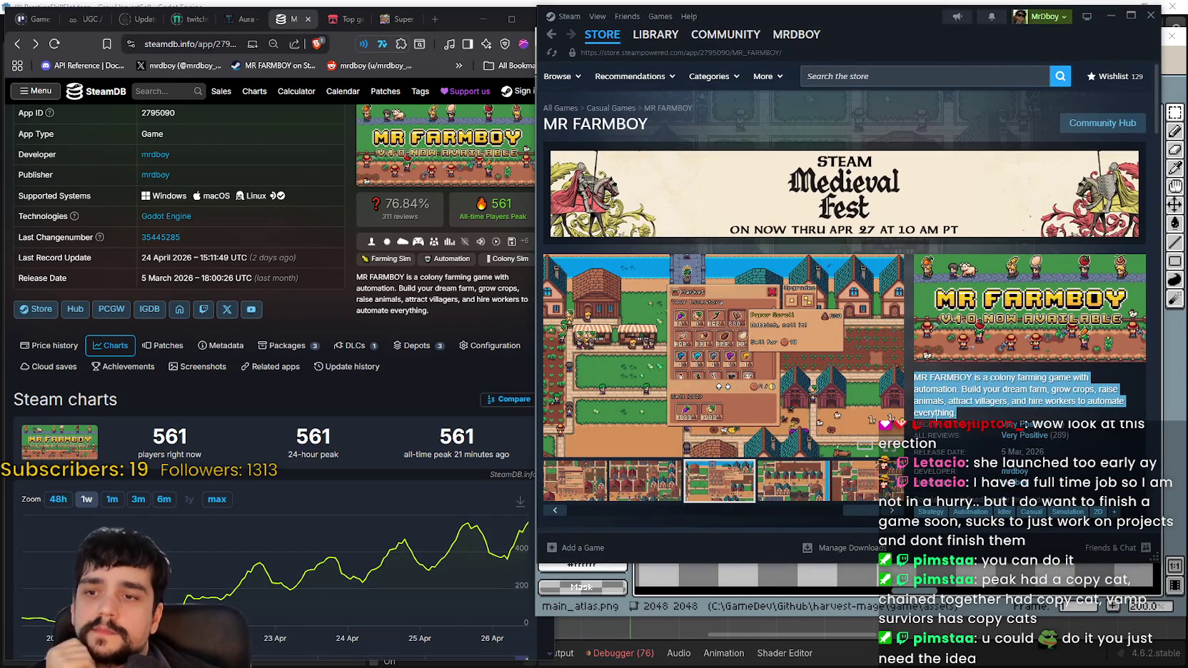
left_click(950, 400)
scroll(932, 321, "down", 1)
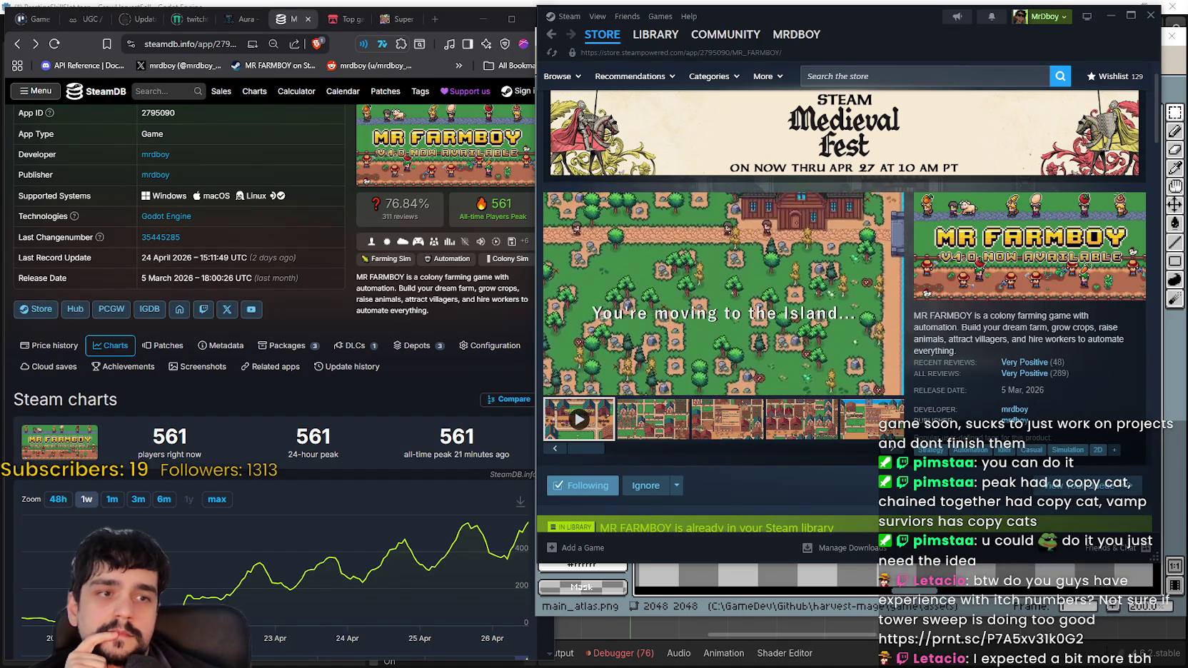
- Open the shared itch.io stats screenshot (355 views, 191 browser plays) and scroll through it
left_click(727, 317)
scroll(727, 317, "down", 1)
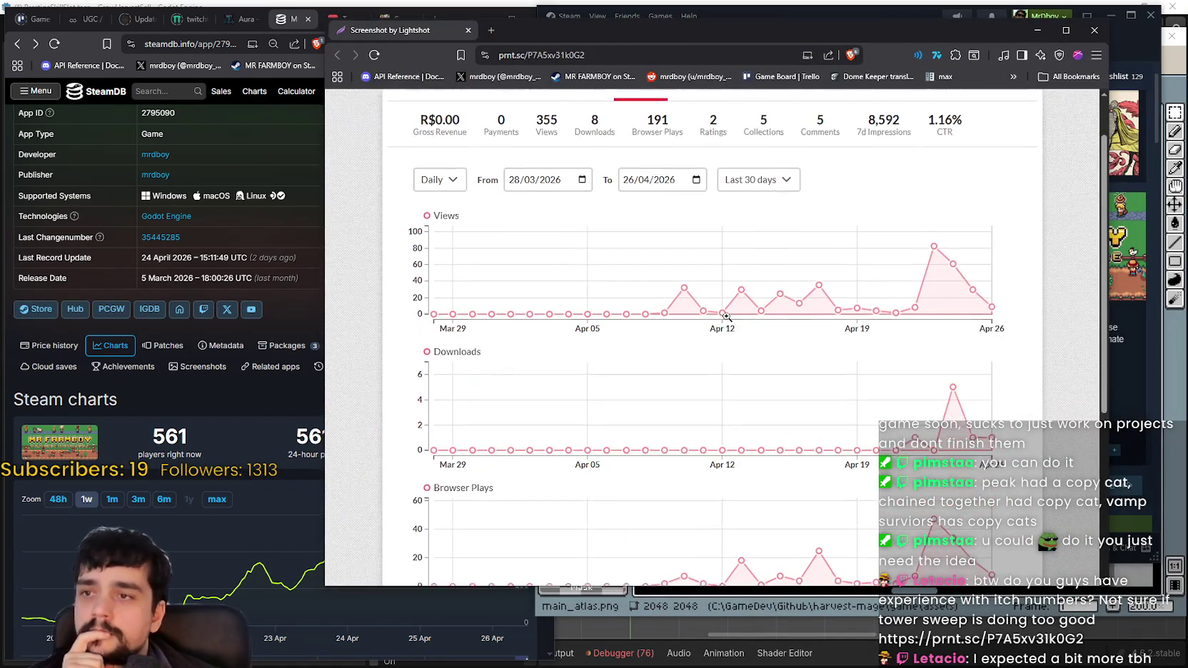
scroll(733, 304, "down", 1)
scroll(851, 279, "up", 1)
scroll(851, 286, "up", 1)
scroll(542, 339, "down", 5)
scroll(542, 339, "up", 2)
scroll(635, 331, "up", 2)
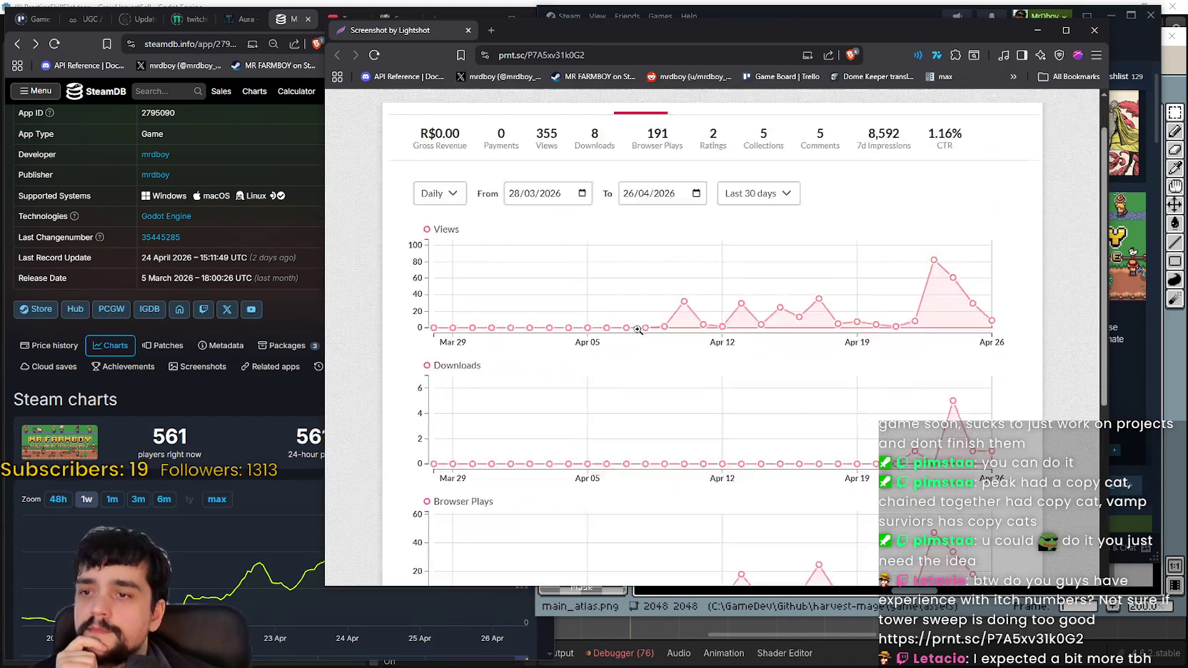
scroll(785, 334, "down", 1)
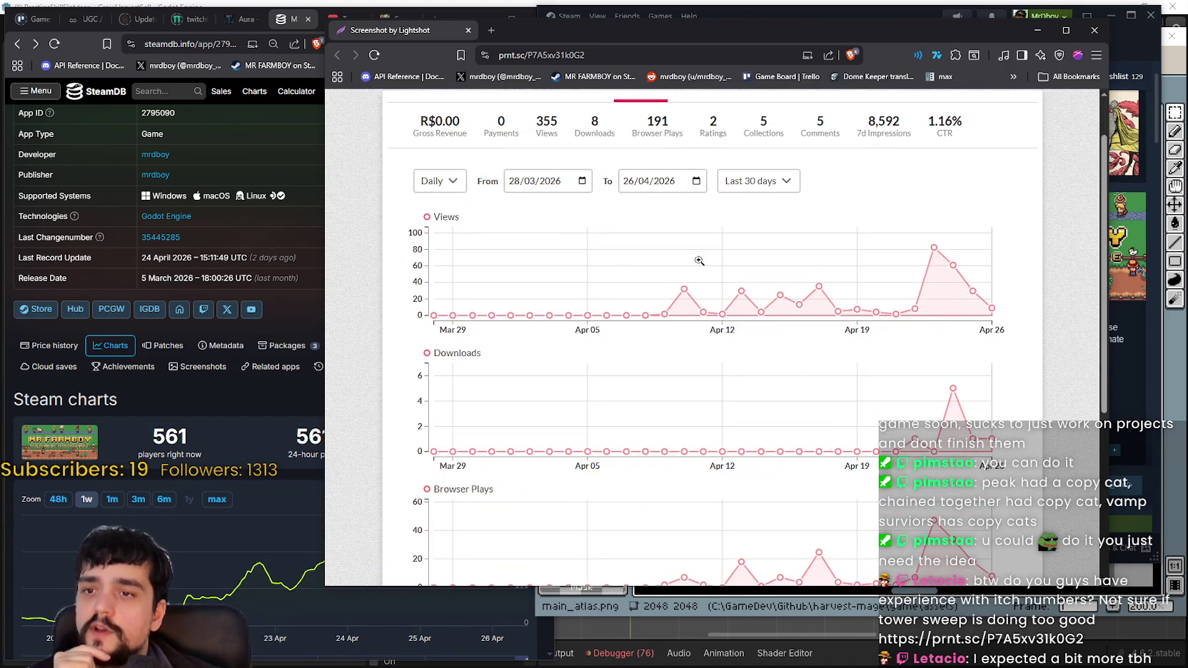
scroll(864, 293, "down", 2)
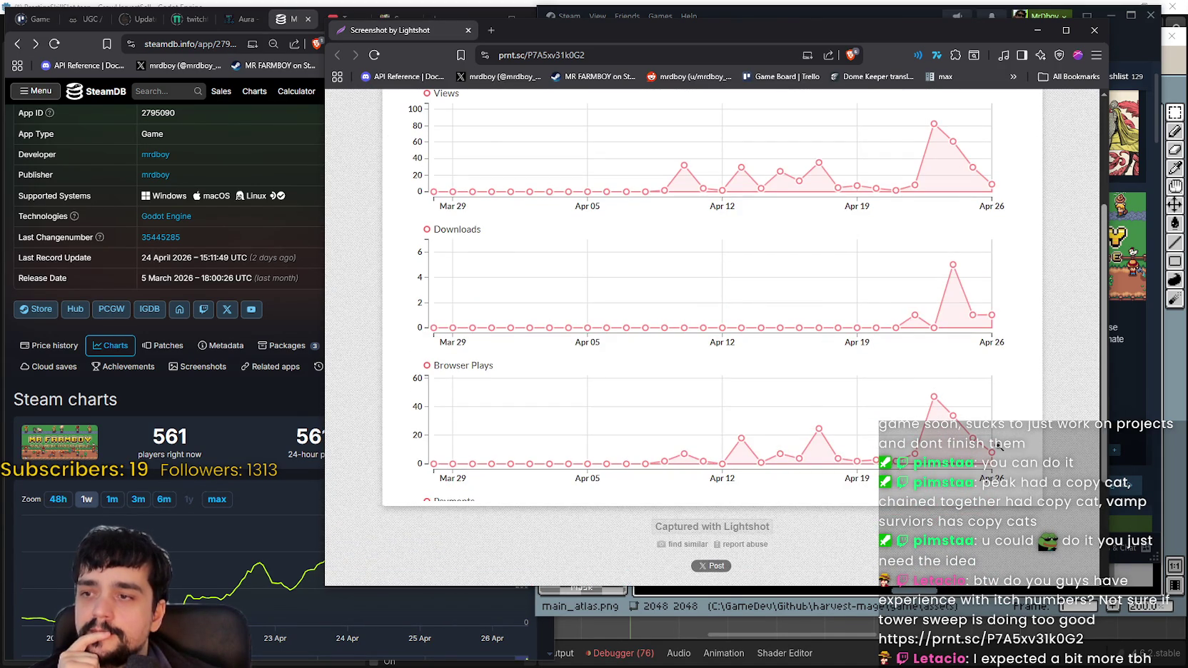
scroll(920, 390, "up", 3)
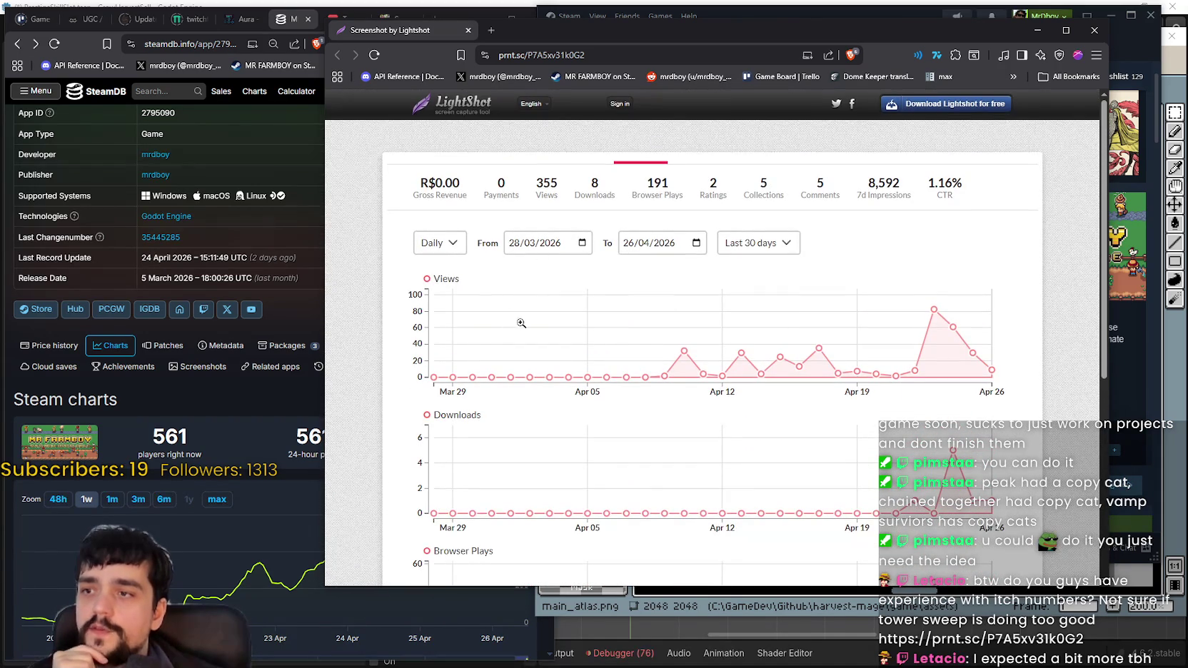
scroll(907, 356, "down", 3)
scroll(964, 401, "up", 3)
scroll(947, 402, "up", 1)
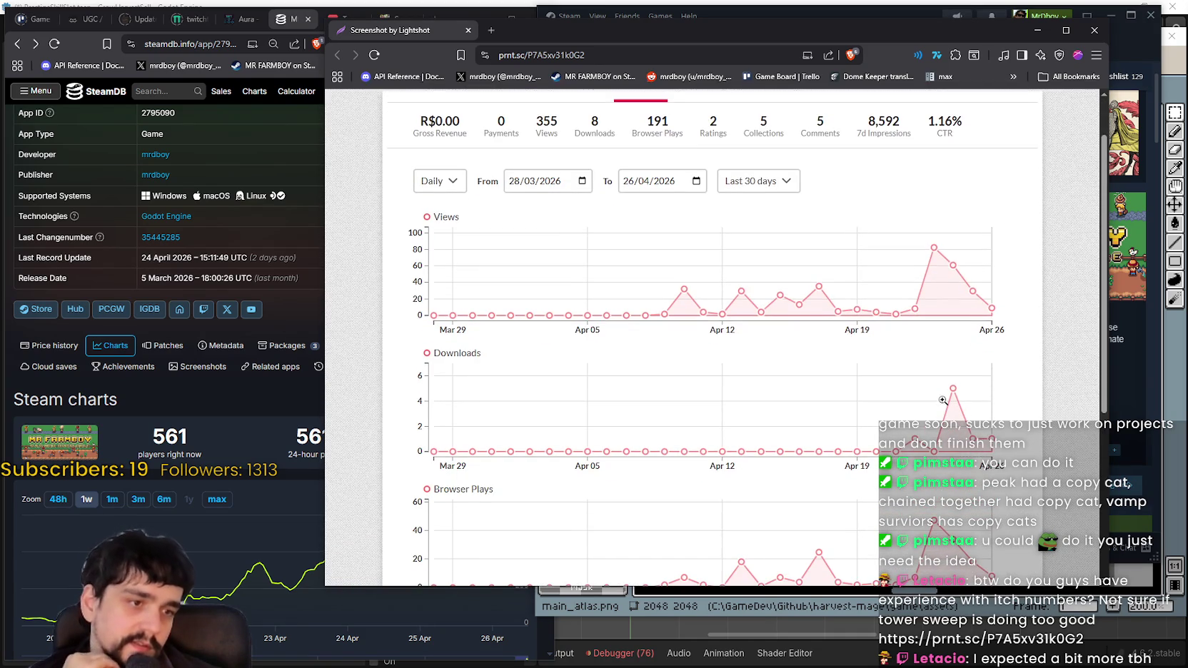
scroll(878, 366, "down", 1)
scroll(878, 361, "down", 4)
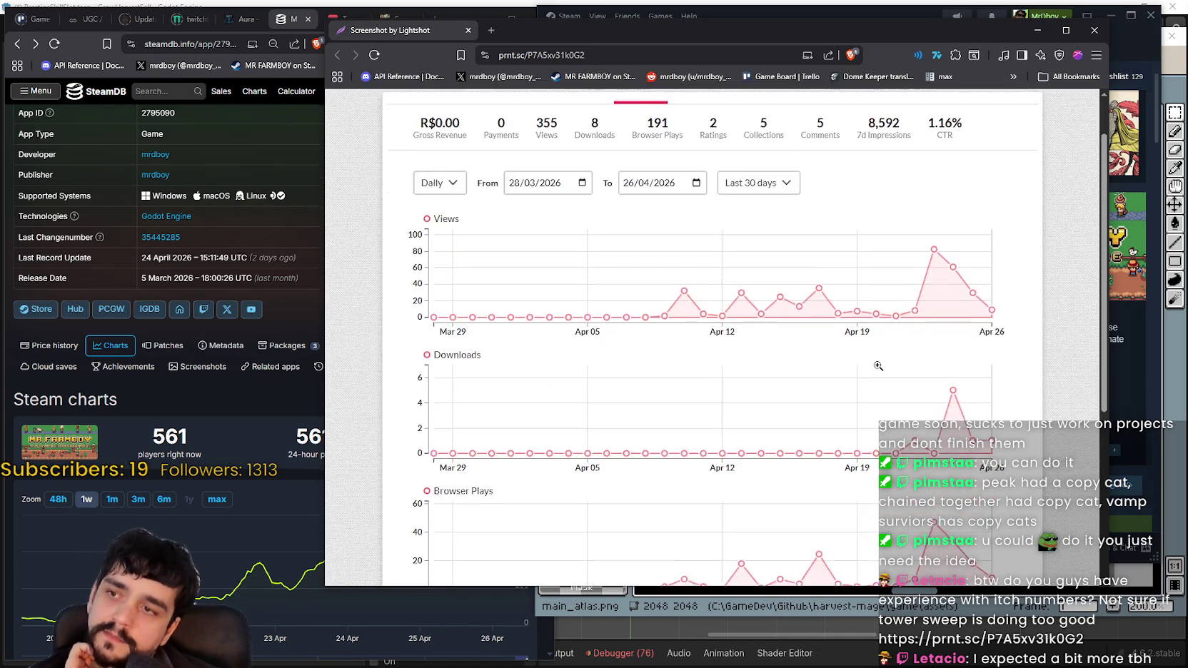
scroll(880, 361, "up", 4)
- Close the Lightshot page and view the village screenshot on the MR FARMBOY store page
scroll(875, 372, "down", 2)
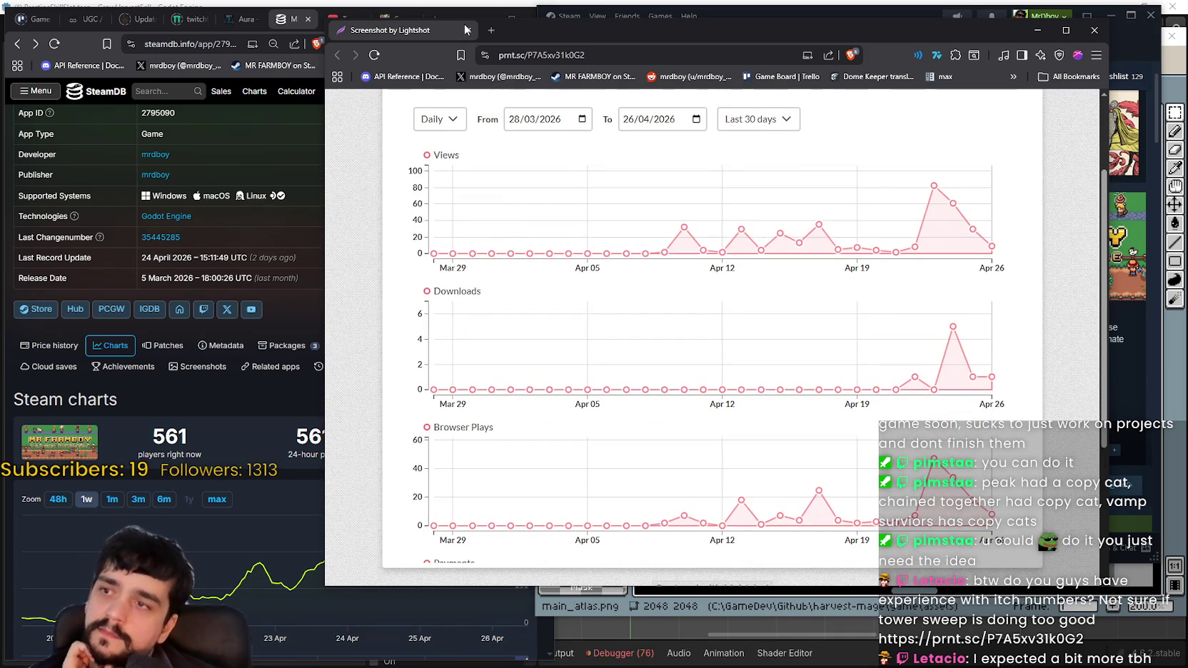
left_click(464, 29)
left_click(674, 427)
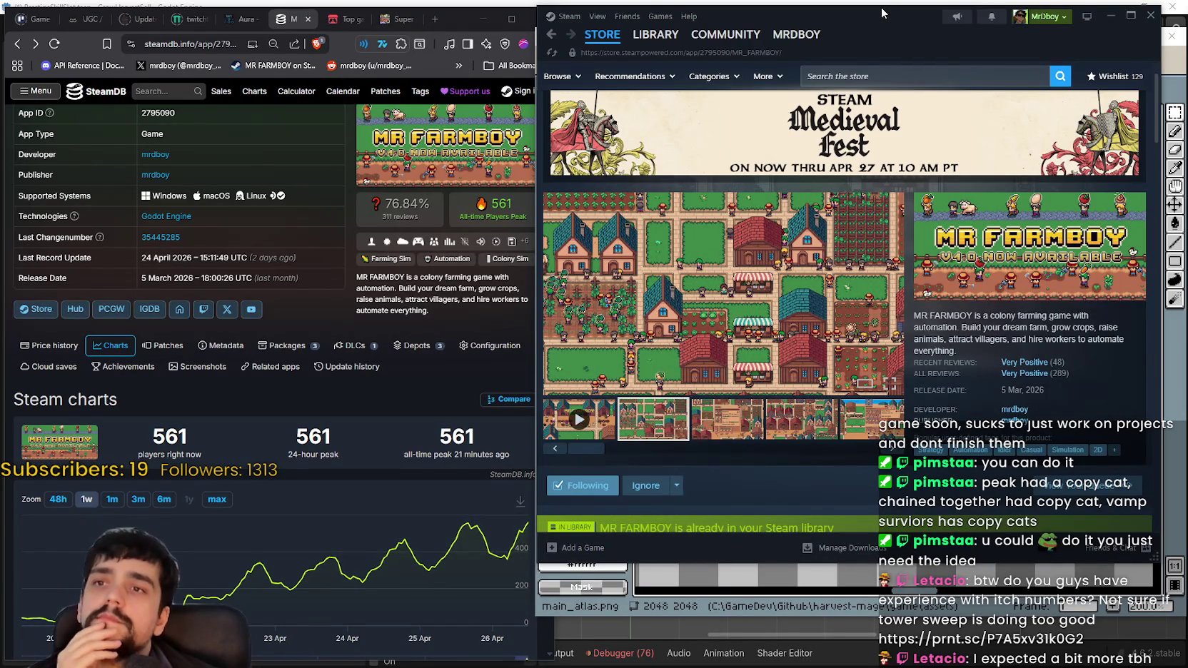
- Move Steam aside and bring Aseprite's main_atlas.png forward, zoomed to the yellow-ring sickle icons
mouse_move(880, 7)
left_mouse_down()
mouse_move(892, 48)
mouse_move(844, 43)
left_mouse_up()
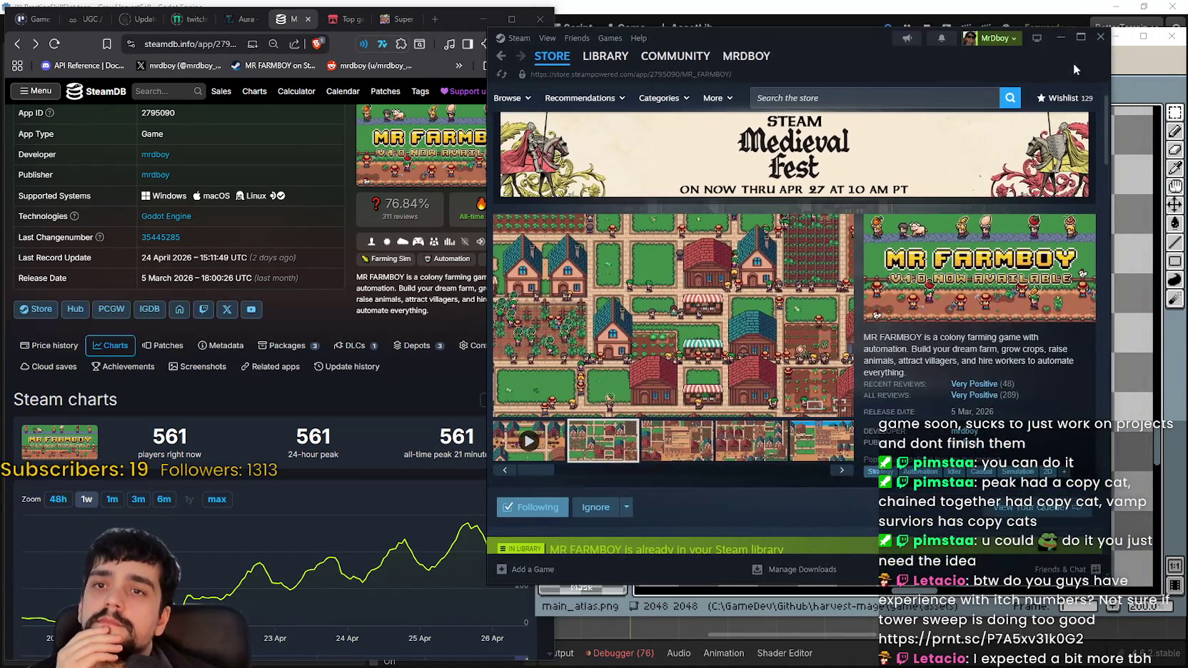
left_click(1172, 71)
scroll(804, 397, "down", 2)
scroll(804, 396, "up", 2)
scroll(861, 316, "down", 2)
scroll(806, 377, "down", 1)
scroll(805, 377, "up", 2)
scroll(806, 378, "down", 1)
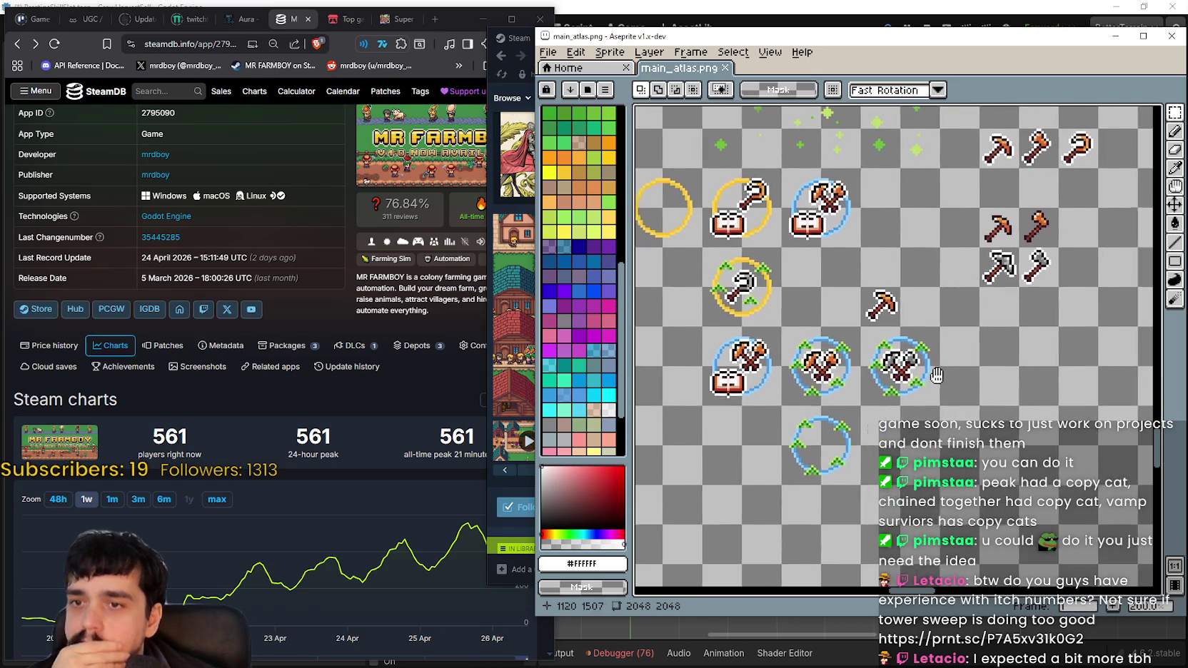
mouse_move(942, 355)
left_mouse_down()
mouse_move(935, 449)
mouse_move(880, 364)
mouse_move(951, 403)
mouse_move(883, 405)
left_mouse_up()
mouse_move(1008, 325)
left_mouse_down()
mouse_move(845, 333)
mouse_move(1072, 342)
left_mouse_up()
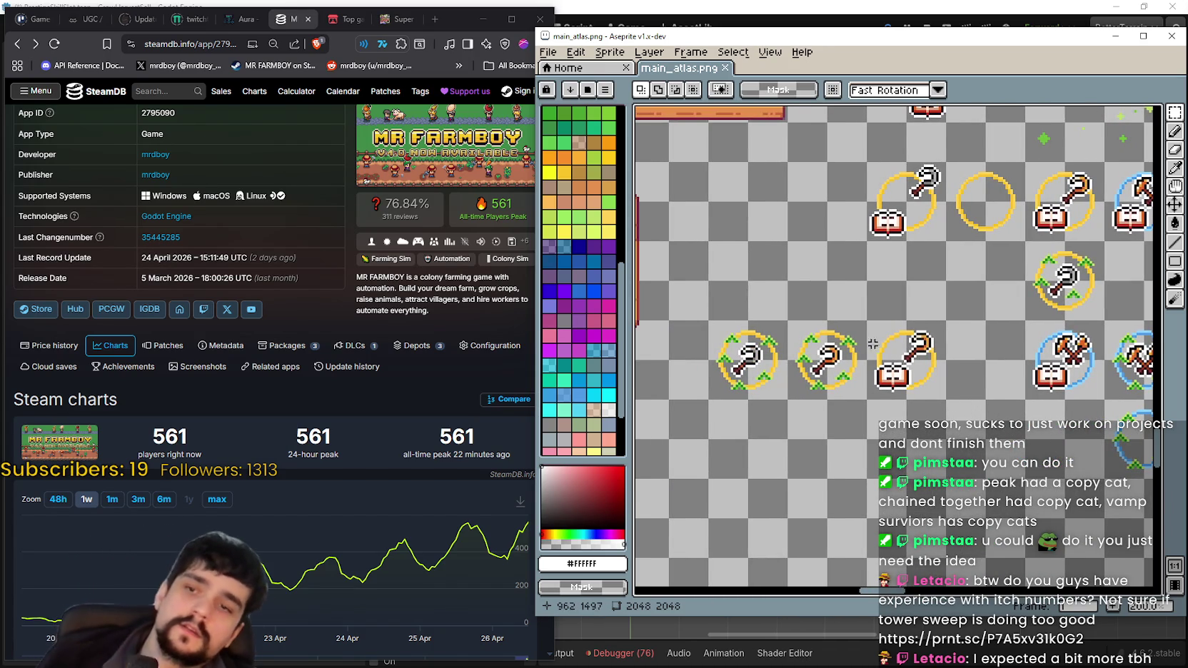
- Marquee-select the empty yellow ring and lift the grey arrow sickle up a row
left_click_drag(945, 162, 1026, 242)
mouse_move(978, 213)
left_mouse_down()
mouse_move(995, 148)
mouse_move(774, 403)
left_mouse_up()
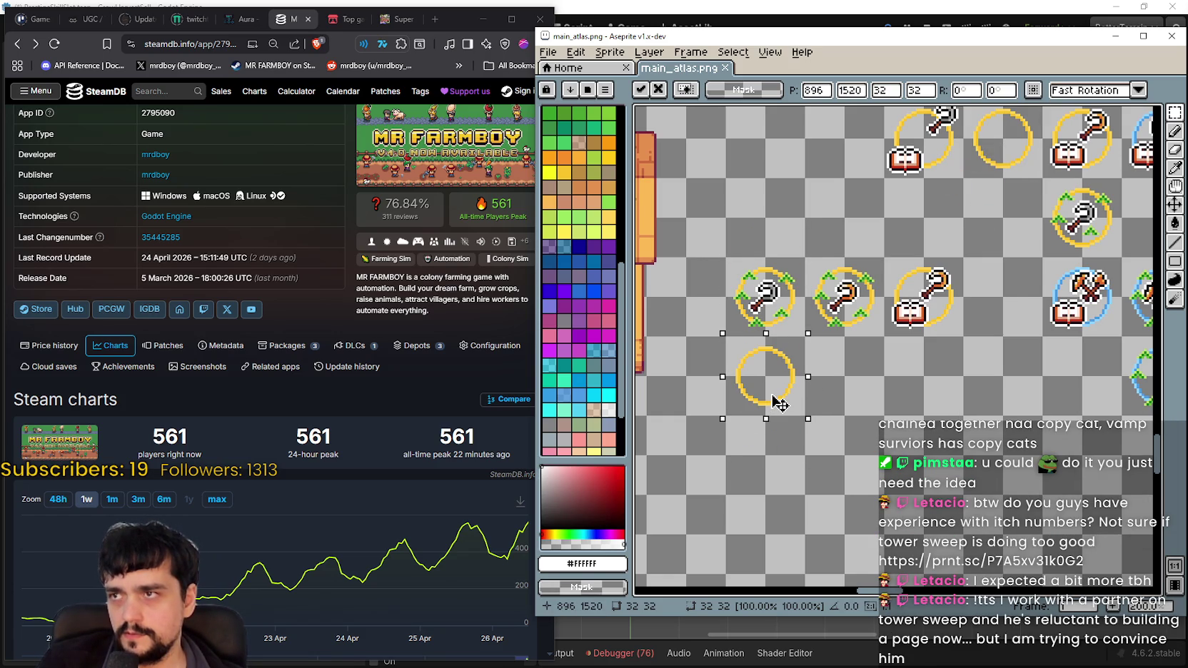
mouse_move(780, 404)
left_mouse_down()
mouse_move(792, 299)
mouse_move(861, 232)
left_mouse_up()
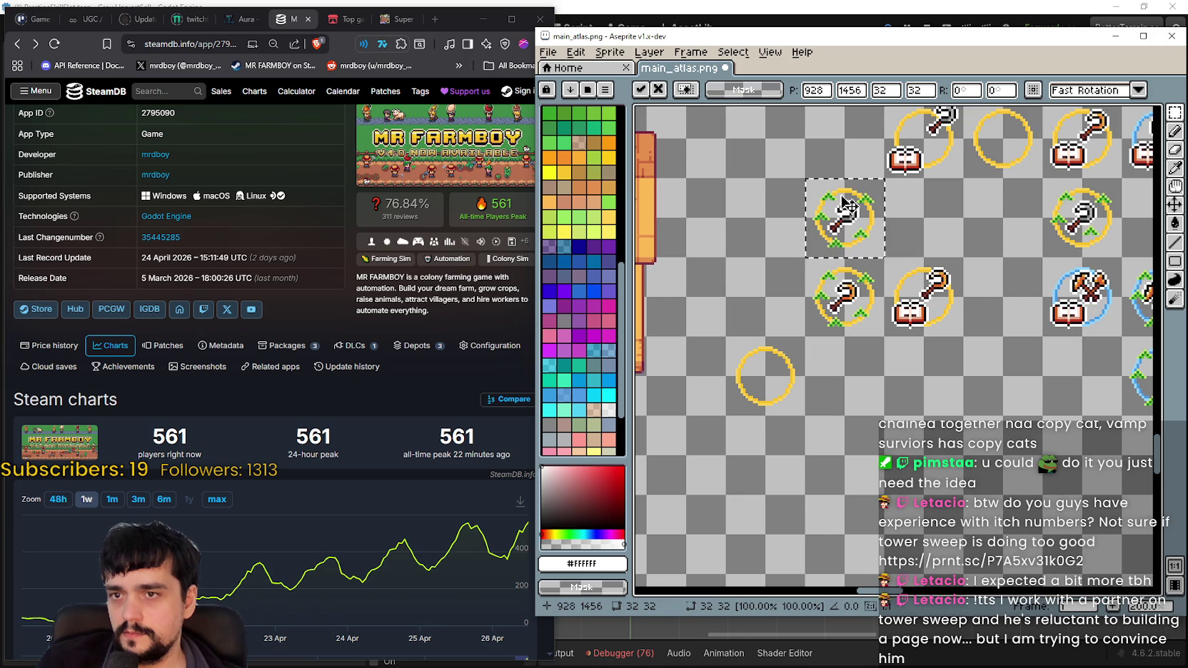
- Commit the grey arrow sickle, drop the empty ring below, and shift the sickle block one tile left
key("Return")
mouse_move(806, 180)
left_mouse_down()
mouse_move(872, 286)
mouse_move(960, 335)
left_mouse_up()
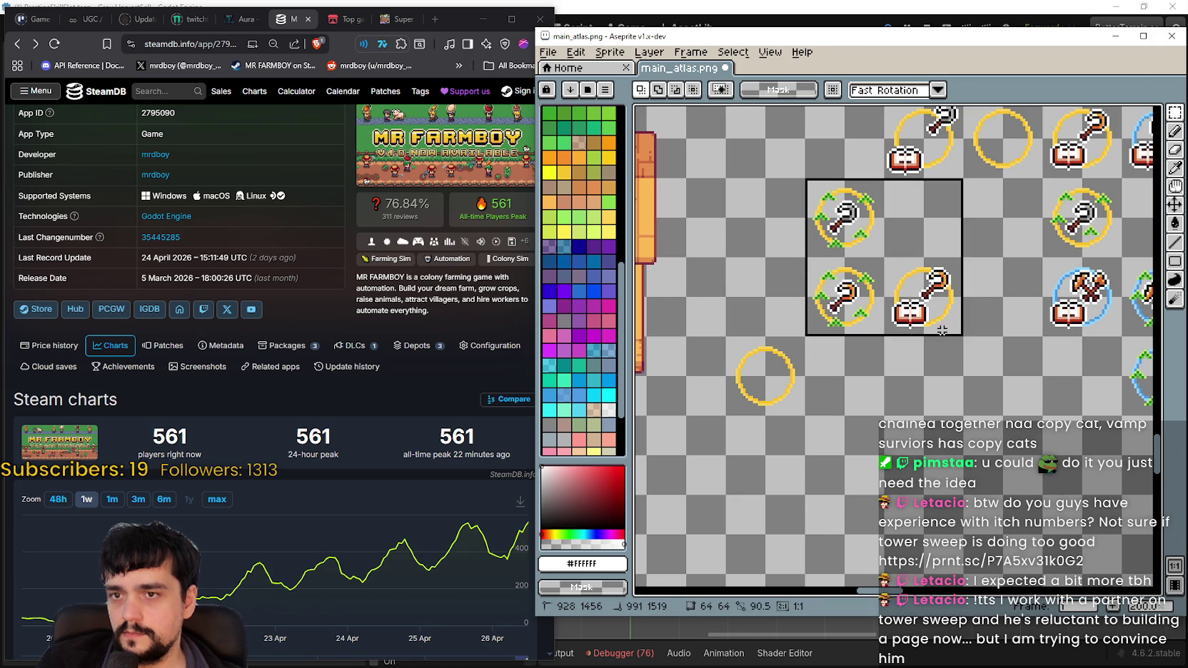
mouse_move(742, 357)
left_mouse_down()
mouse_move(756, 385)
mouse_move(792, 409)
mouse_move(853, 398)
mouse_move(964, 176)
left_mouse_up()
key("ctrl+d")
mouse_move(886, 353)
left_mouse_down()
mouse_move(803, 346)
mouse_move(832, 349)
left_mouse_up()
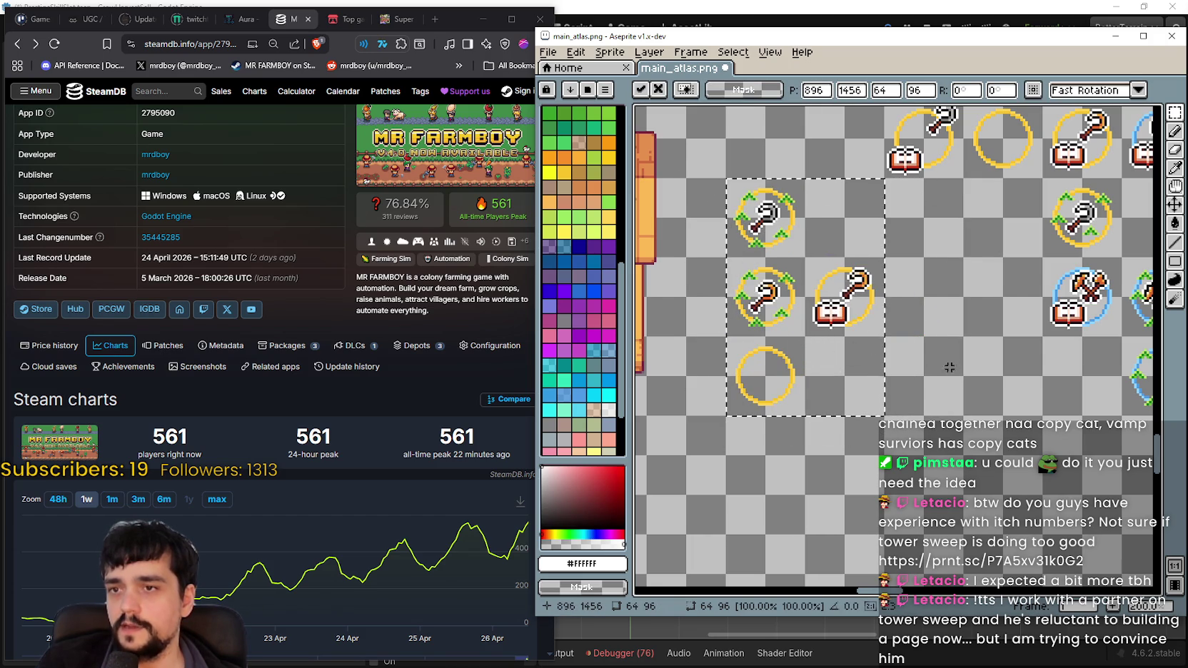
key("ctrl+d")
mouse_move(912, 347)
left_mouse_down()
mouse_move(835, 397)
mouse_move(882, 367)
left_mouse_up()
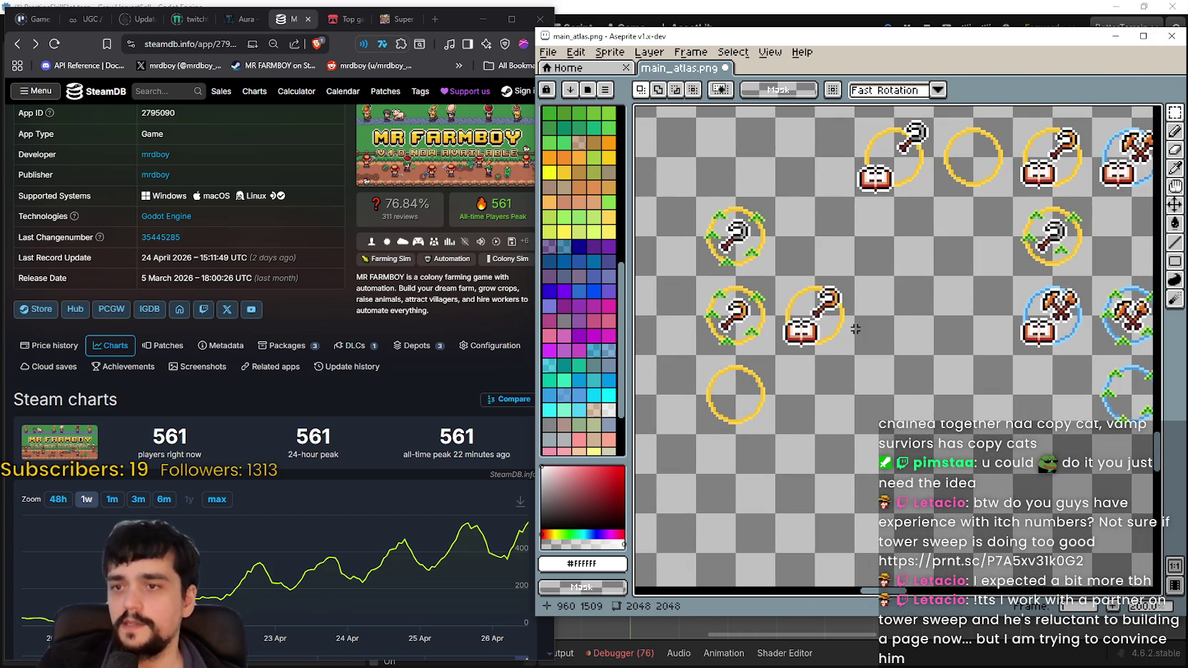
scroll(820, 339, "up", 1)
scroll(932, 391, "down", 1)
left_click_drag(932, 391, 833, 334)
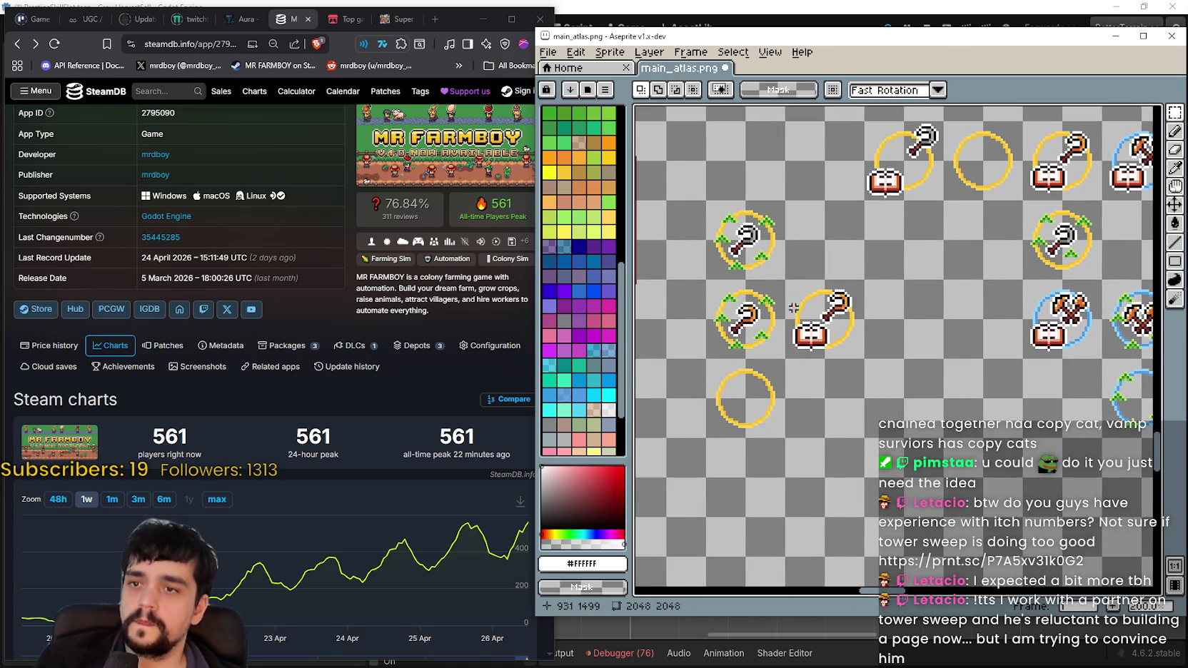
left_click_drag(796, 250, 821, 285)
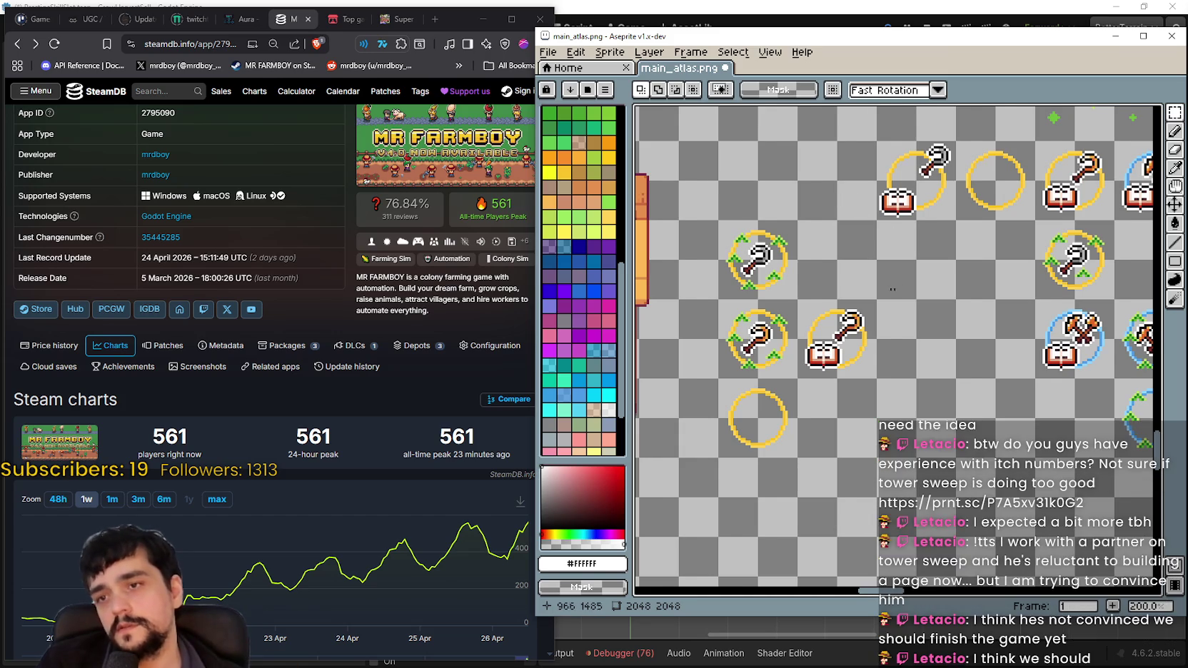
- Test-select the left column of sickle icons, clearing the selection without changes
scroll(771, 257, "right", 3)
left_click_drag(692, 245, 824, 461)
left_click(808, 418)
left_click_drag(681, 229, 841, 467)
left_click(821, 464)
left_click_drag(939, 437, 934, 436)
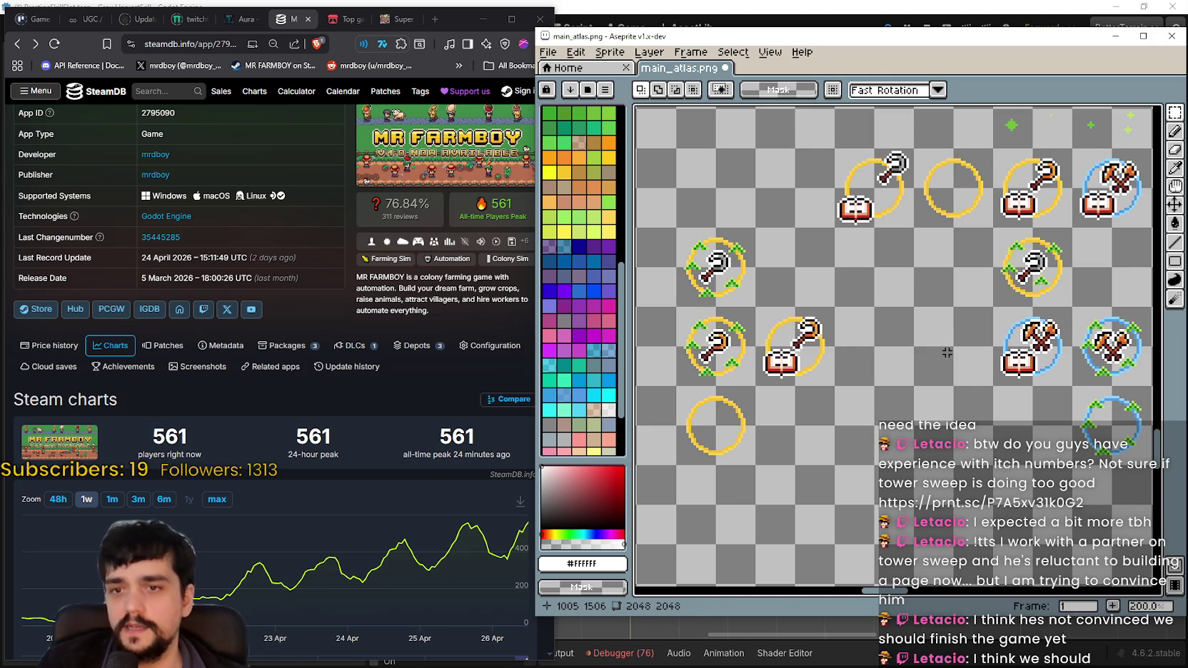
left_click_drag(868, 426, 889, 427)
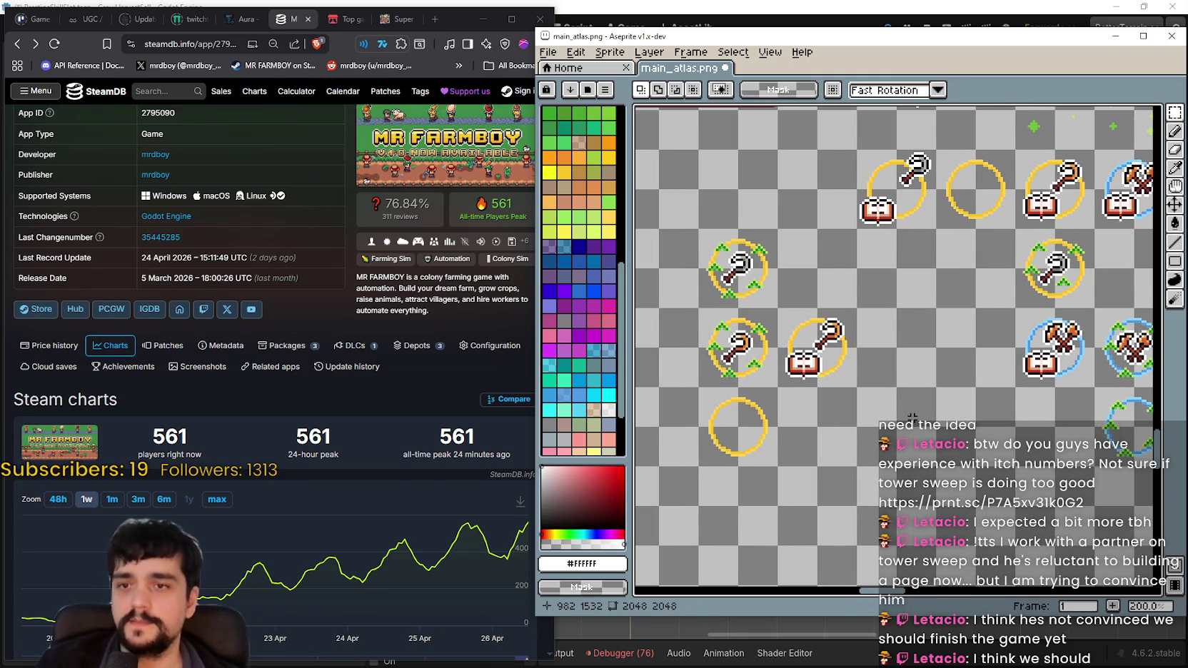
- Shrink the Aseprite window, recentre the sickle icons, and switch to the Steam store
scroll(912, 417, "down", 1)
scroll(912, 417, "up", 2)
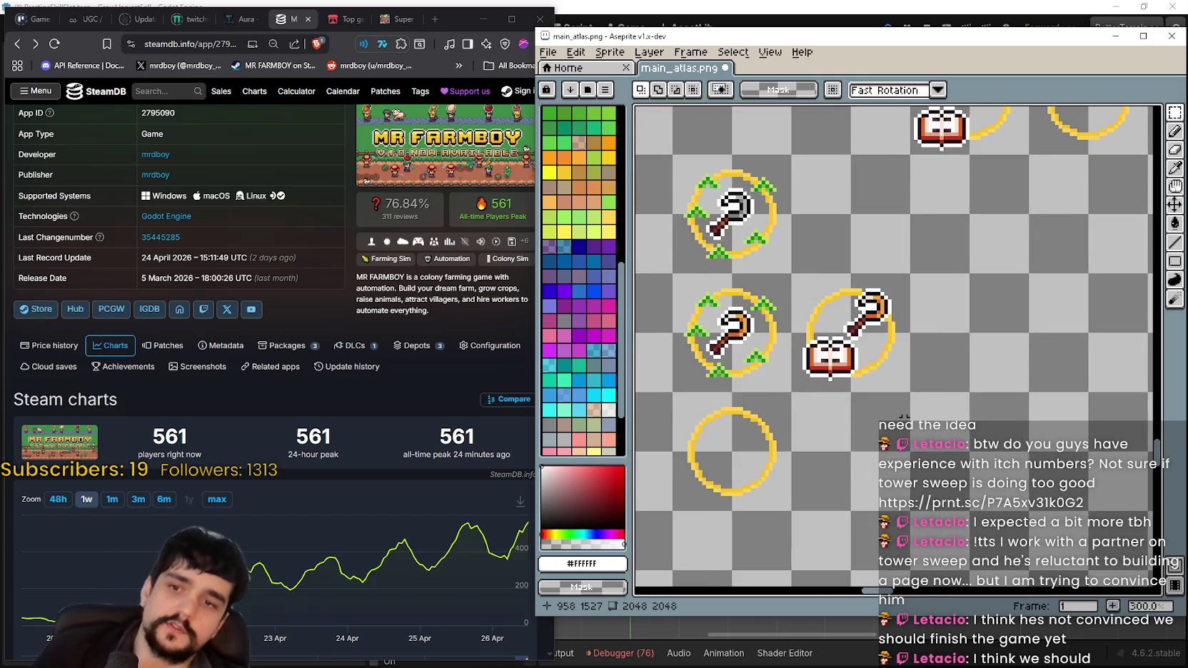
scroll(914, 356, "down", 1)
scroll(917, 290, "down", 1)
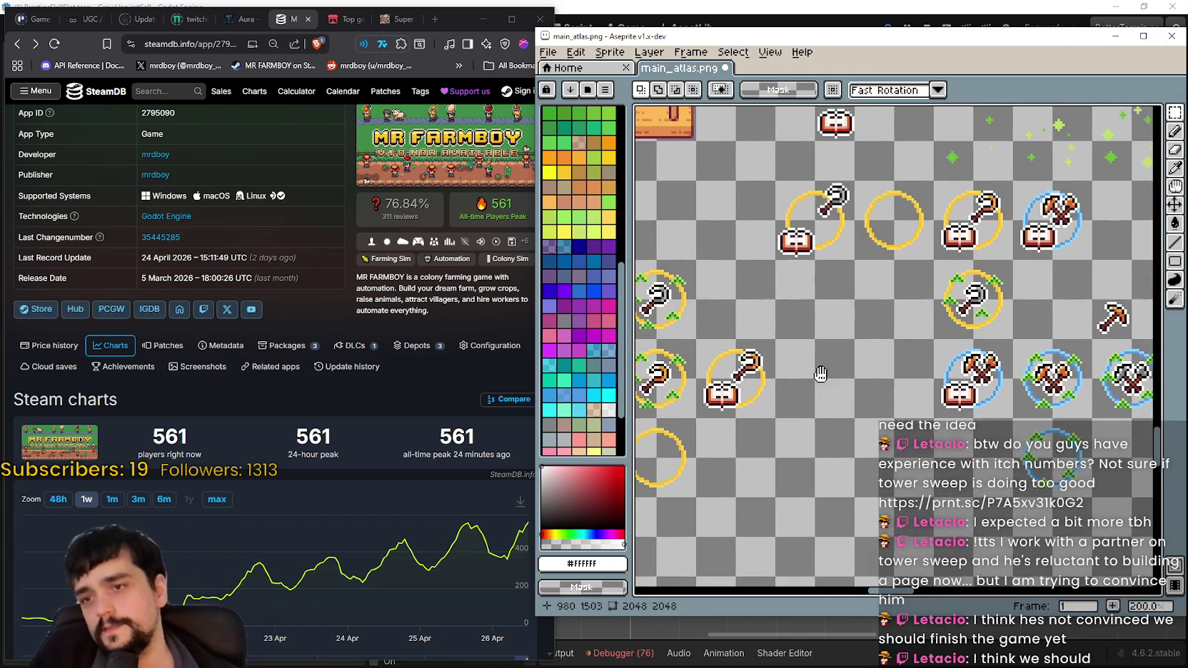
scroll(839, 416, "up", 1)
scroll(839, 416, "down", 1)
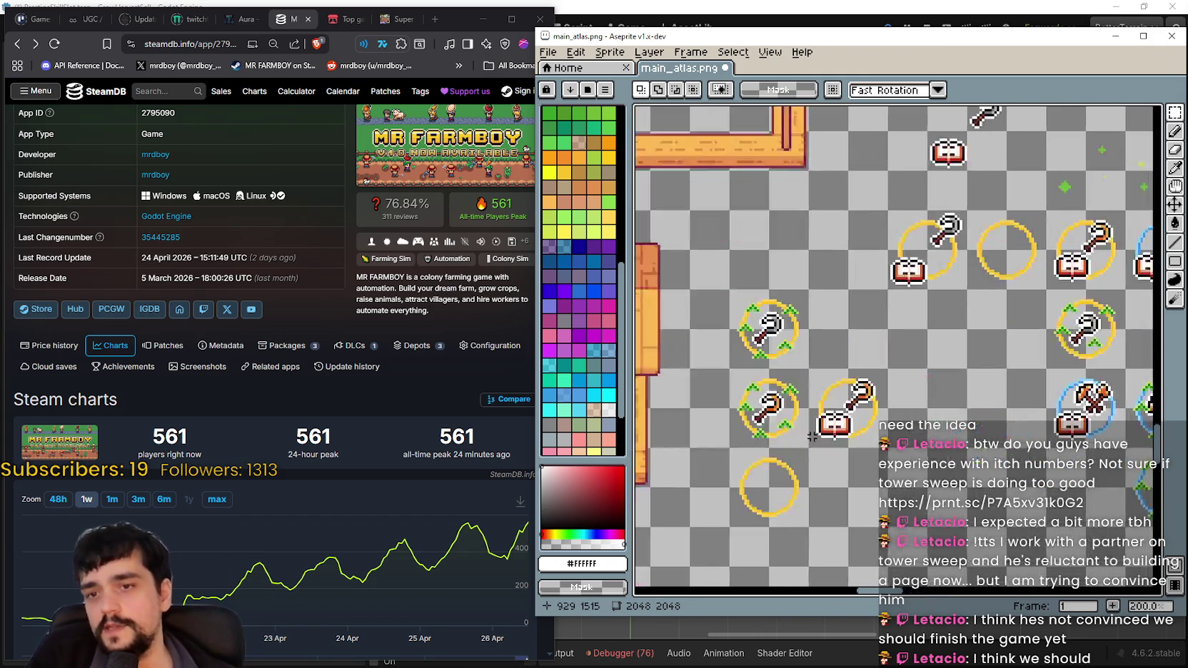
scroll(839, 398, "down", 1)
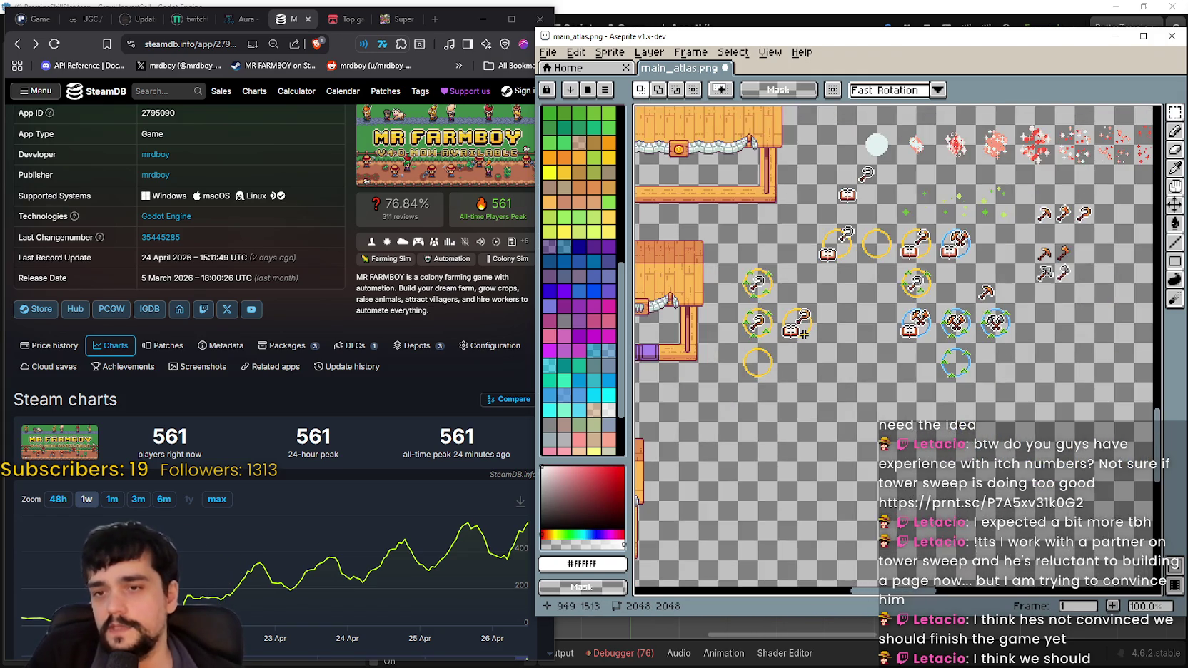
scroll(840, 398, "up", 1)
scroll(793, 402, "up", 1)
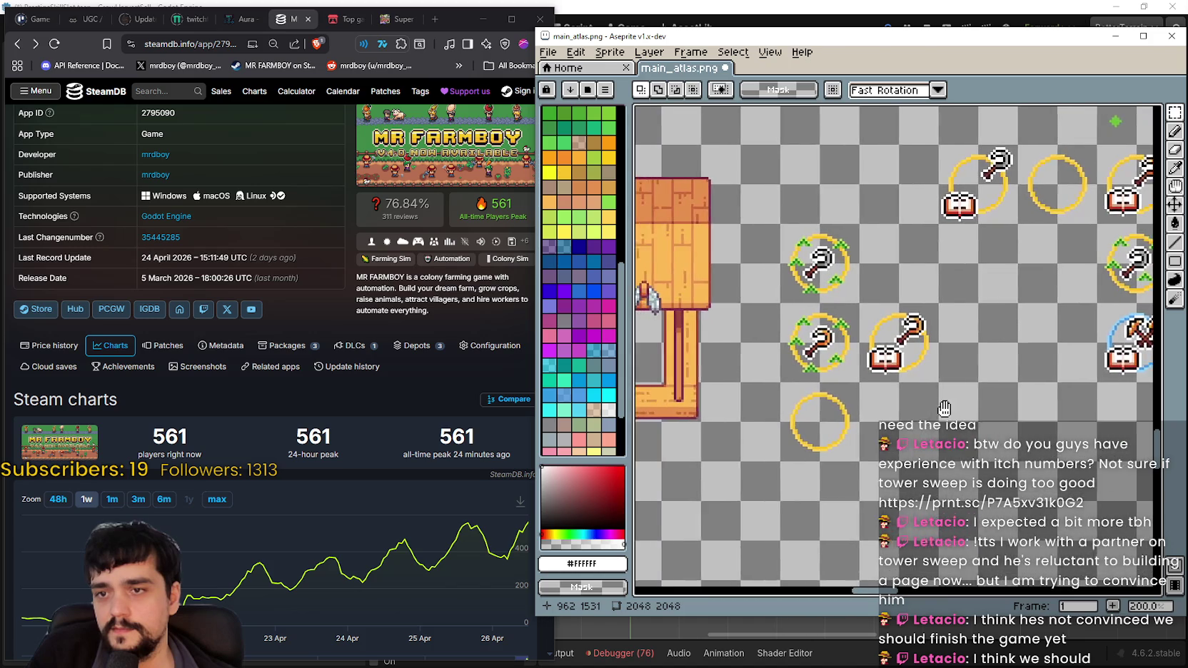
scroll(710, 540, "down", 1)
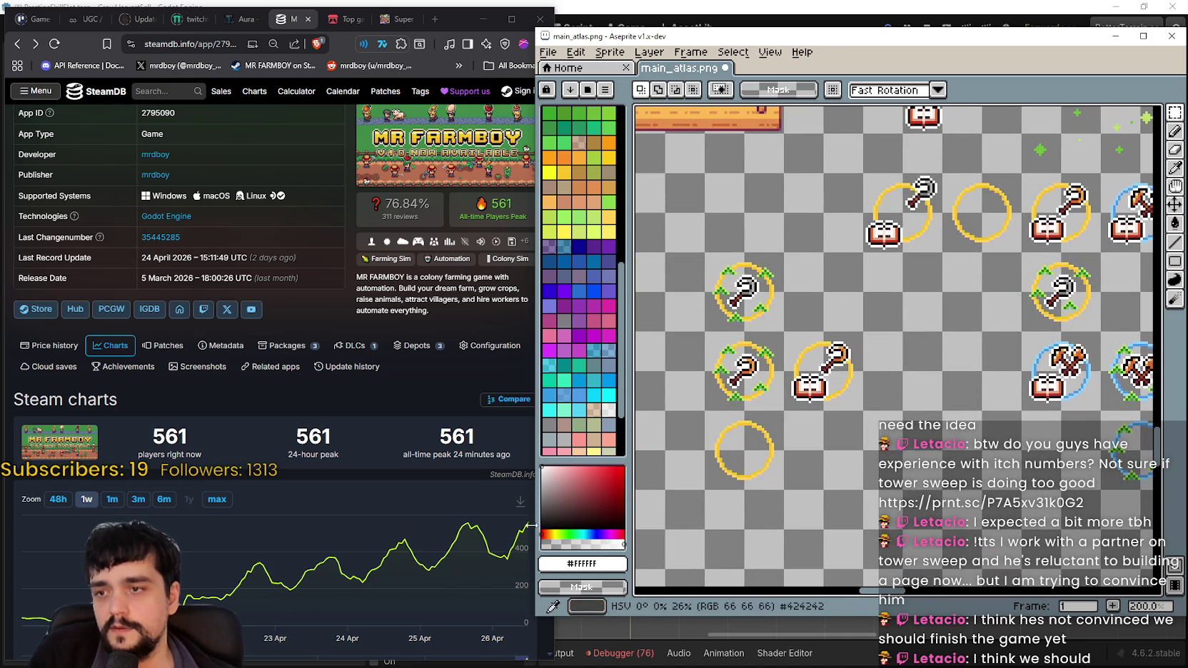
mouse_move(537, 617)
left_mouse_down()
mouse_move(540, 553)
mouse_move(541, 611)
left_mouse_up()
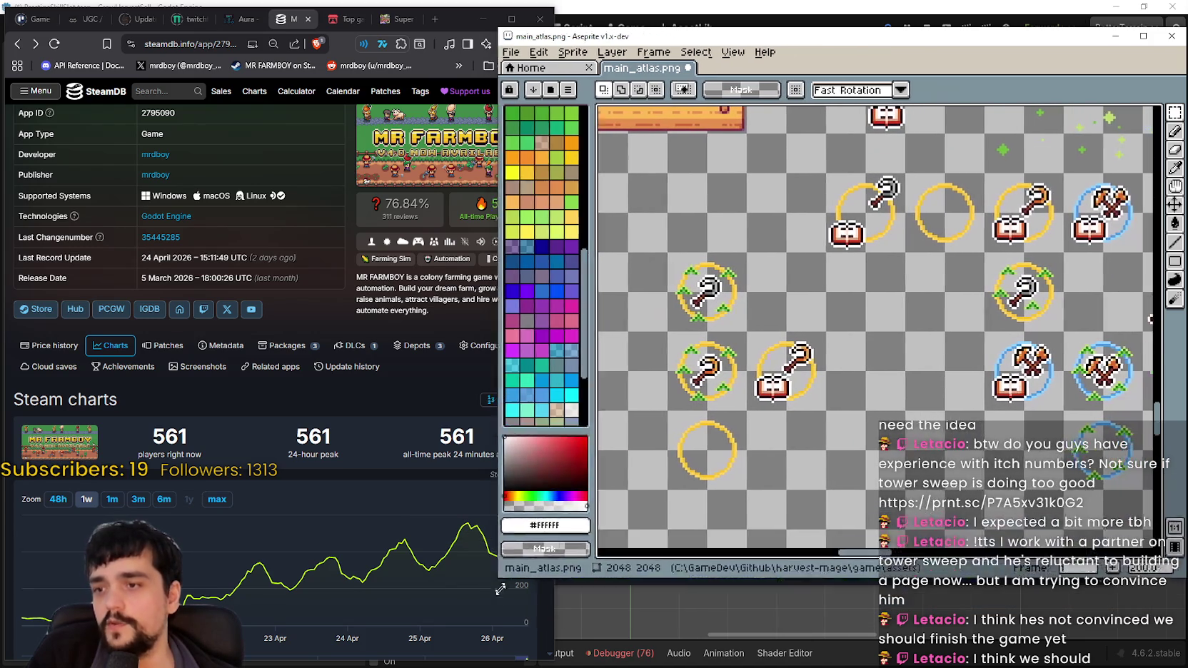
left_click_drag(737, 460, 743, 439)
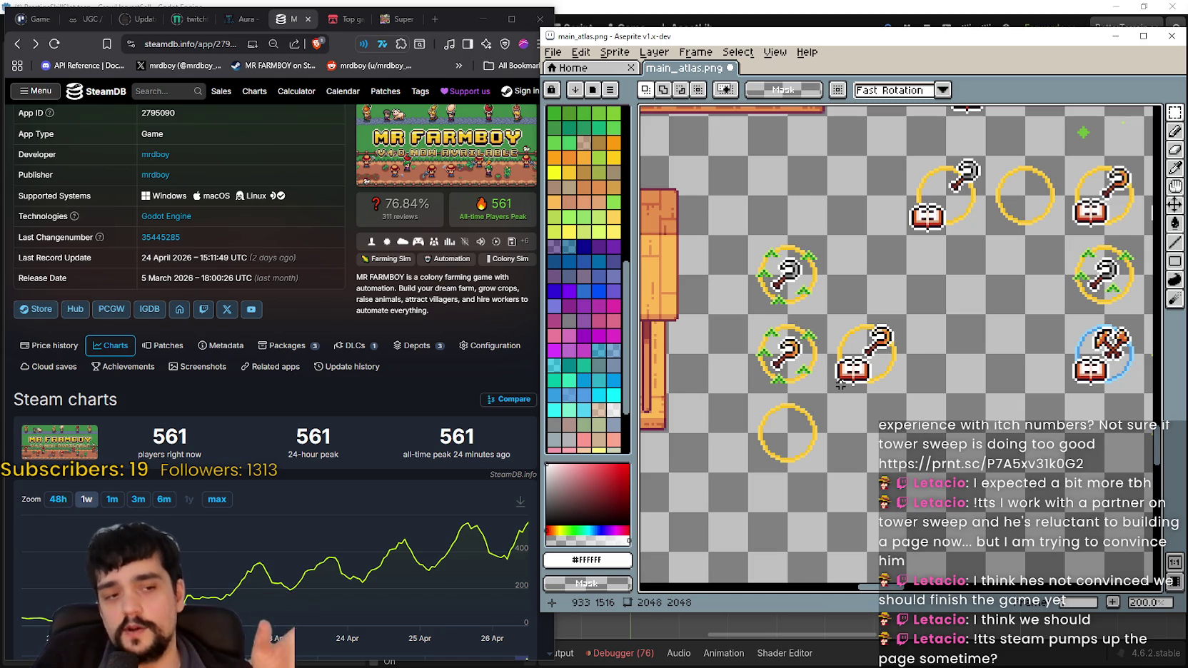
key("alt+Tab")
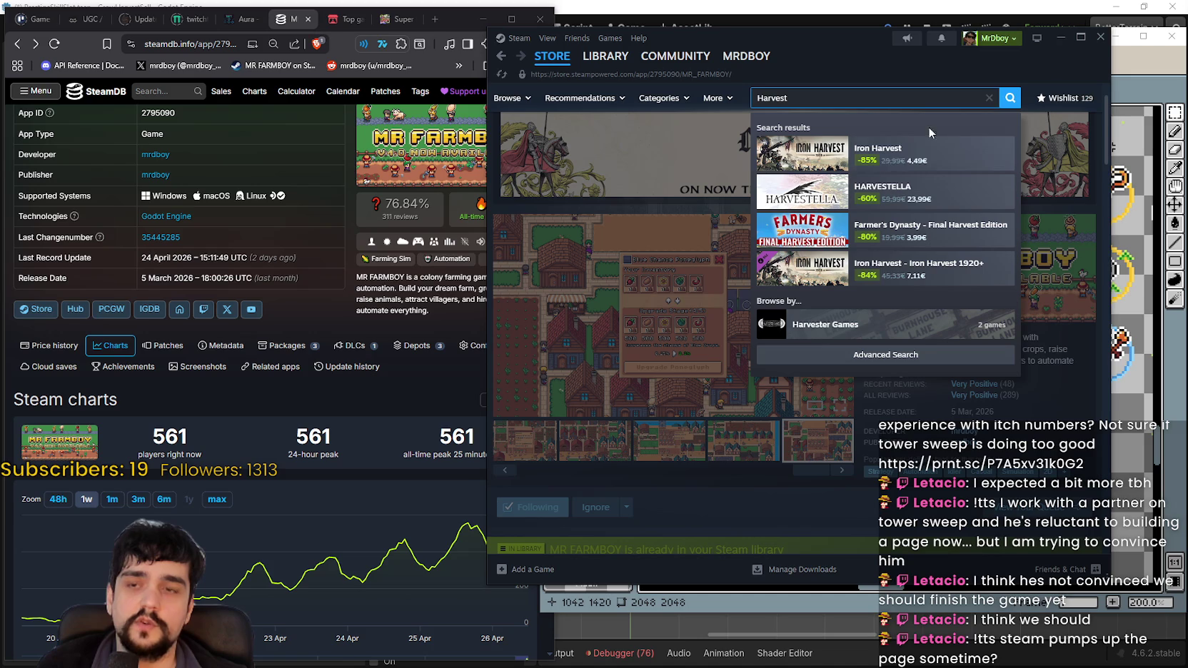
- Open the full Steam search results for Harvest and scroll through them
left_click(1005, 106)
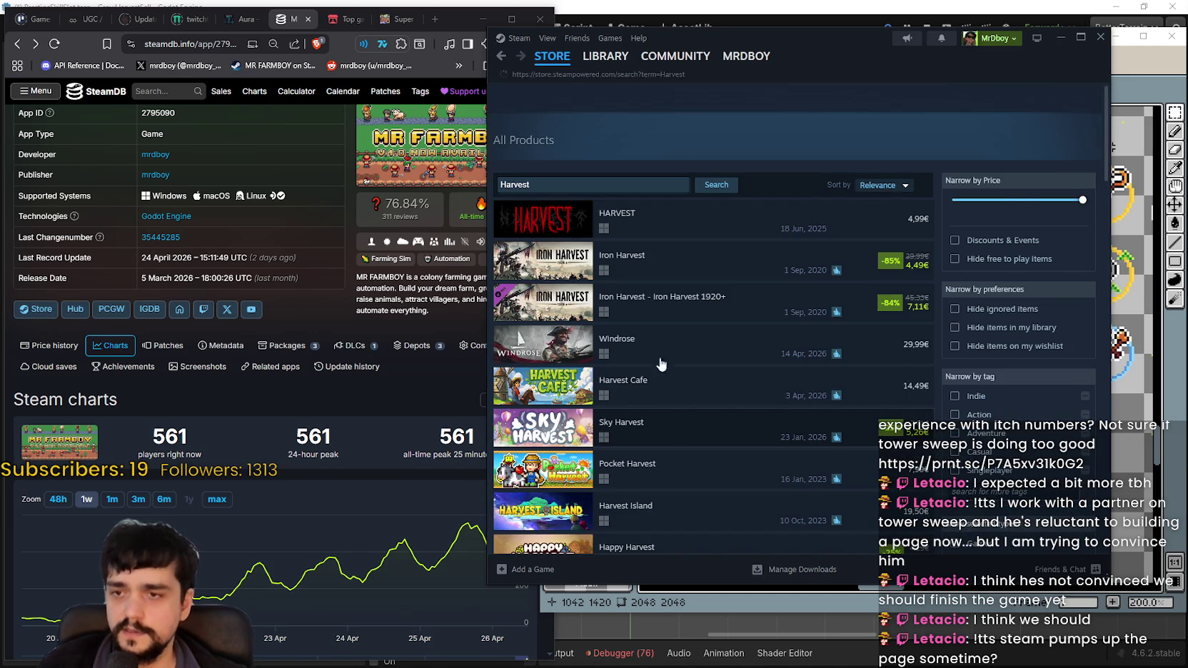
scroll(671, 332, "down", 5)
scroll(674, 335, "down", 5)
scroll(714, 357, "down", 5)
scroll(820, 400, "down", 5)
scroll(835, 321, "down", 5)
scroll(785, 357, "up", 5)
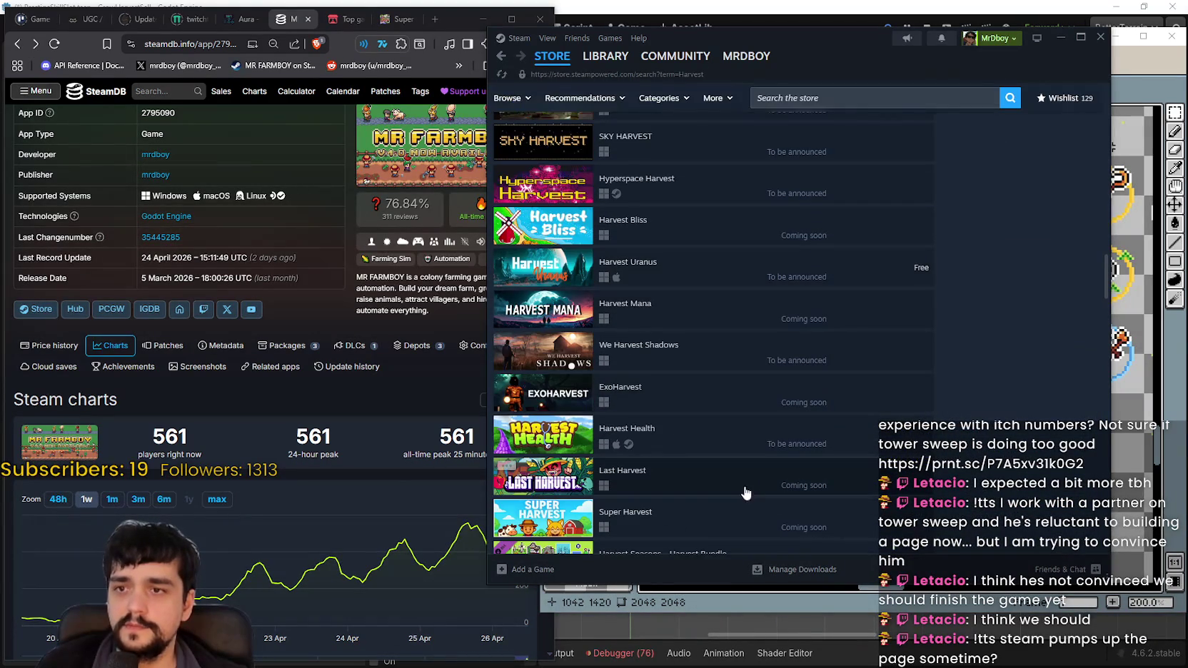
scroll(642, 393, "down", 5)
scroll(711, 286, "up", 2)
scroll(750, 328, "up", 5)
scroll(778, 343, "up", 10)
scroll(784, 326, "down", 5)
scroll(713, 314, "down", 5)
scroll(599, 307, "down", 3)
scroll(594, 306, "down", 5)
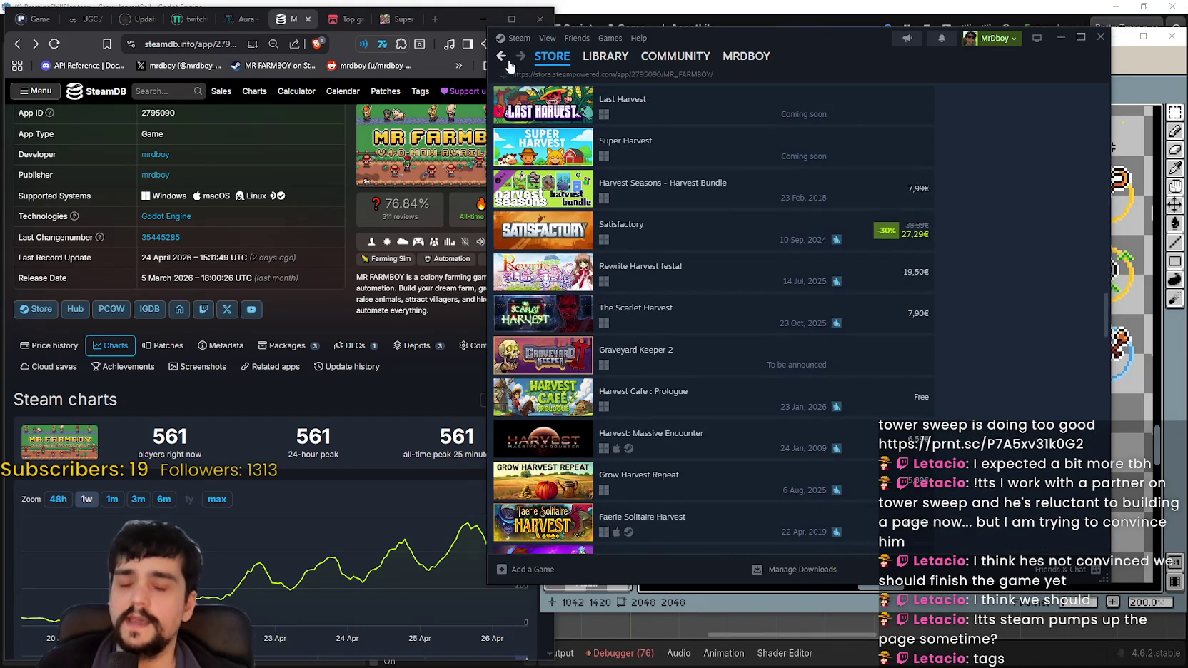
- Return to the MR FARMBOY page, view its second screenshot, and minimize Steam
left_click(502, 56)
left_click(613, 449)
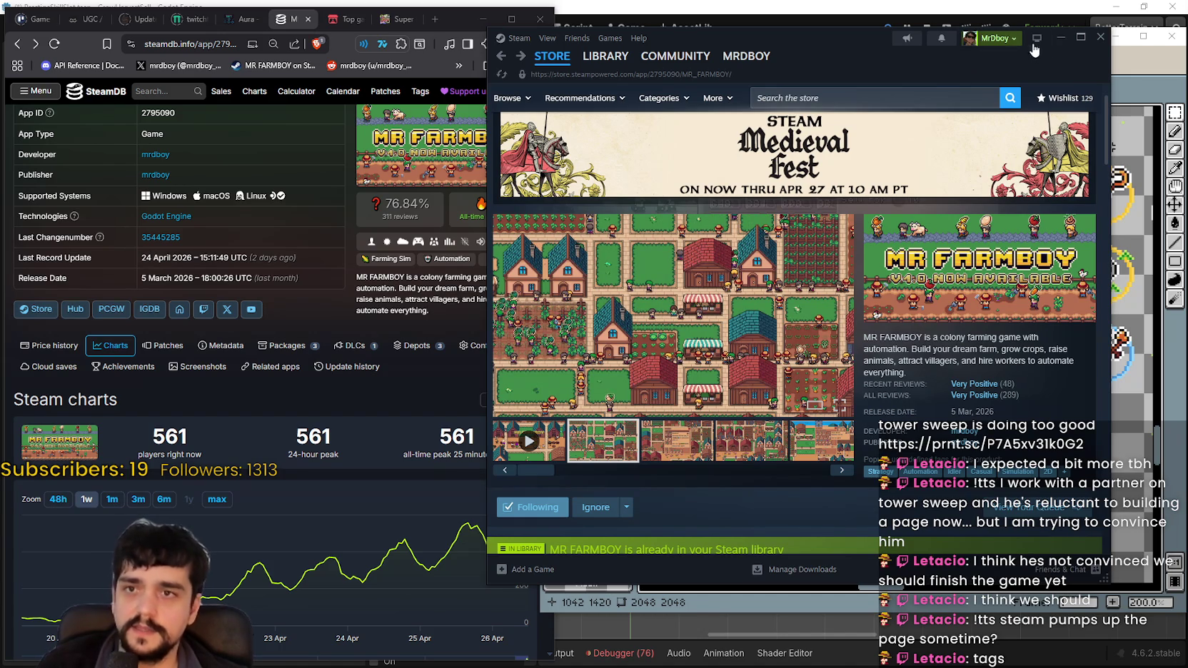
left_click(1059, 38)
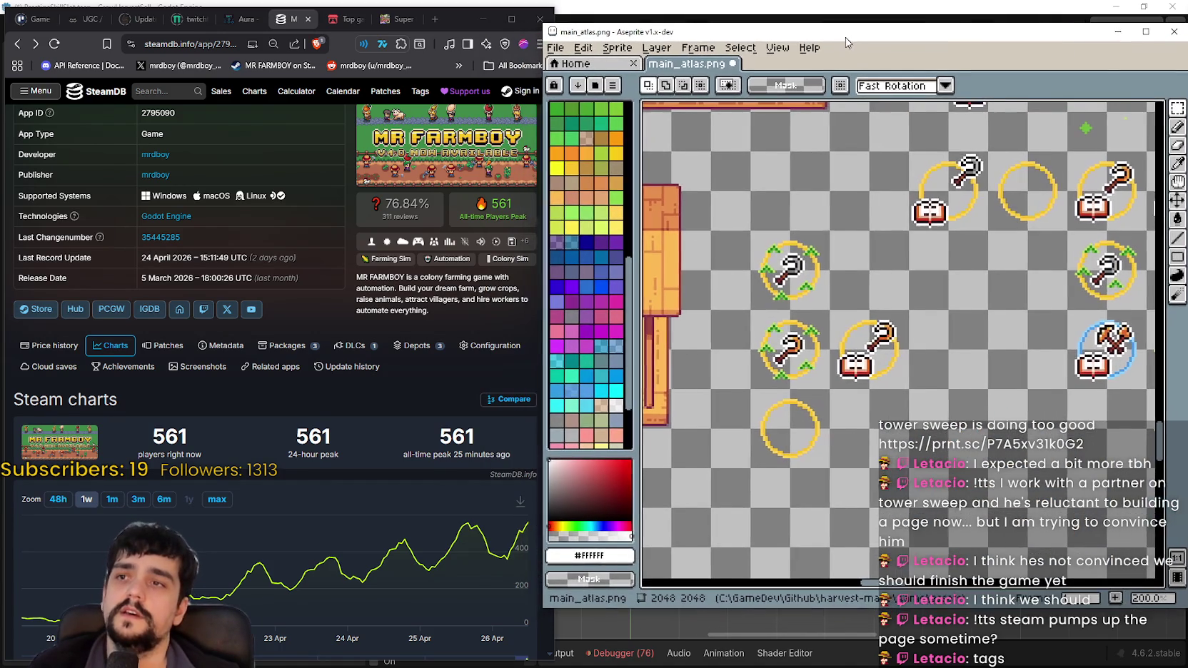
- Pan over the sickle upgrade icons and marquee the tile holding a loose sickle sprite
scroll(820, 359, "up", 1)
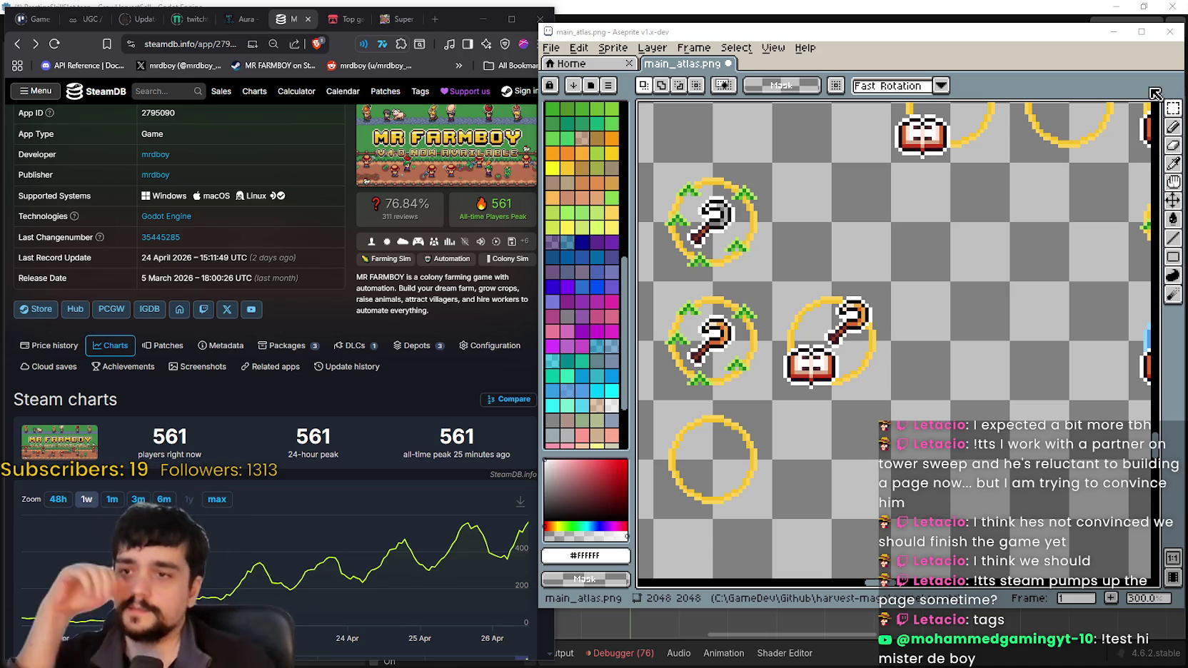
left_click_drag(788, 417, 838, 380)
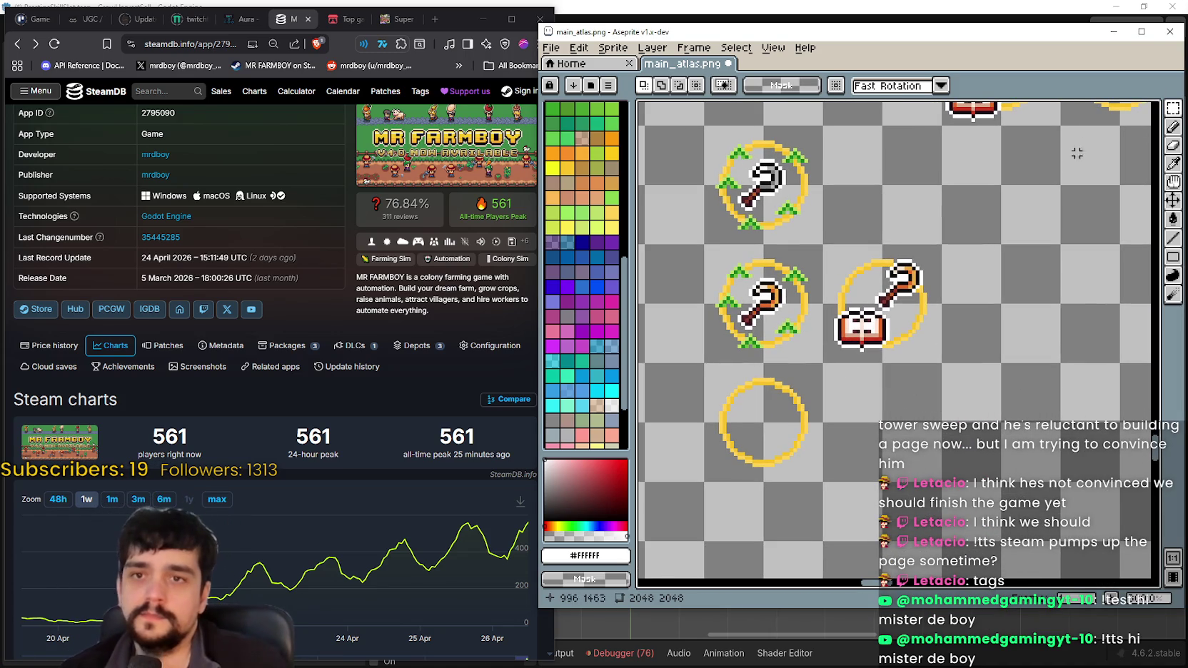
mouse_move(873, 254)
left_mouse_down()
mouse_move(855, 276)
mouse_move(883, 237)
left_mouse_up()
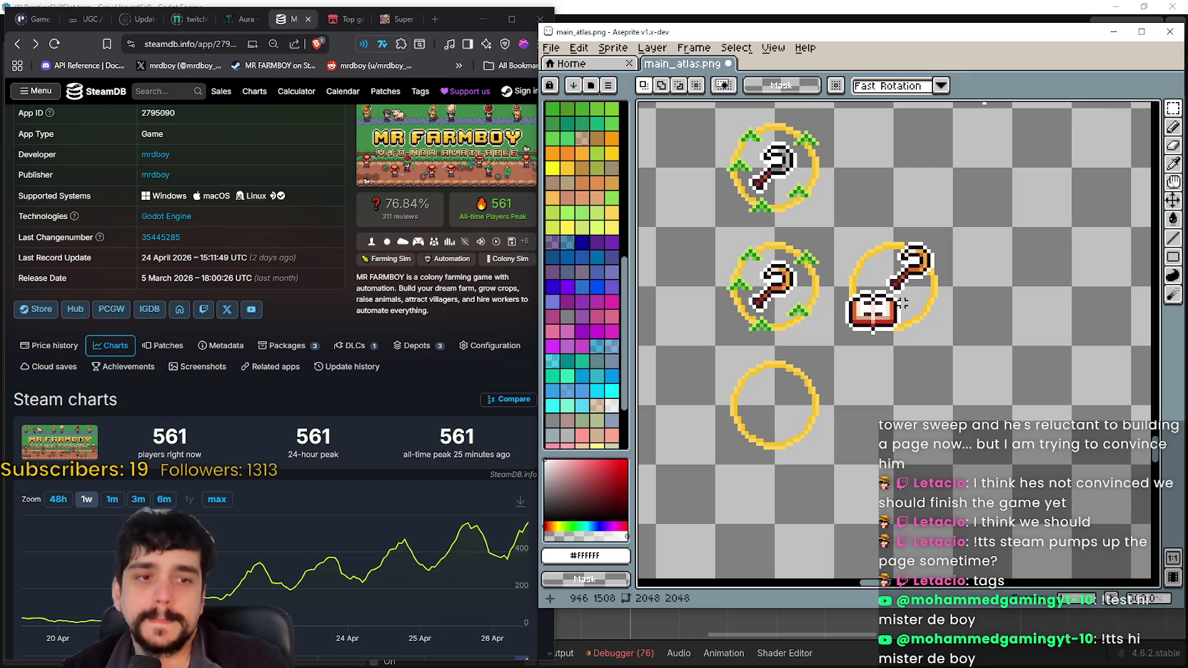
scroll(813, 363, "down", 1)
scroll(812, 353, "down", 1)
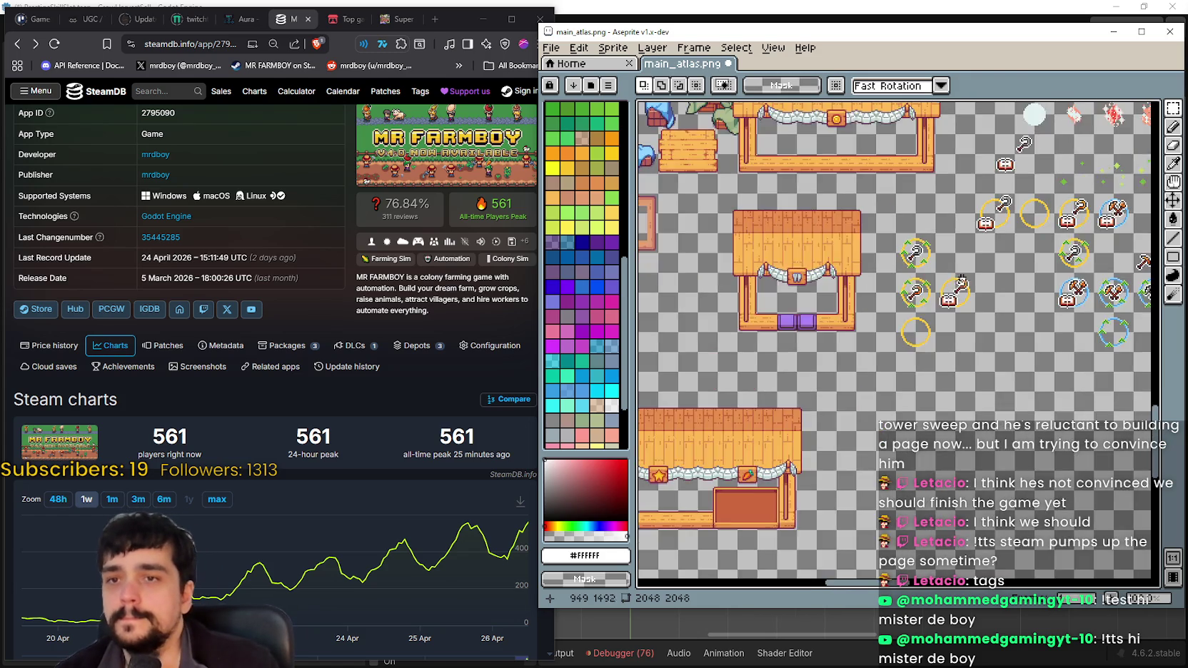
scroll(811, 336, "down", 2)
scroll(793, 428, "up", 3)
scroll(828, 332, "down", 3)
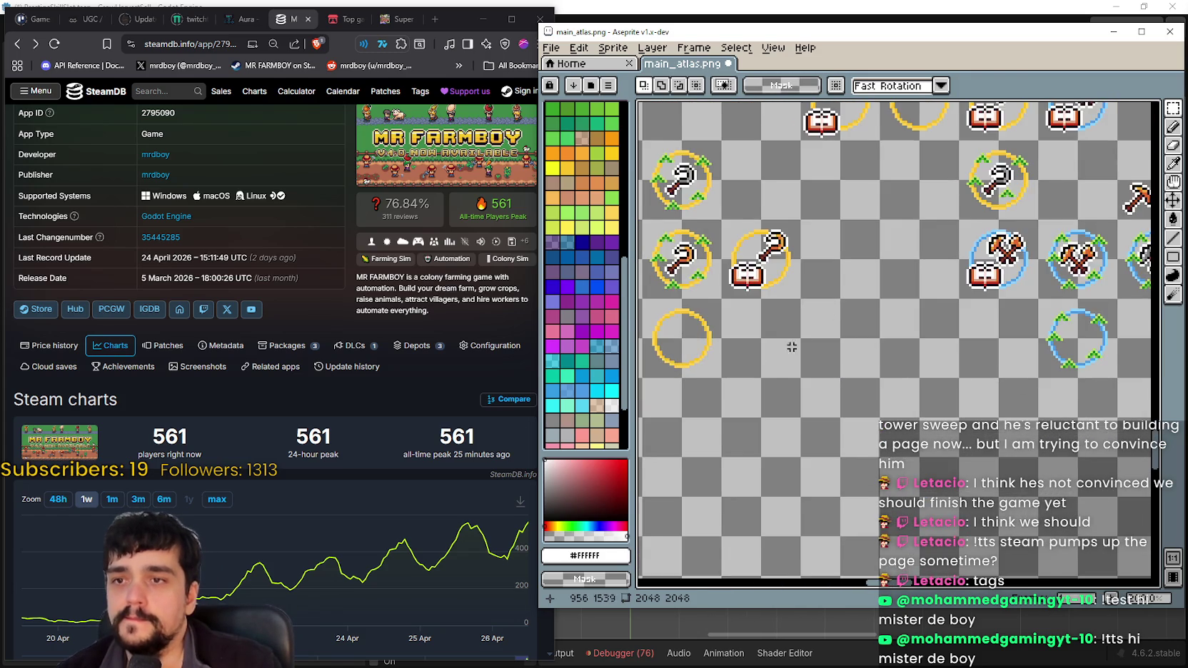
scroll(785, 386, "up", 1)
scroll(800, 458, "up", 1)
scroll(799, 458, "up", 1)
scroll(800, 458, "up", 1)
left_click_drag(775, 234, 835, 295)
scroll(847, 468, "down", 2)
scroll(814, 428, "down", 1)
scroll(785, 386, "down", 1)
- Check the loose pickaxe and axe sprites, then select the sickle above the book icon
left_click_drag(785, 386, 871, 399)
scroll(888, 383, "up", 1)
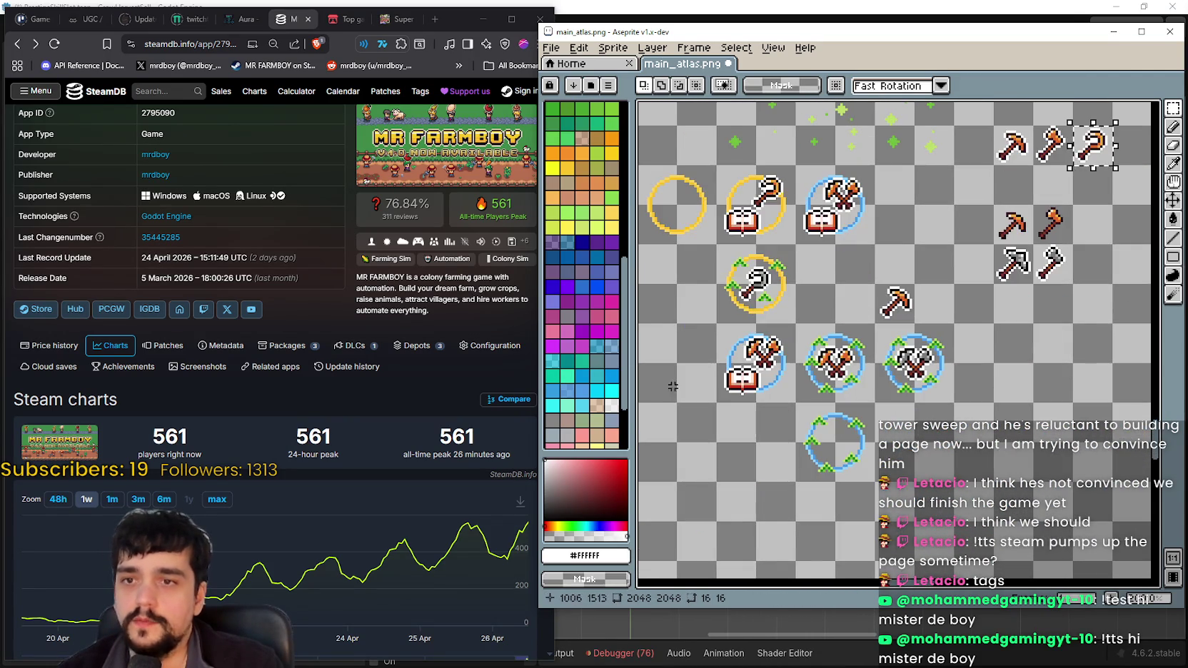
scroll(899, 371, "up", 2)
scroll(920, 352, "up", 1)
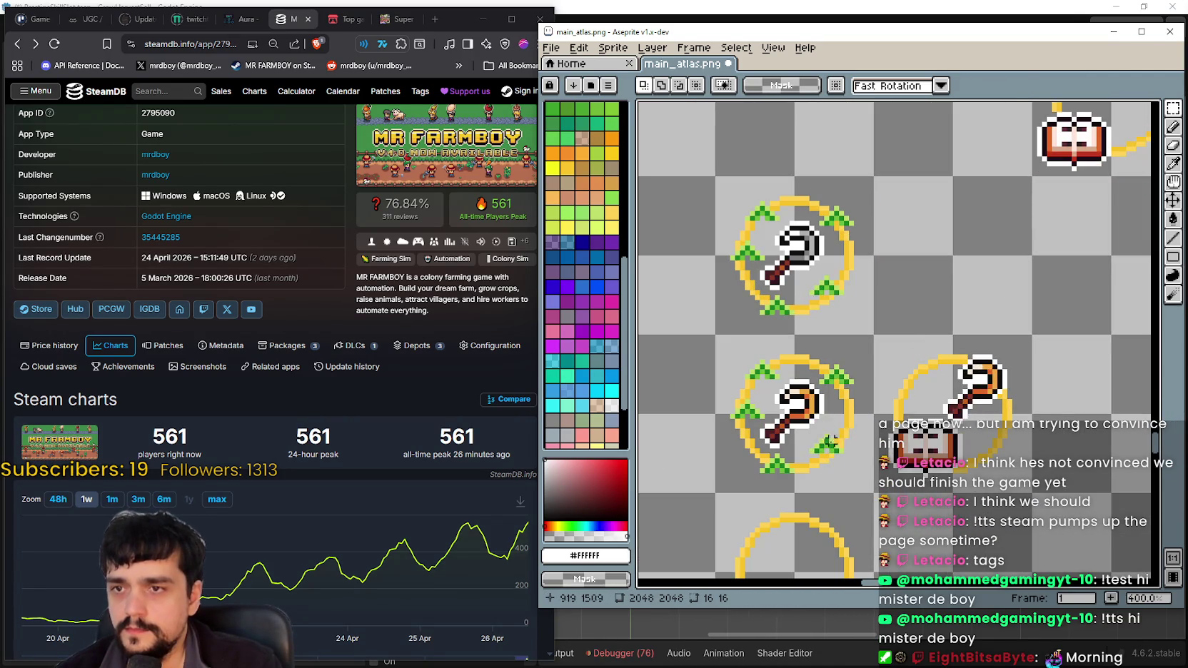
left_click_drag(825, 431, 870, 355)
scroll(849, 276, "up", 2)
mouse_move(777, 385)
left_mouse_down()
mouse_move(879, 277)
mouse_move(821, 357)
left_mouse_up()
scroll(878, 289, "down", 2)
scroll(858, 359, "up", 1)
- Copy the book icon's sickle and paste it into empty space below
key("ctrl+c")
key("ctrl+v")
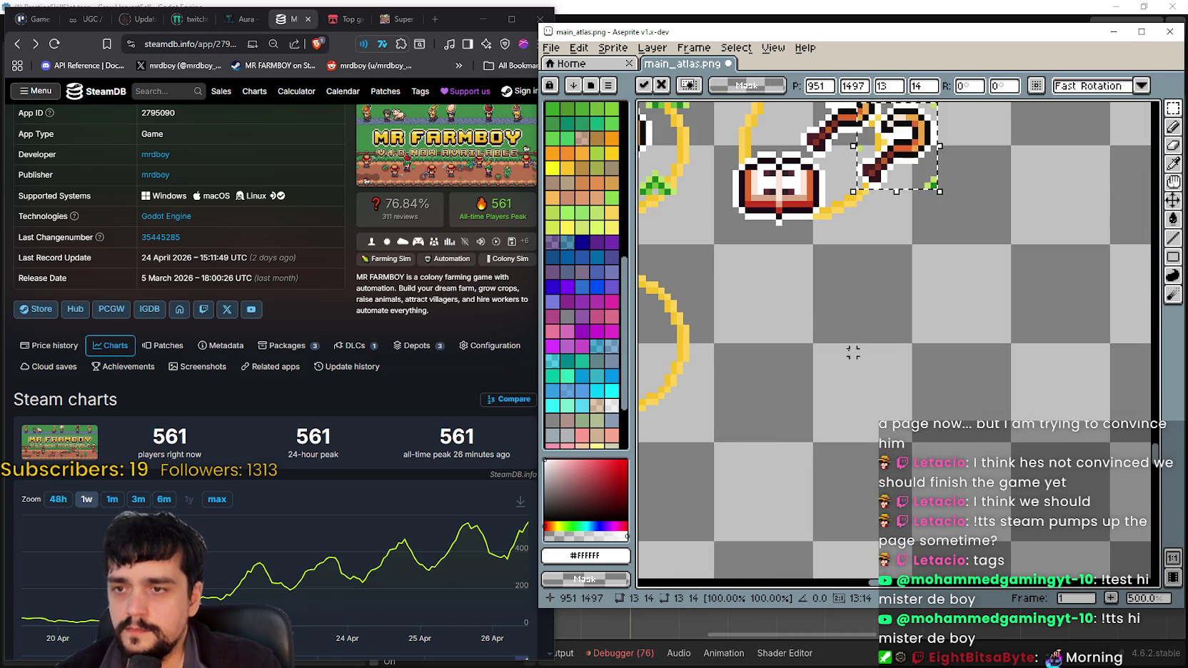
left_click_drag(927, 160, 877, 414)
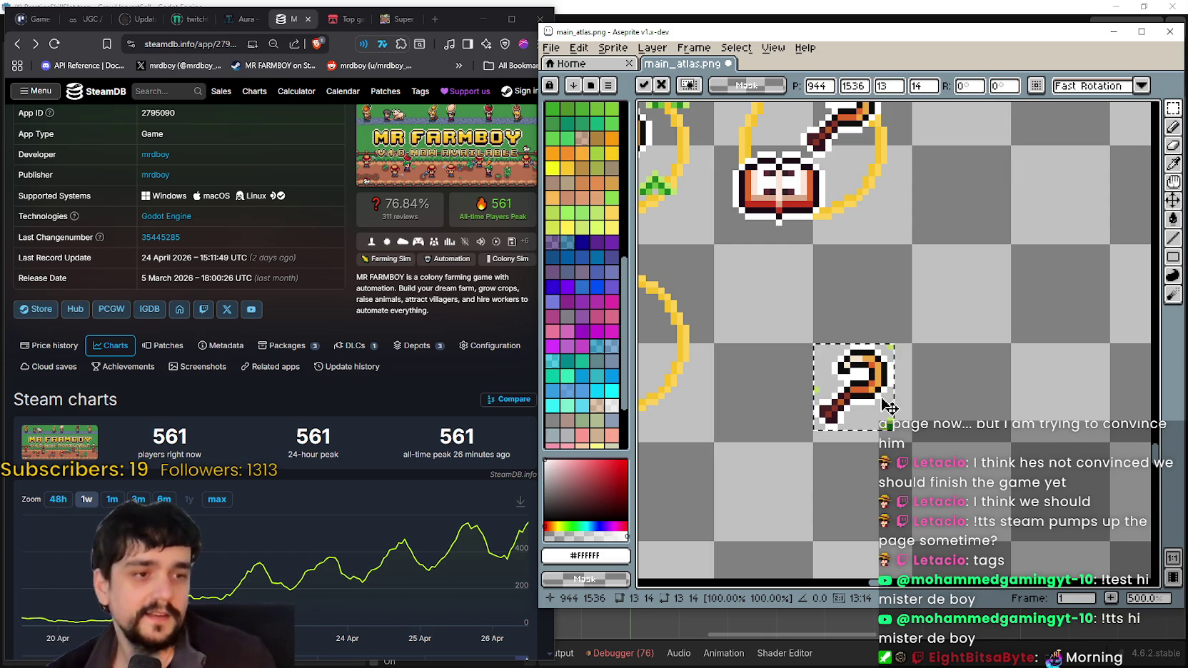
key("Return")
scroll(892, 350, "up", 4)
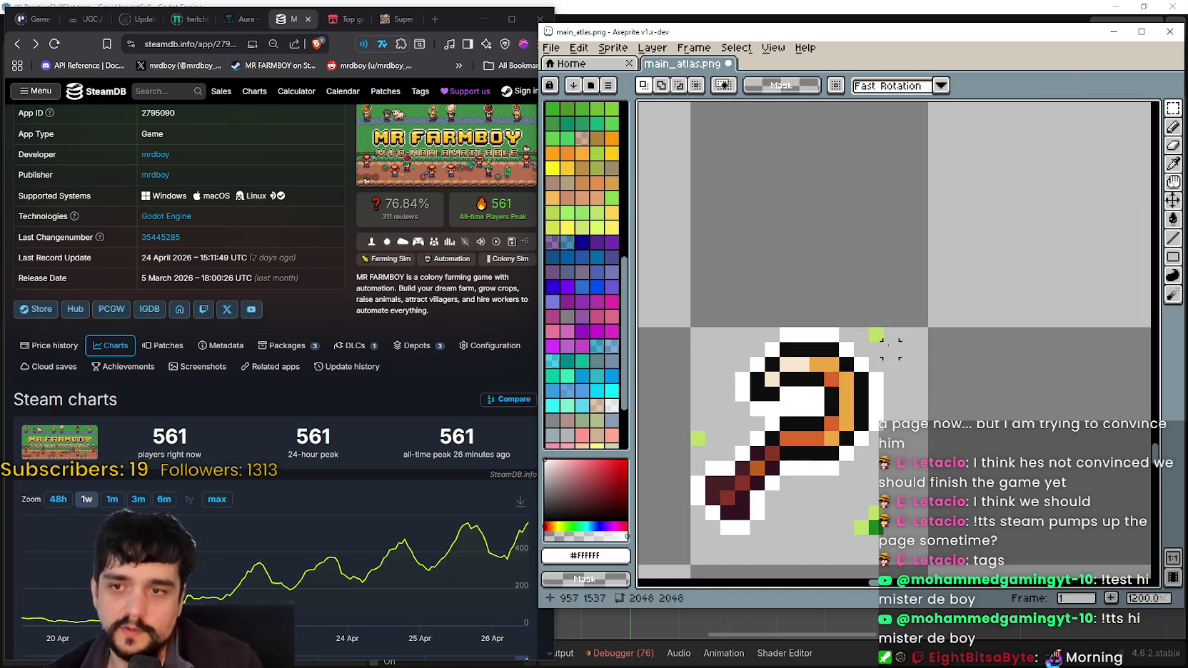
scroll(905, 314, "down", 2)
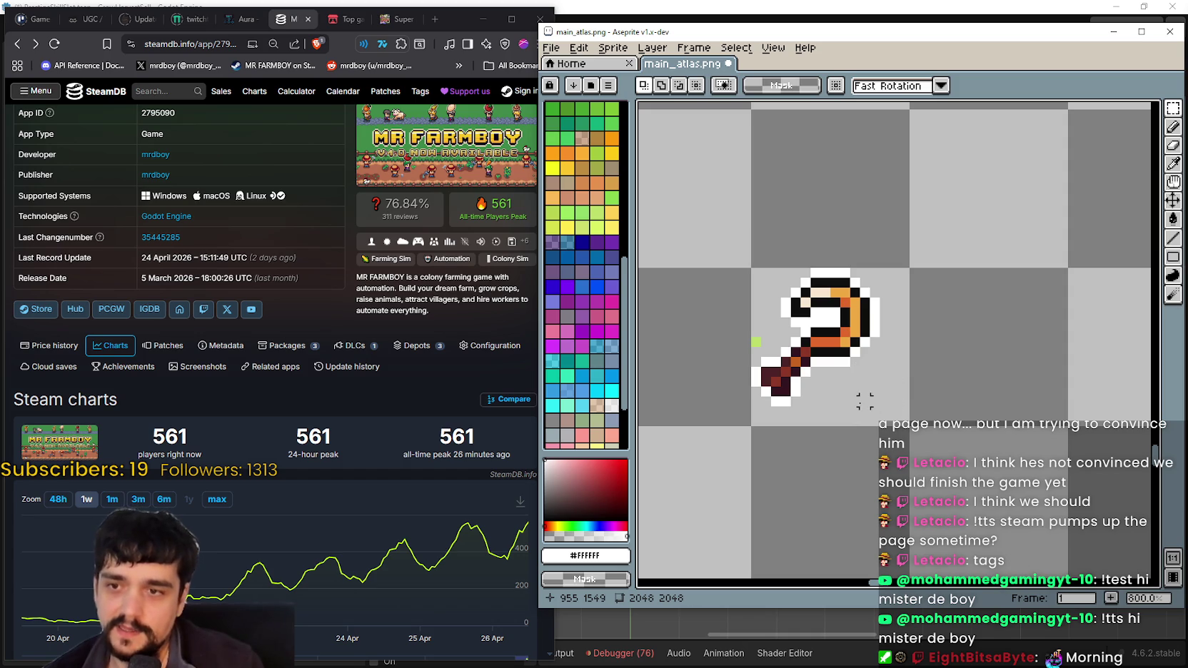
scroll(708, 315, "down", 2)
- Reselect the pasted sickle and nudge it one pixel right and one pixel up
left_click_drag(699, 263, 846, 354)
mouse_move(891, 451)
left_mouse_down()
mouse_move(702, 275)
mouse_move(716, 287)
left_mouse_up()
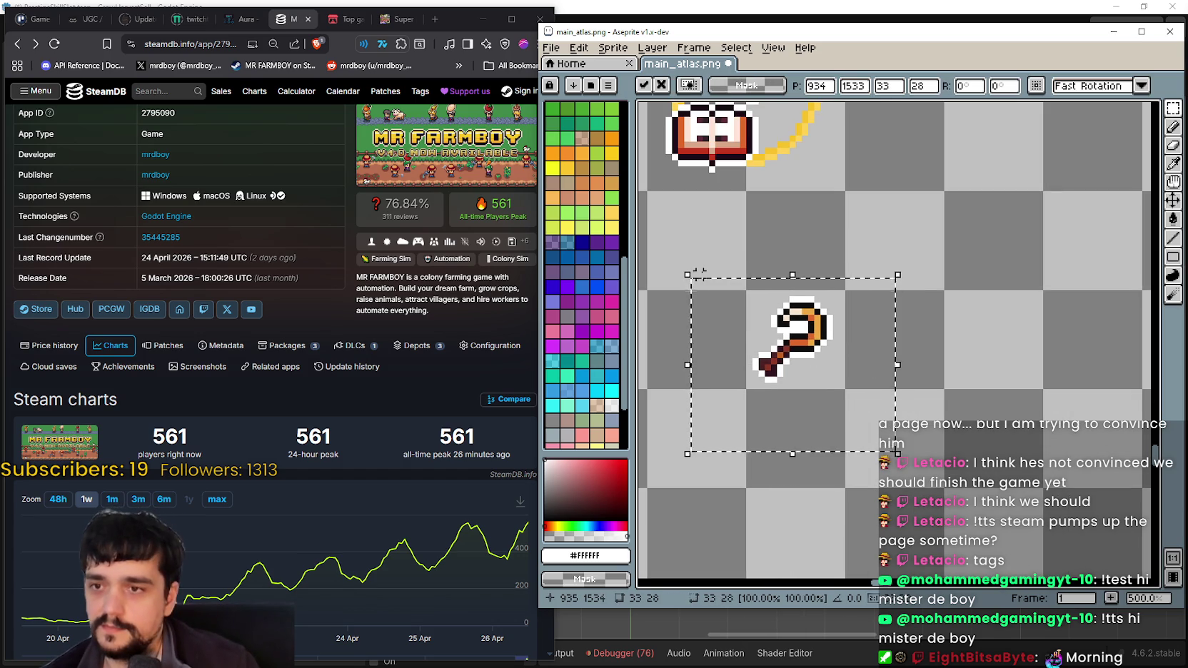
key("Right")
key("Up")
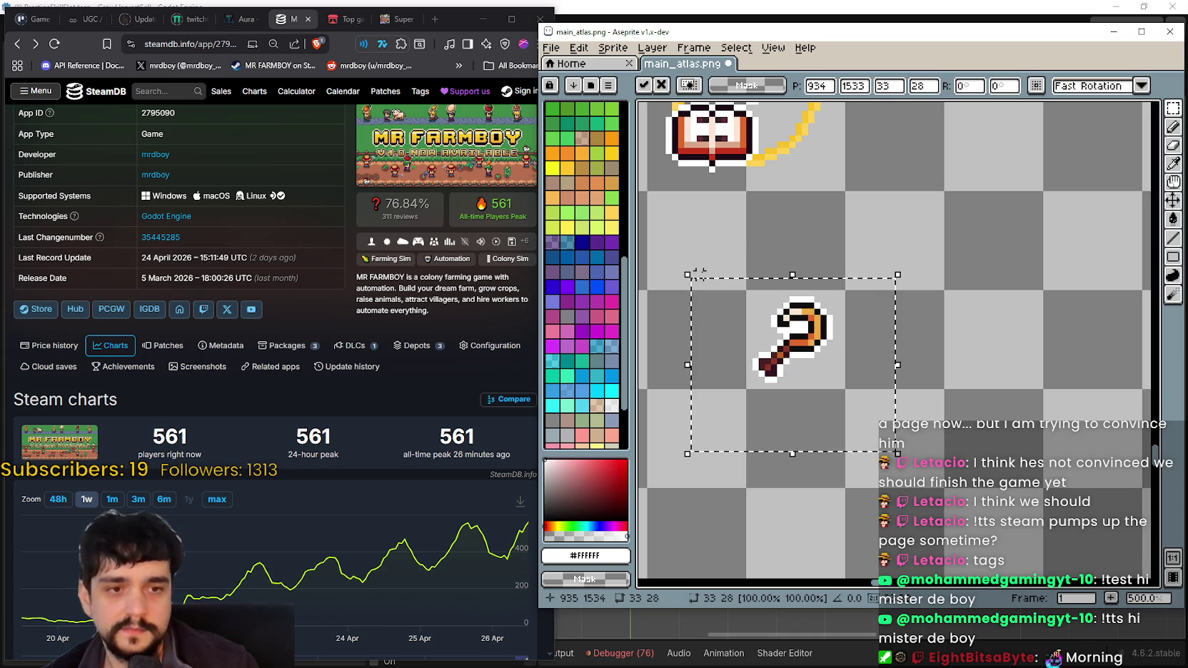
key("Return")
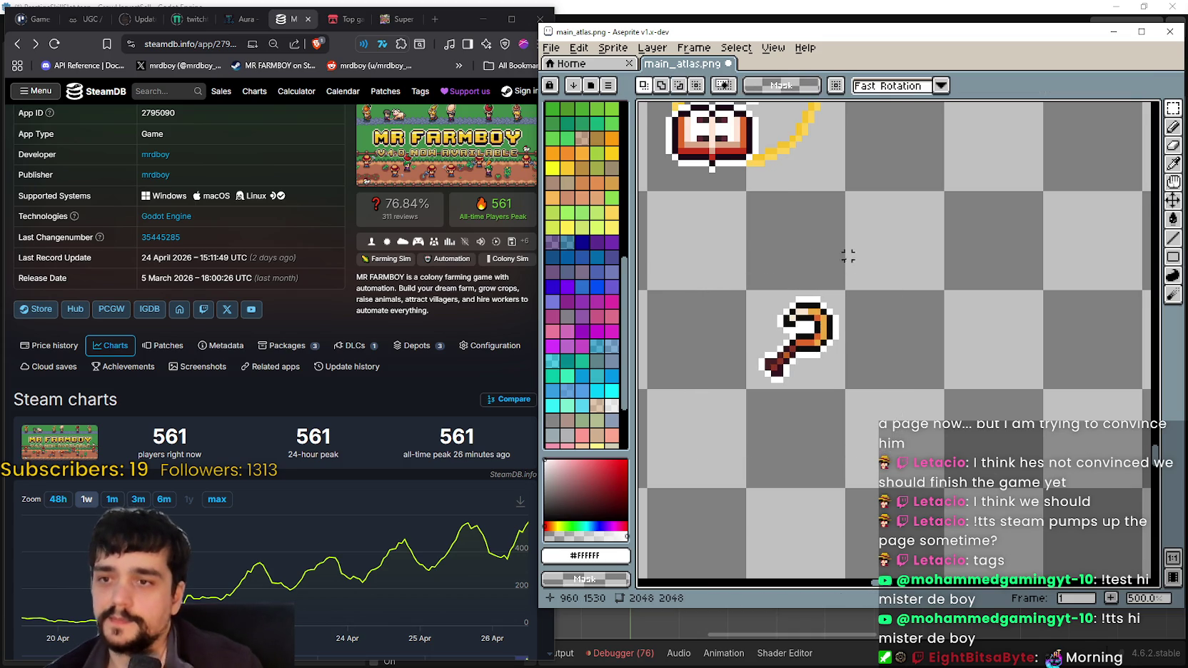
- Try moving the sickle's 16x16 tile toward the empty yellow ring, then cancel the move
scroll(892, 393, "down", 1)
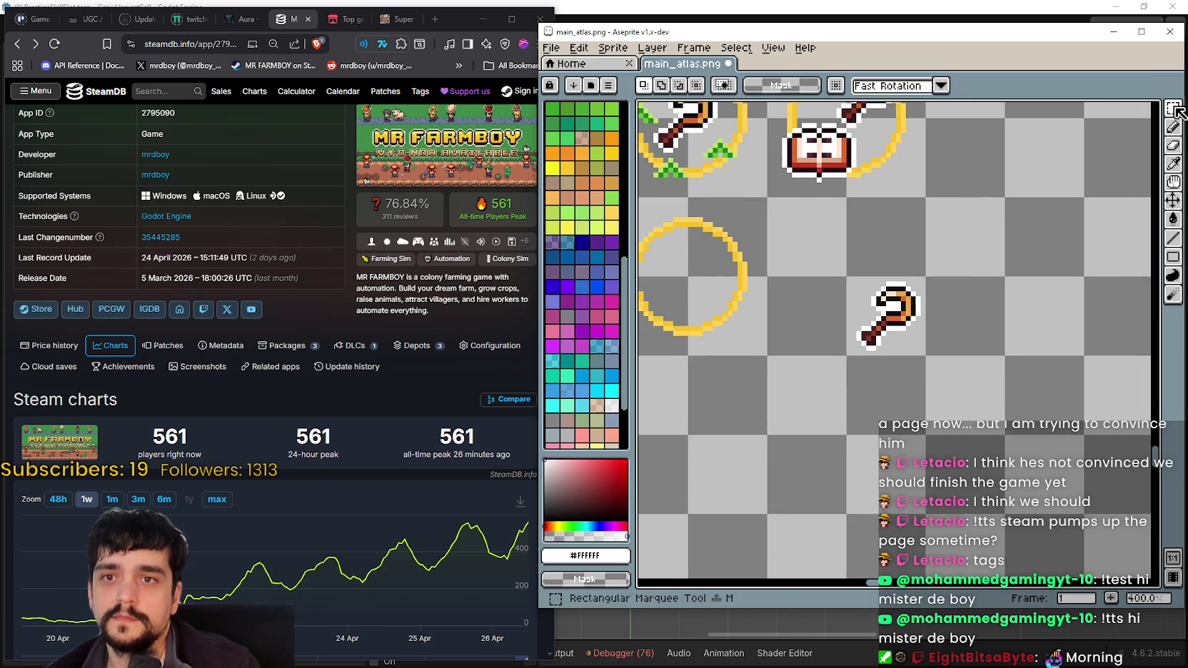
left_click_drag(772, 354, 858, 354)
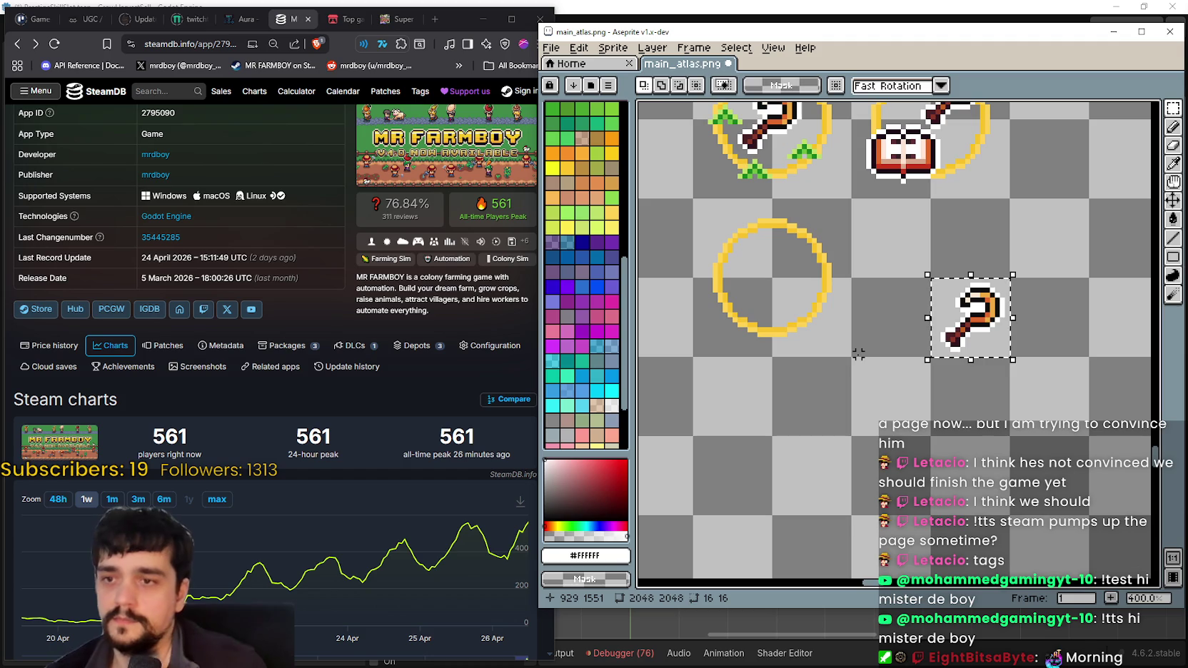
scroll(928, 332, "up", 1)
scroll(1016, 351, "up", 1)
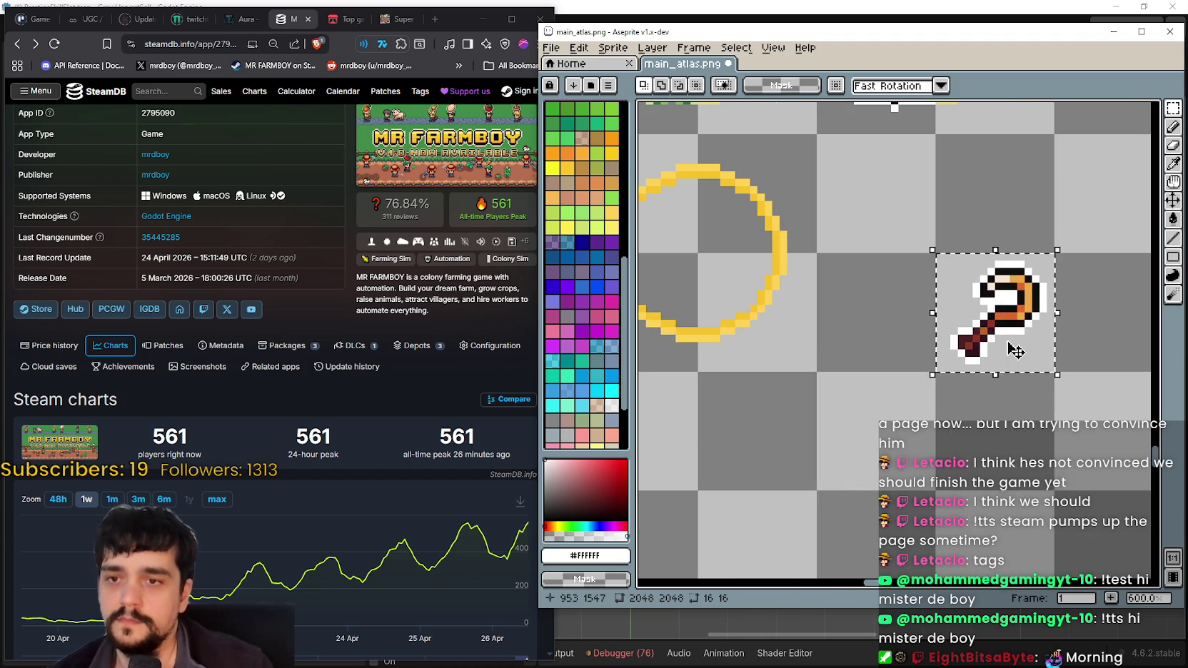
scroll(992, 325, "down", 1)
mouse_move(952, 335)
left_mouse_down()
mouse_move(799, 322)
mouse_move(808, 300)
mouse_move(933, 345)
left_mouse_up()
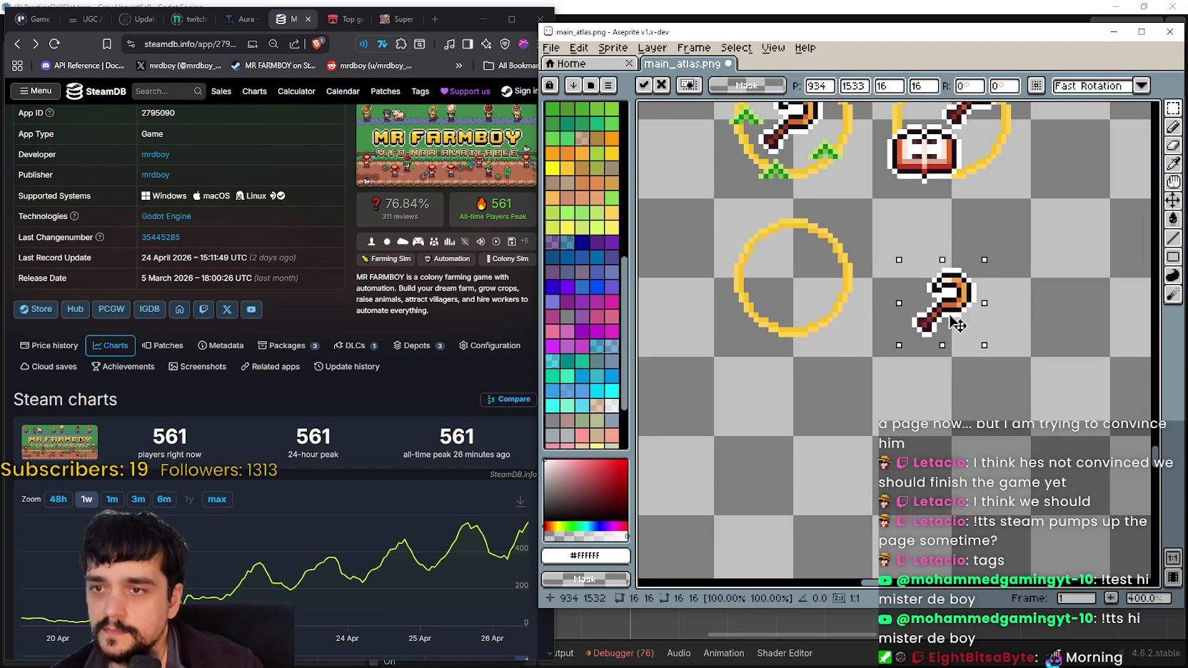
scroll(1001, 352, "down", 1)
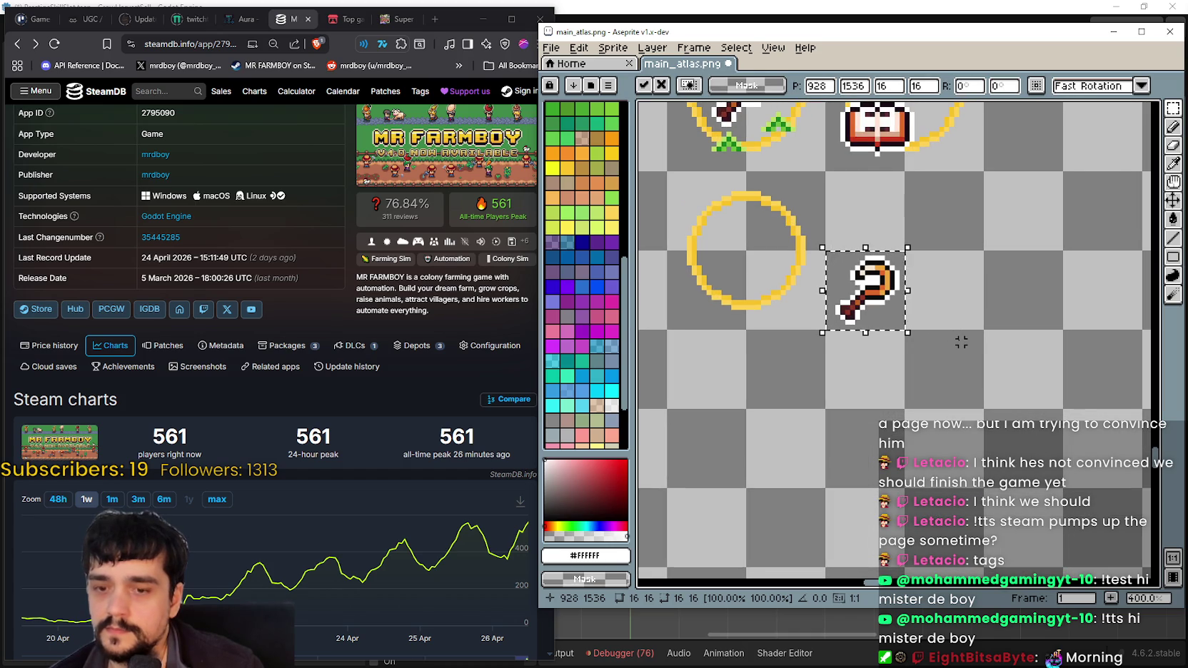
mouse_move(856, 296)
left_mouse_down()
mouse_move(868, 301)
mouse_move(860, 312)
left_mouse_up()
scroll(867, 307, "up", 2)
key("ctrl+d")
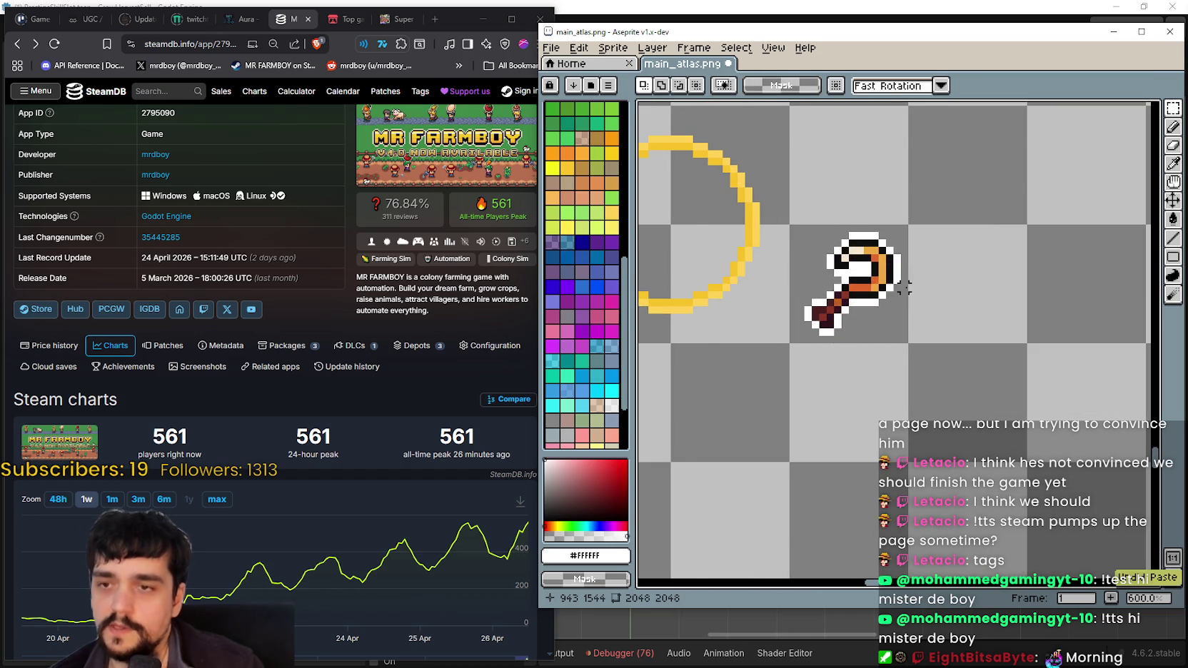
- Select the sickle's 16x16 tile and clear its white interior using the contiguous Magic Wand
scroll(851, 286, "down", 1)
scroll(851, 261, "up", 2)
left_click(849, 261)
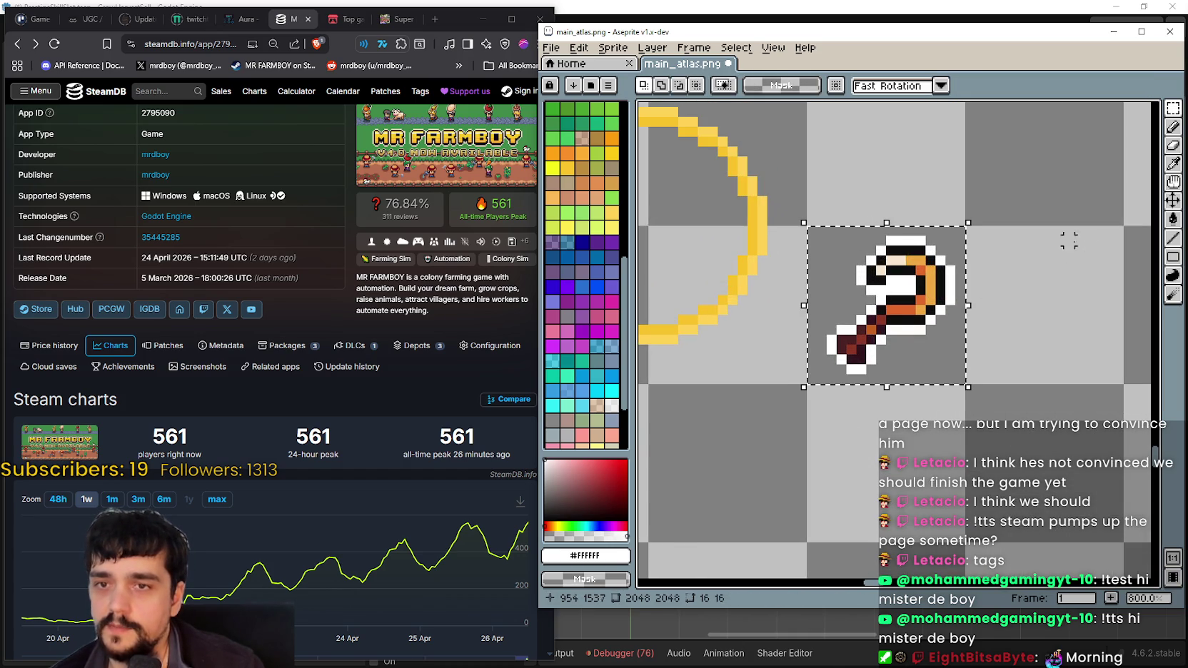
key("w")
scroll(981, 244, "up", 3)
left_click(757, 85)
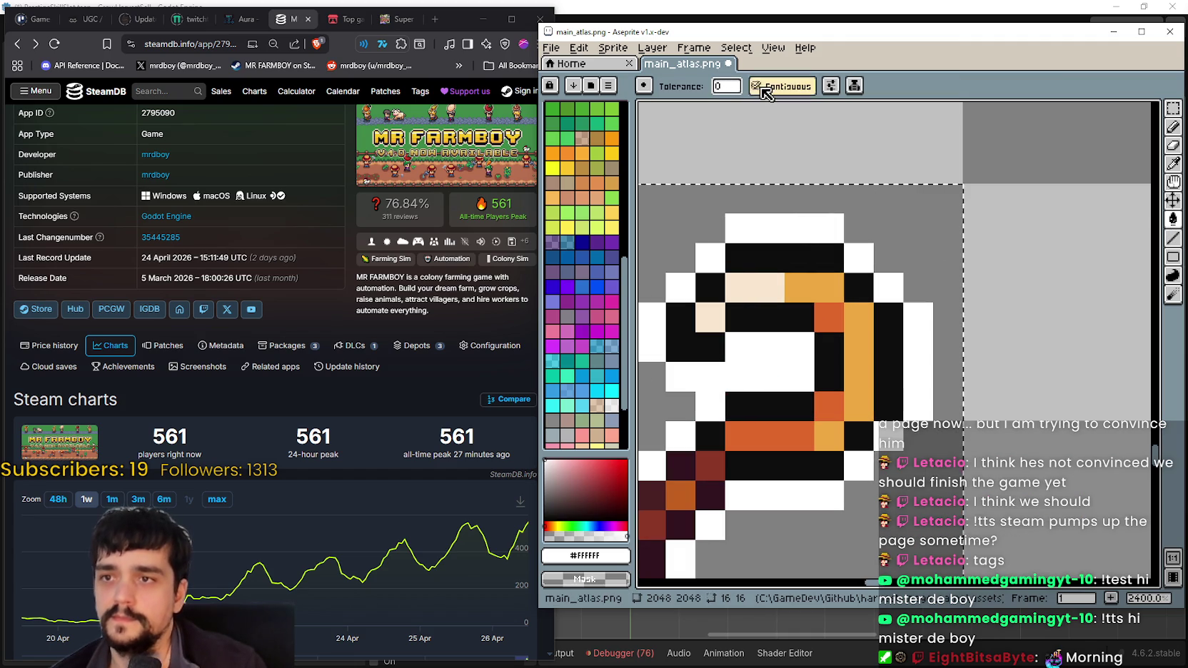
scroll(878, 332, "down", 2)
scroll(879, 332, "up", 1)
left_click(878, 332)
key("Delete")
scroll(879, 331, "down", 1)
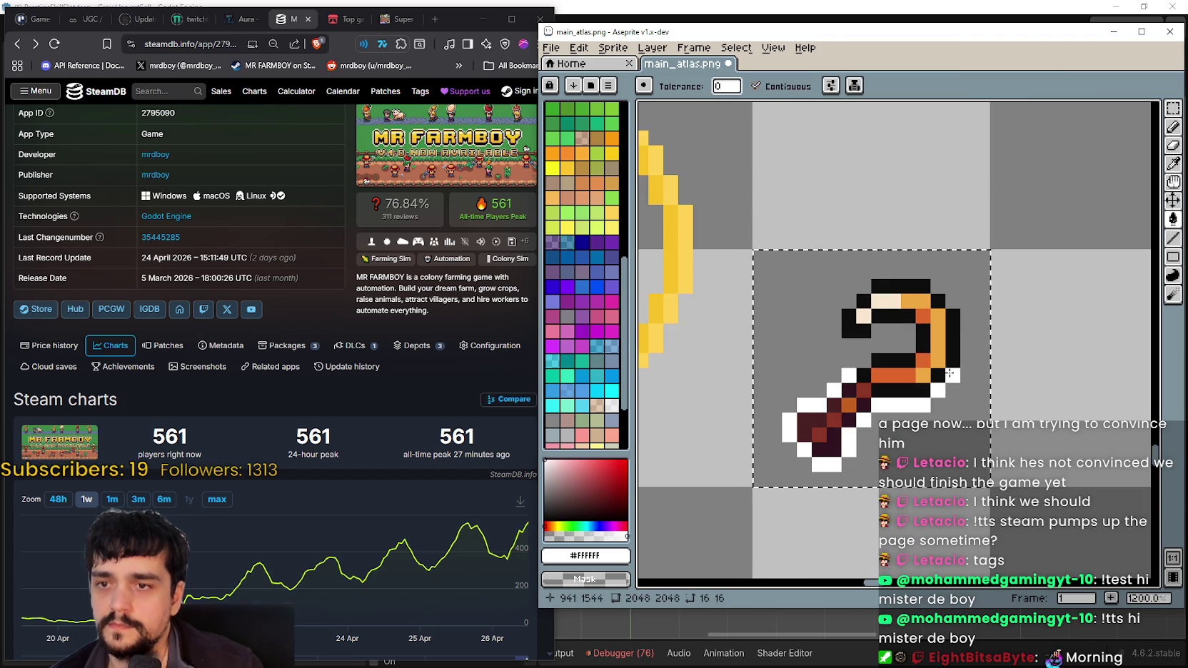
- Clear the remaining white rows, columns and stray pixels around the sickle head and handle
left_click(921, 404)
key("Delete")
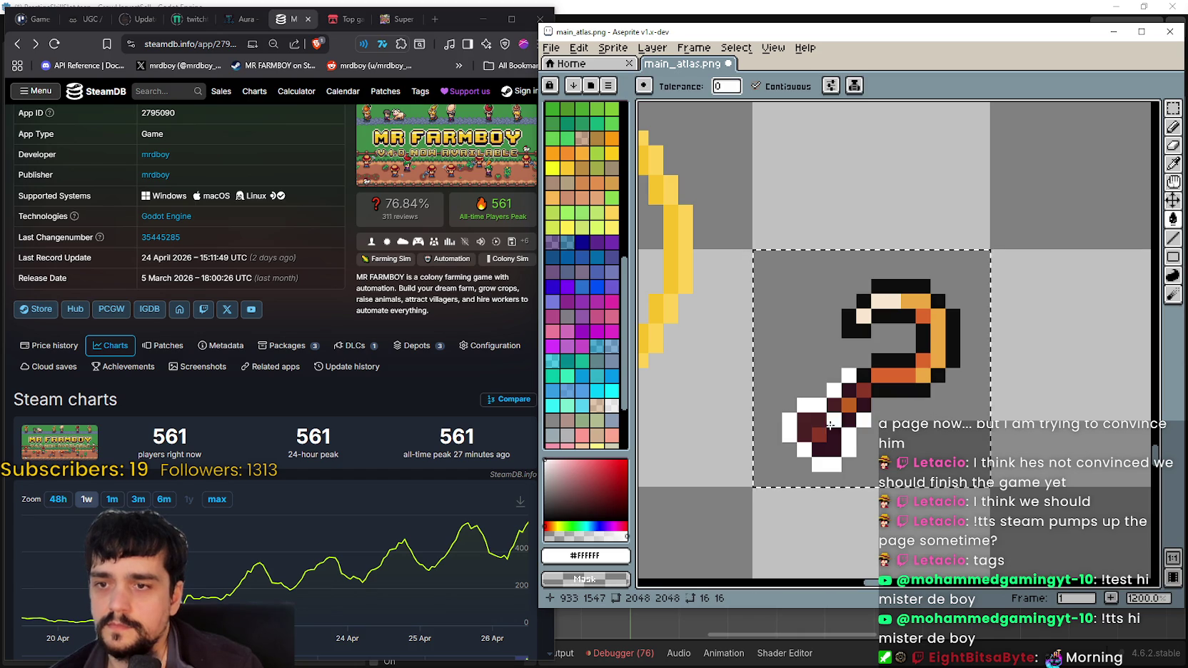
left_click(852, 434)
key("Delete")
left_click(816, 461)
key("Delete")
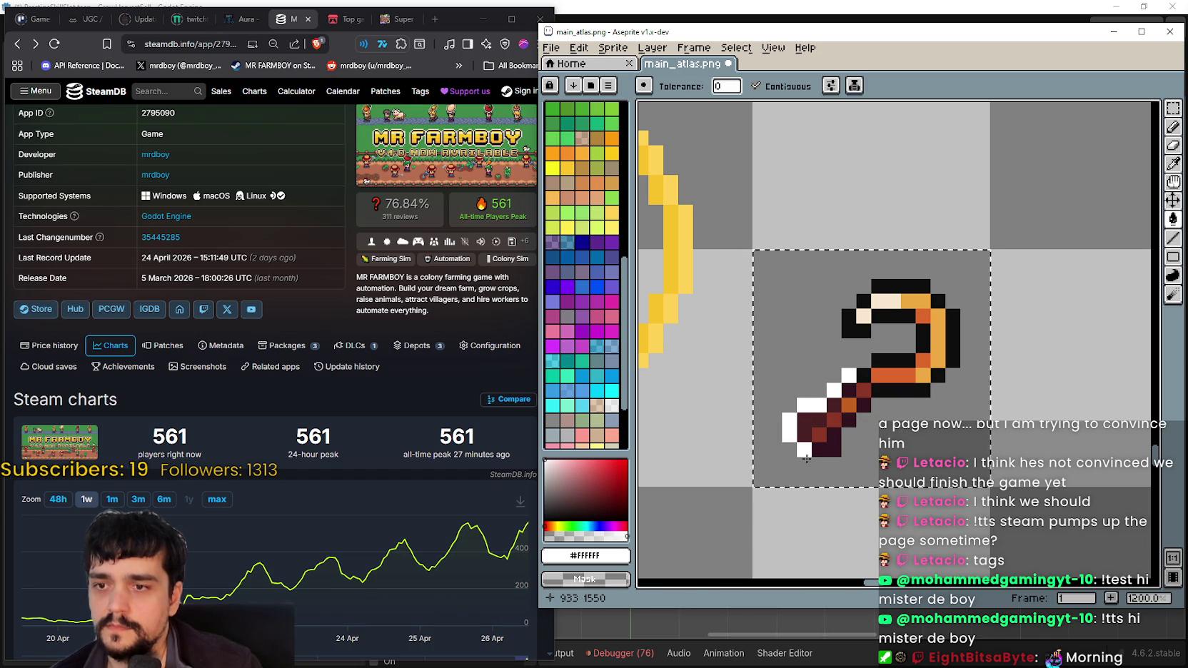
left_click(792, 435)
key("Delete")
left_click(819, 405)
key("Delete")
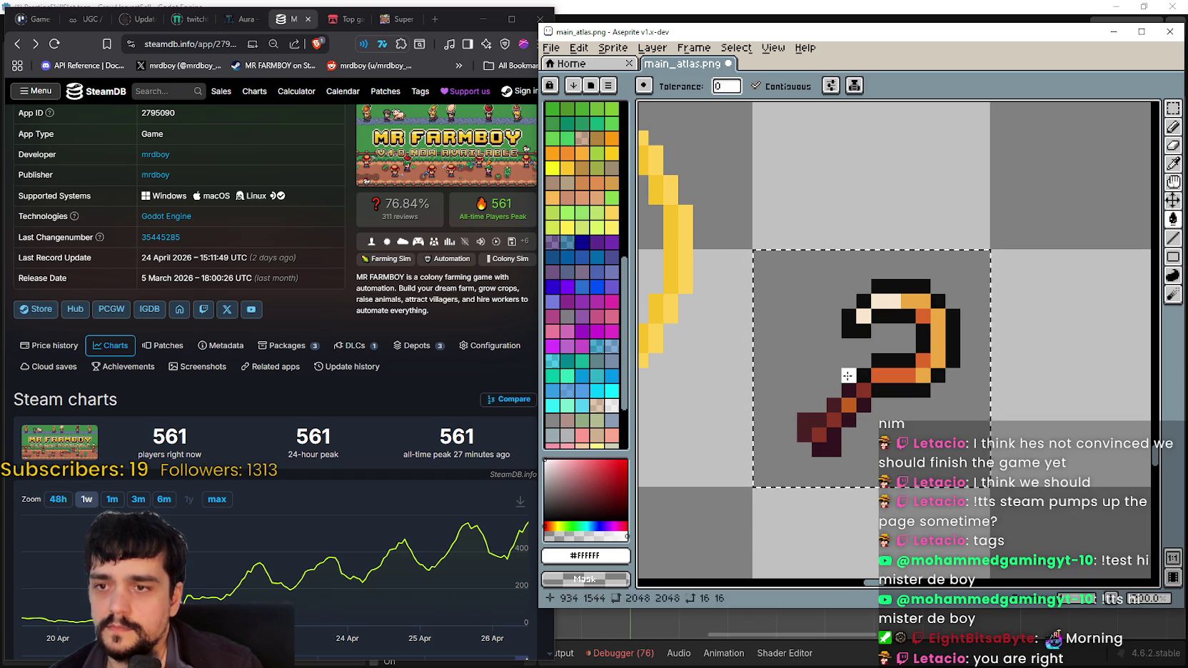
left_click(846, 377)
key("Delete")
scroll(847, 376, "down", 2)
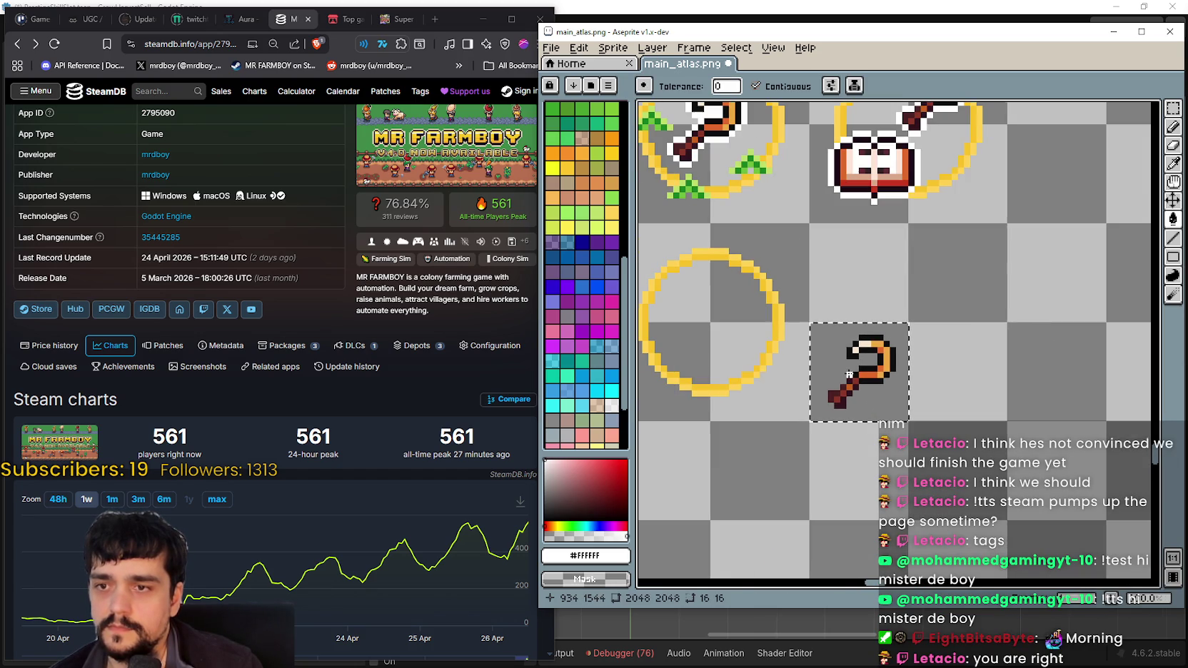
- Duplicate the sickle with the Rectangular Marquee and commit the copy overlapping it, offset right and down
left_click(1173, 108)
scroll(917, 413, "down", 2)
scroll(917, 413, "up", 1)
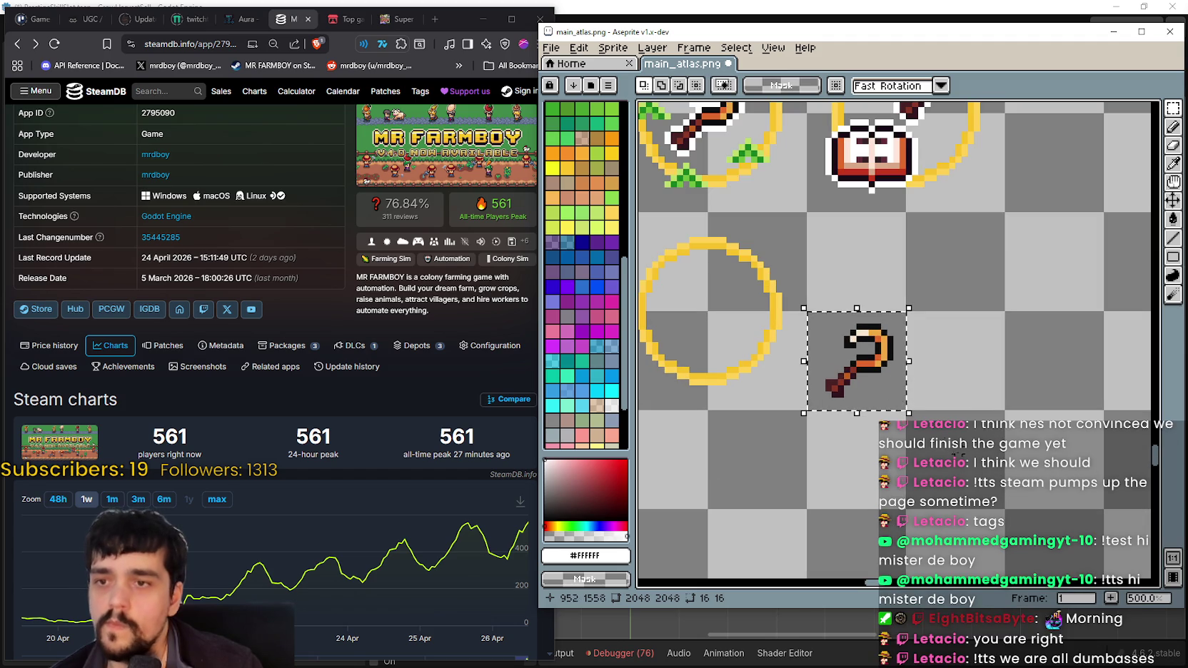
mouse_move(869, 371)
left_mouse_down()
mouse_move(909, 391)
mouse_move(896, 364)
left_mouse_up()
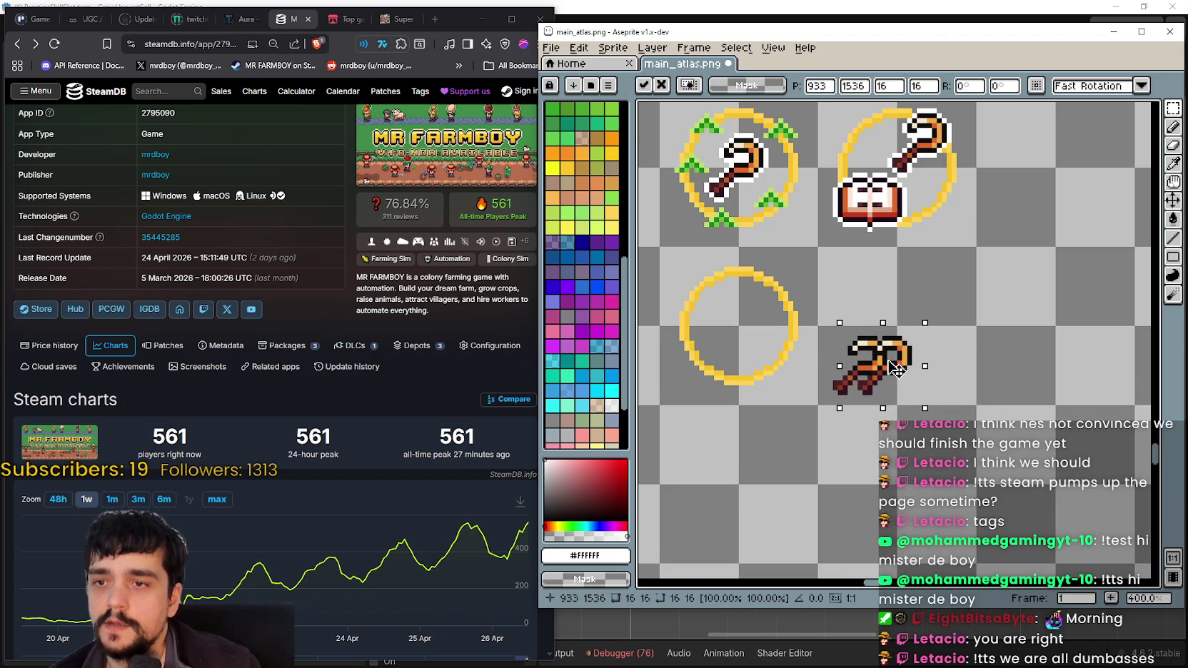
scroll(896, 364, "down", 1)
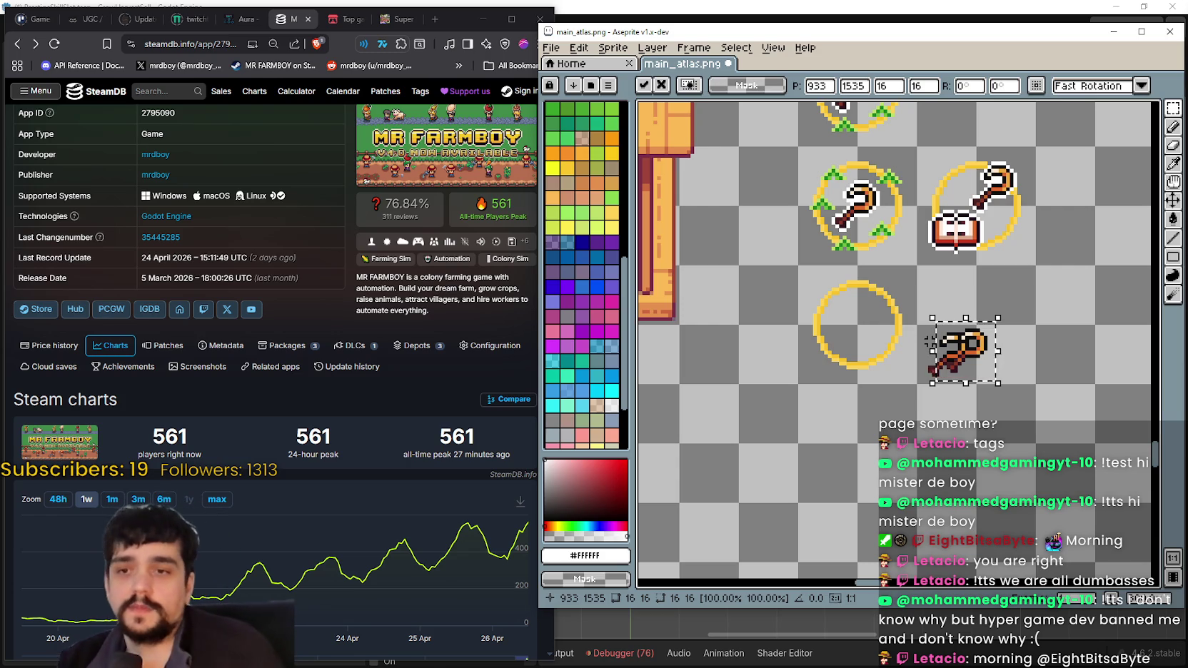
mouse_move(952, 390)
left_mouse_down()
mouse_move(939, 379)
mouse_move(996, 339)
mouse_move(897, 353)
left_mouse_up()
scroll(964, 341, "up", 2)
scroll(963, 341, "up", 2)
scroll(1003, 346, "down", 1)
scroll(1003, 347, "down", 2)
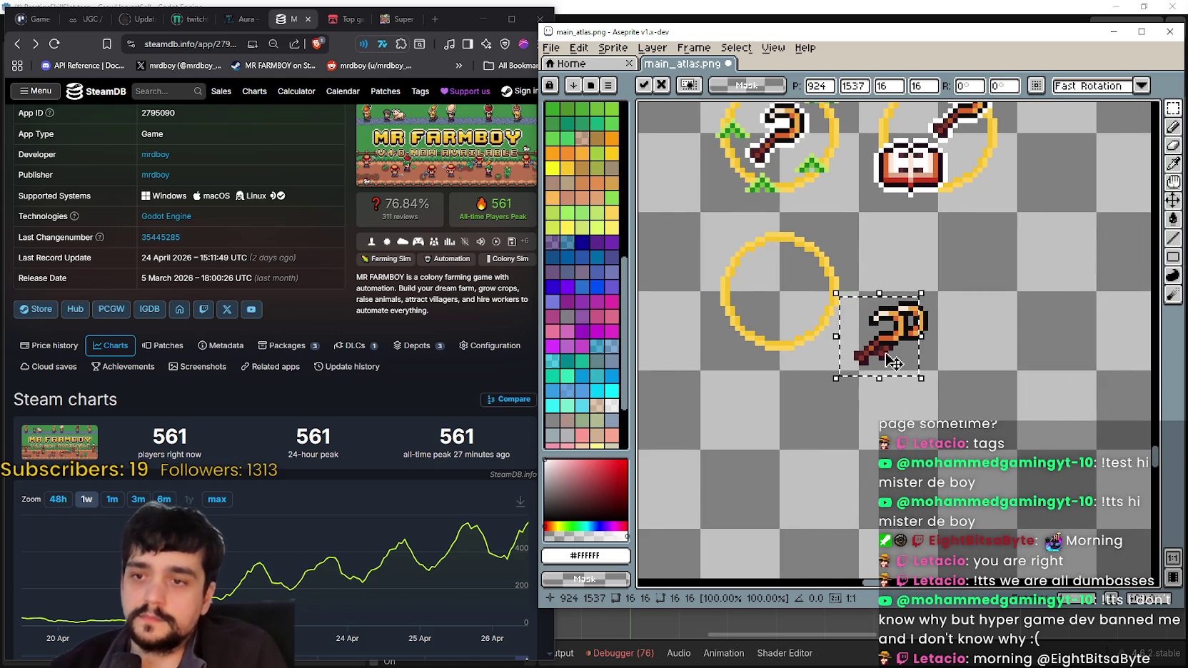
mouse_move(886, 336)
left_mouse_down()
mouse_move(926, 346)
mouse_move(903, 371)
left_mouse_up()
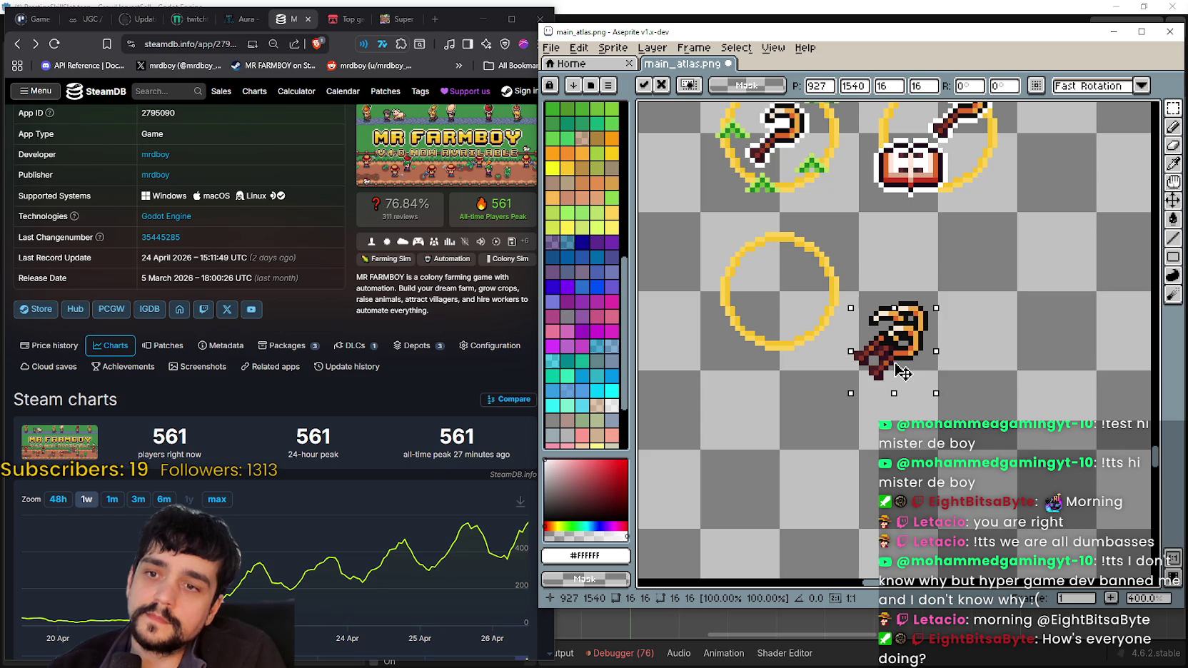
key("Return")
- Undo the first sickle copy and paste the sickle again
scroll(787, 406, "down", 1)
left_click_drag(824, 389, 874, 306)
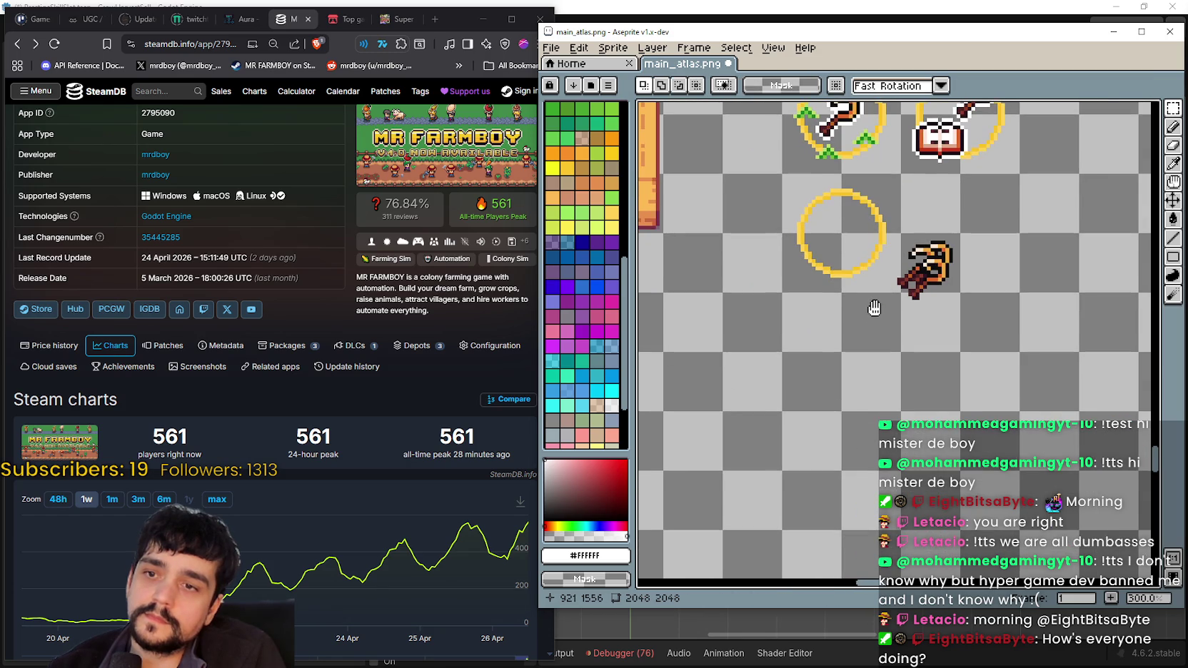
key("ctrl+z")
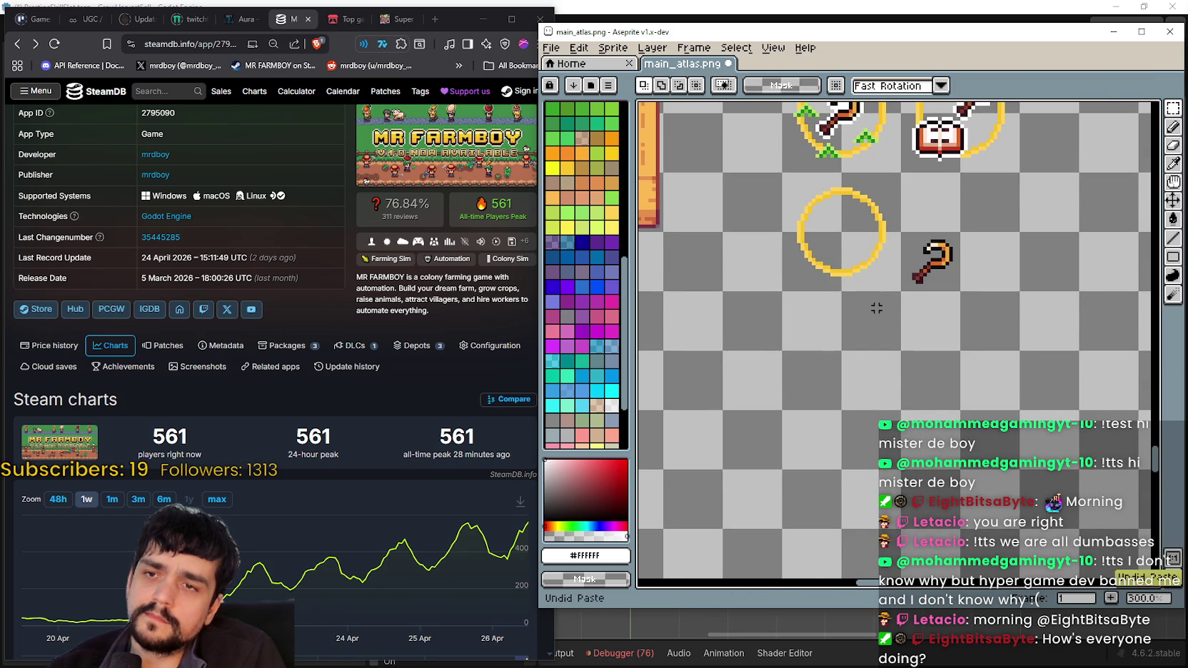
scroll(876, 307, "up", 1)
key("ctrl+v")
- Position the pasted sickle overlapping the other sickle, then undo the extra paste
mouse_move(889, 277)
left_mouse_down()
mouse_move(933, 323)
mouse_move(887, 307)
mouse_move(967, 314)
mouse_move(947, 289)
mouse_move(1002, 307)
left_mouse_up()
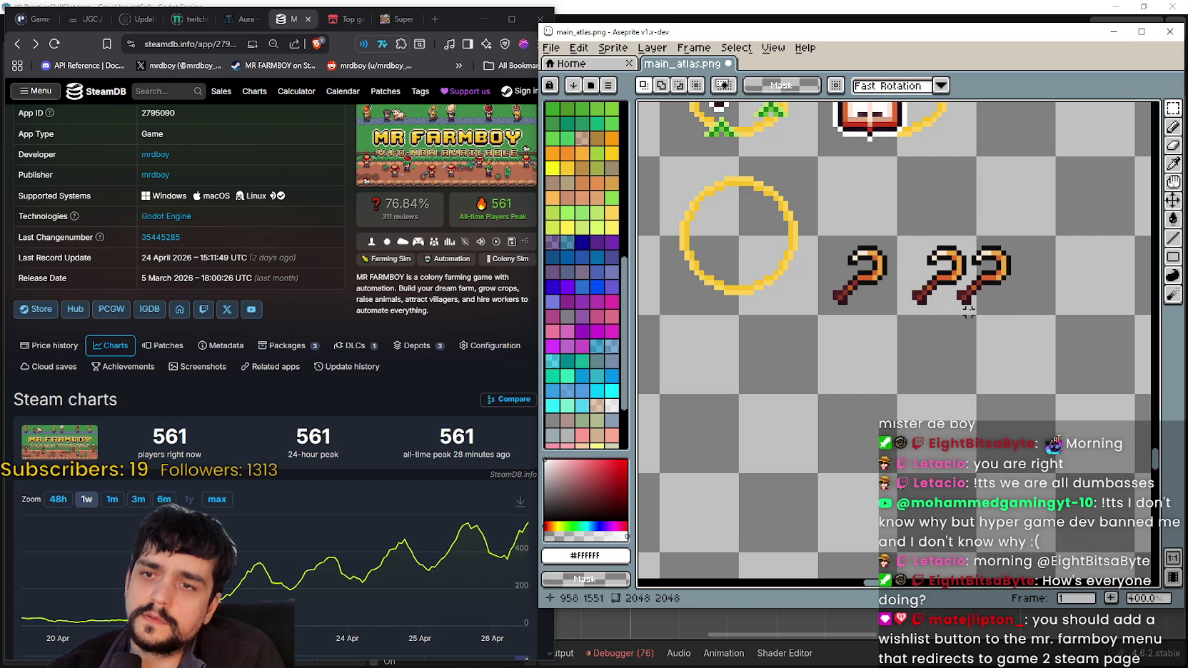
left_click_drag(994, 314, 924, 296)
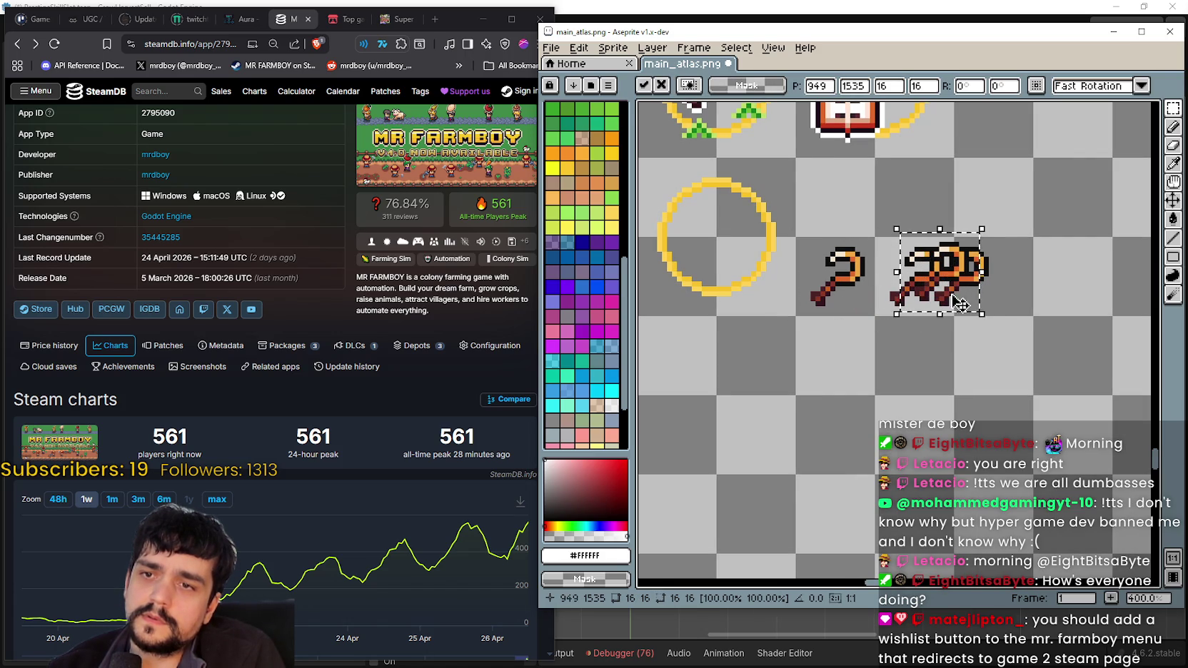
scroll(956, 294, "up", 3)
mouse_move(956, 294)
left_mouse_down()
mouse_move(957, 263)
mouse_move(981, 284)
mouse_move(964, 300)
mouse_move(960, 278)
mouse_move(874, 285)
left_mouse_up()
scroll(981, 284, "down", 2)
scroll(982, 284, "down", 1)
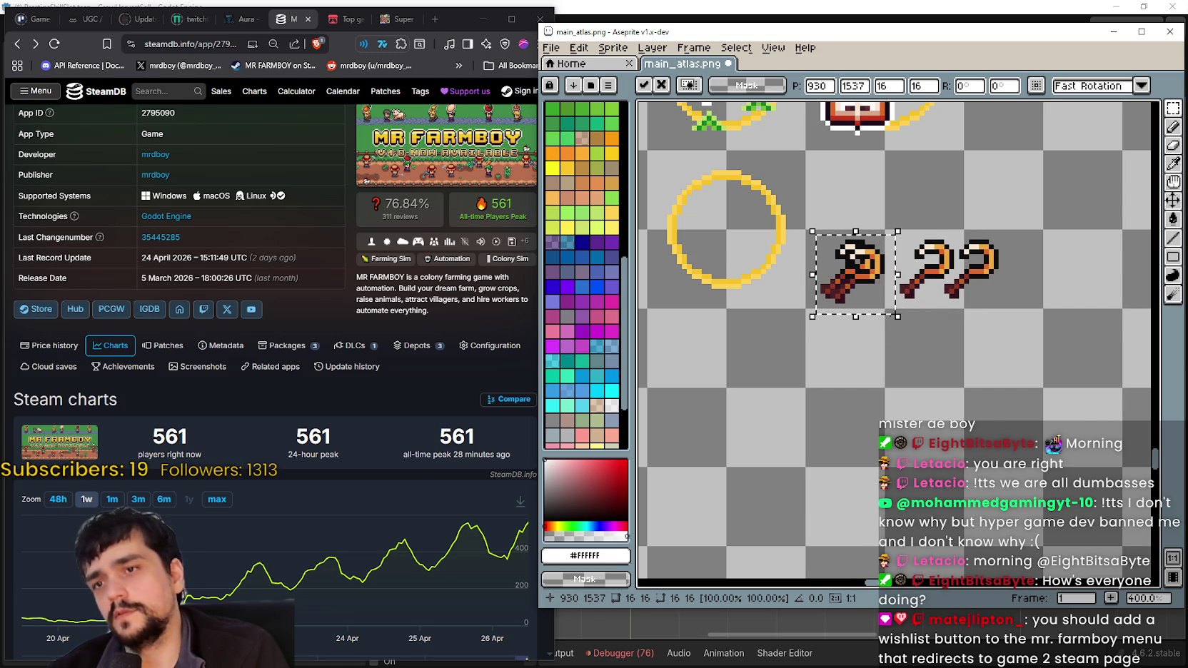
left_click_drag(886, 293, 901, 298)
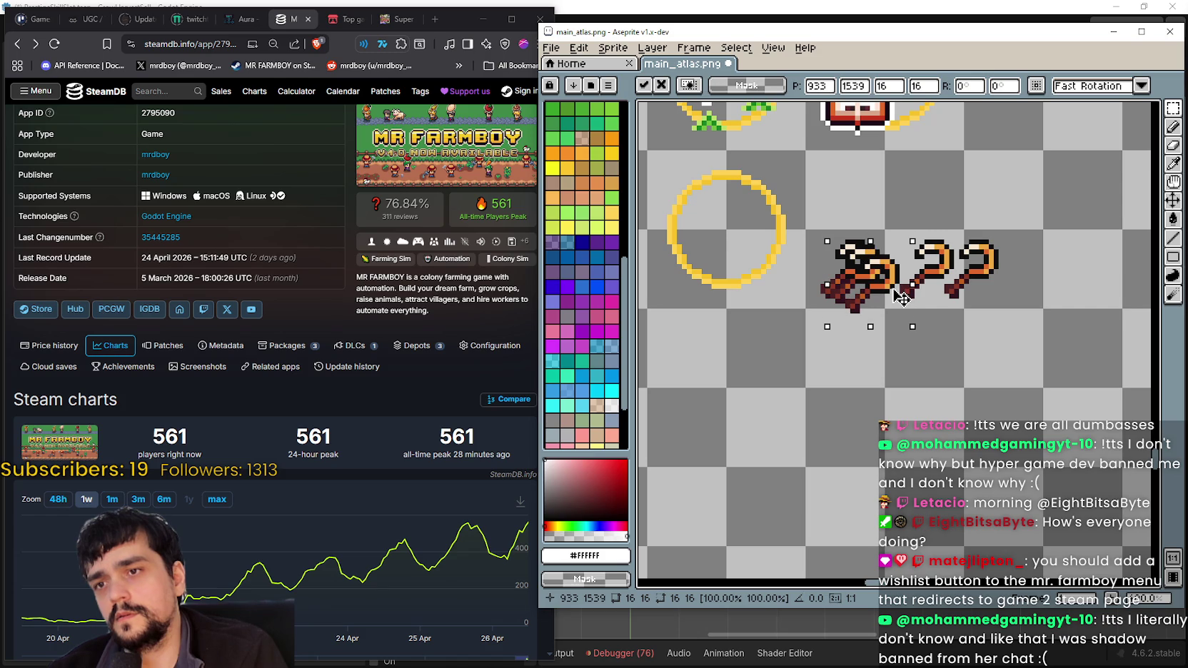
left_click_drag(878, 307, 871, 299)
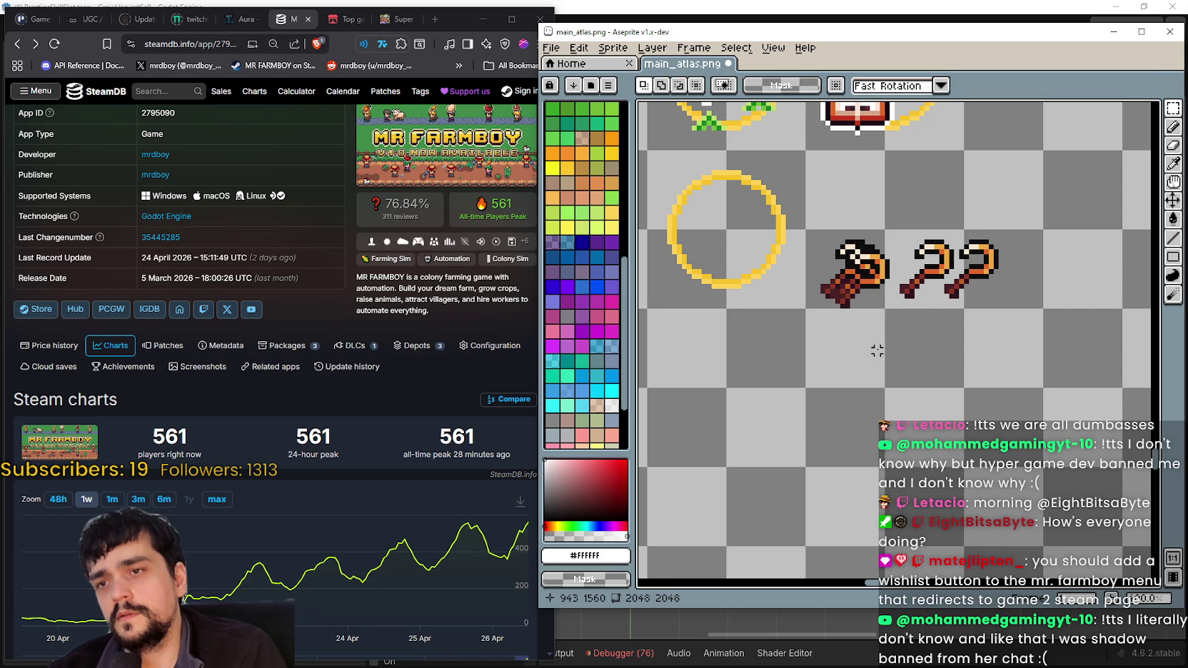
key("ctrl+z")
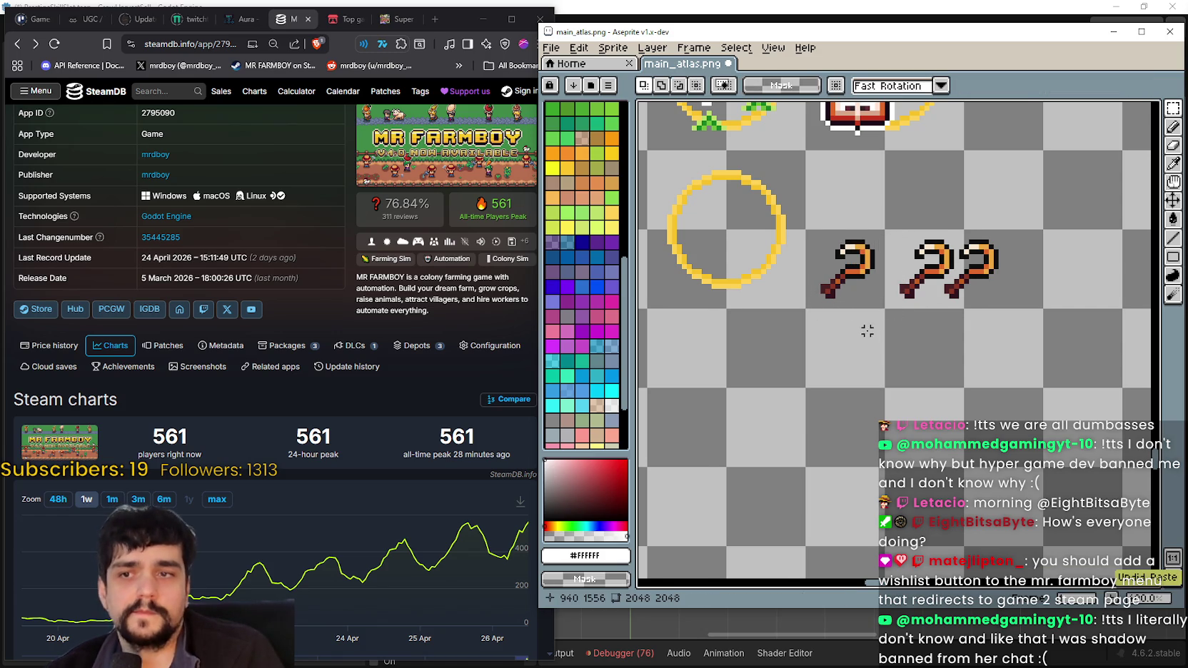
- Select the single sickle's cell, then deselect it
left_click_drag(866, 330, 812, 309)
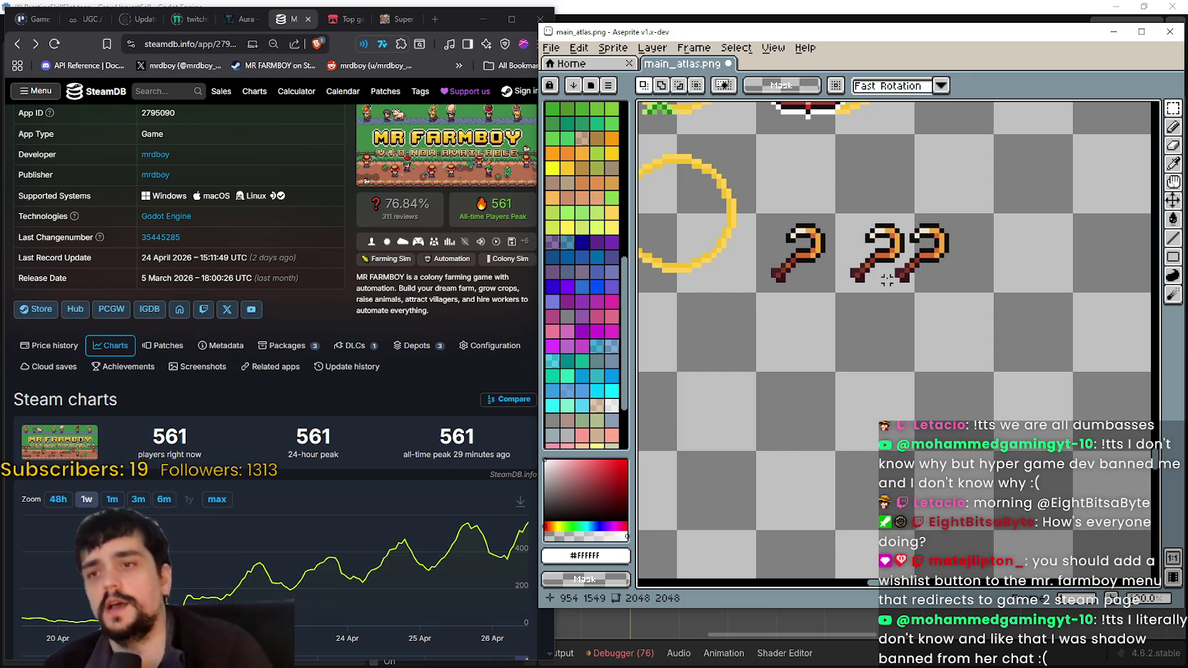
left_click_drag(797, 219, 760, 289)
scroll(821, 243, "up", 1)
scroll(842, 257, "down", 1)
scroll(858, 268, "down", 1)
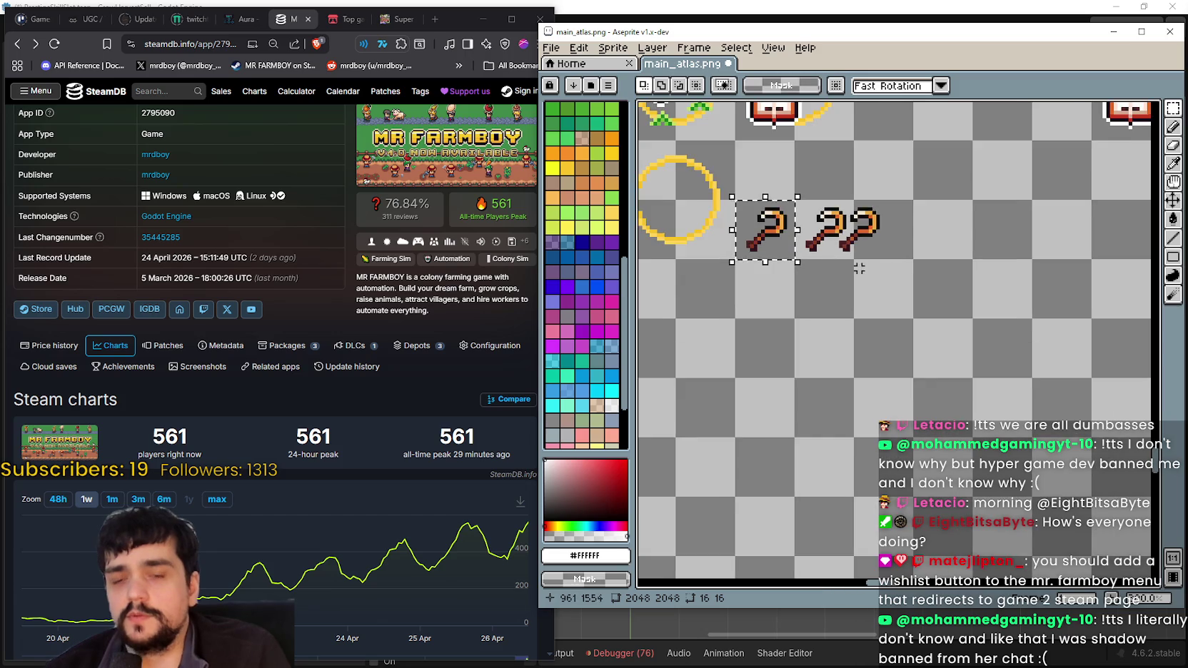
scroll(859, 268, "up", 1)
key("ctrl+d")
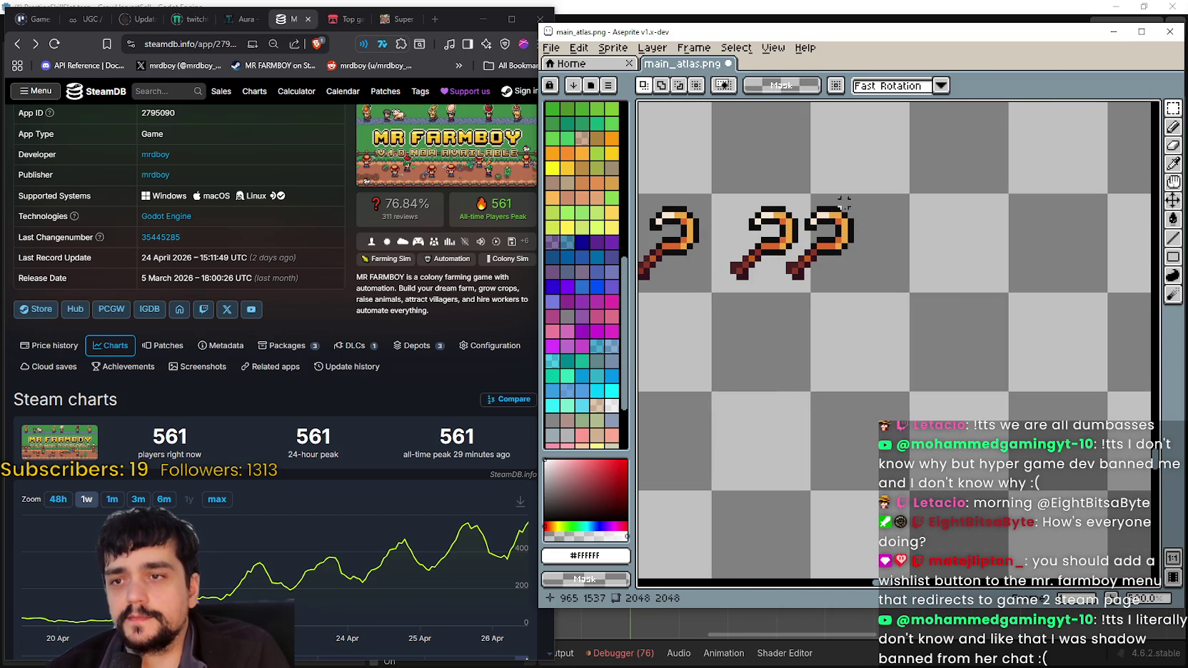
scroll(773, 331, "left", 2)
scroll(787, 281, "down", 1)
scroll(792, 287, "down", 1)
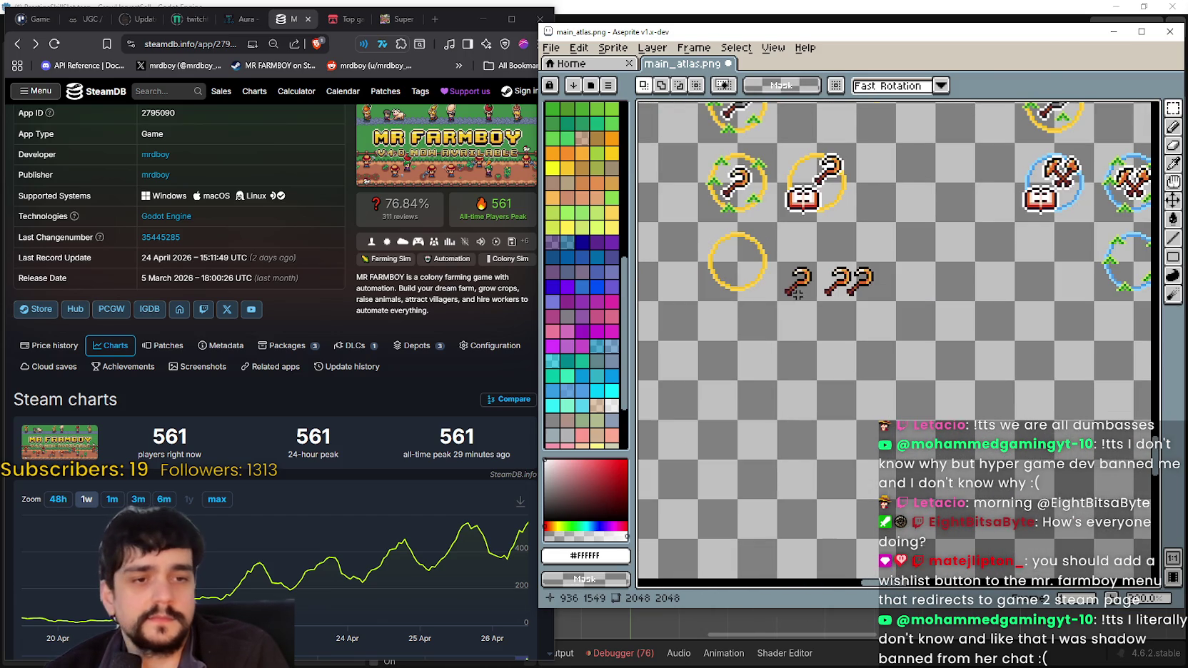
- Move the single sickle down one cell and shift its copy down-right
left_click_drag(788, 282, 793, 321)
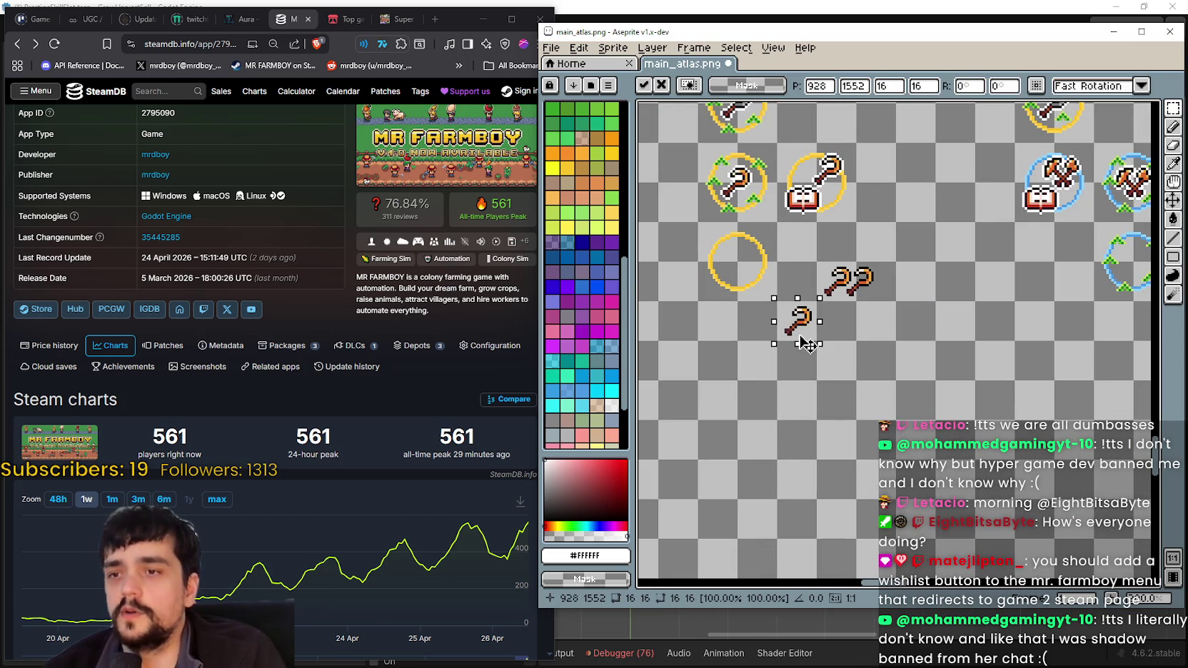
scroll(792, 321, "up", 1)
scroll(810, 325, "up", 1)
mouse_move(814, 322)
left_mouse_down()
mouse_move(905, 392)
mouse_move(842, 328)
mouse_move(851, 319)
left_mouse_up()
scroll(842, 328, "up", 1)
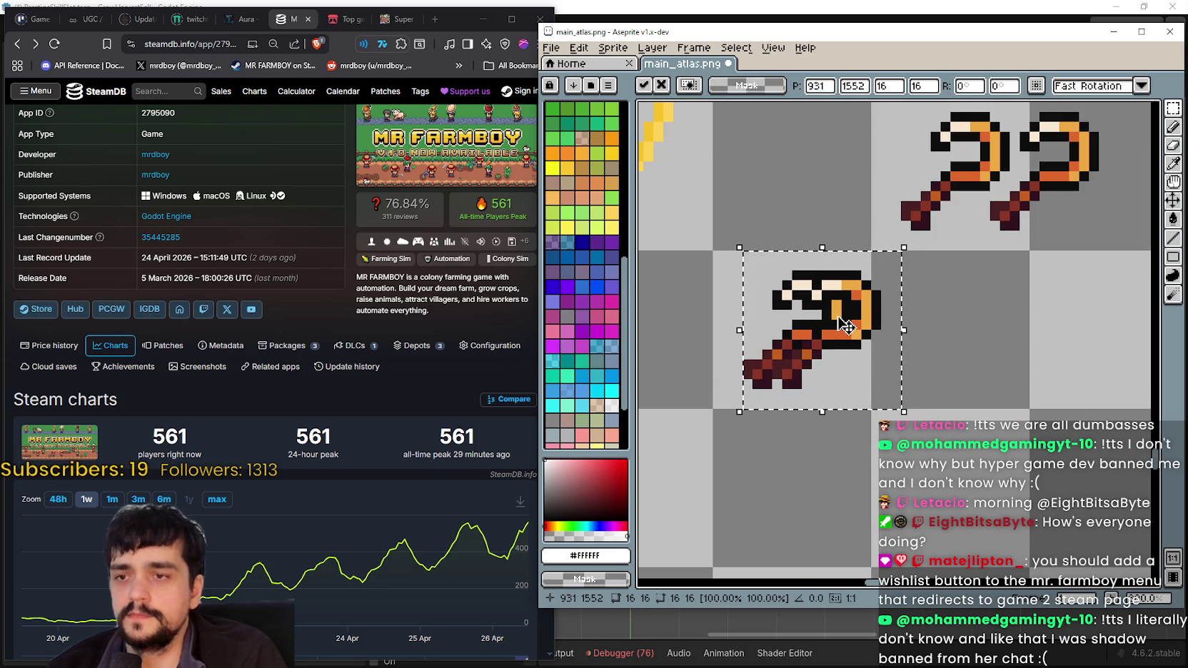
scroll(844, 325, "down", 1)
scroll(841, 318, "up", 2)
scroll(841, 318, "down", 2)
scroll(845, 328, "up", 1)
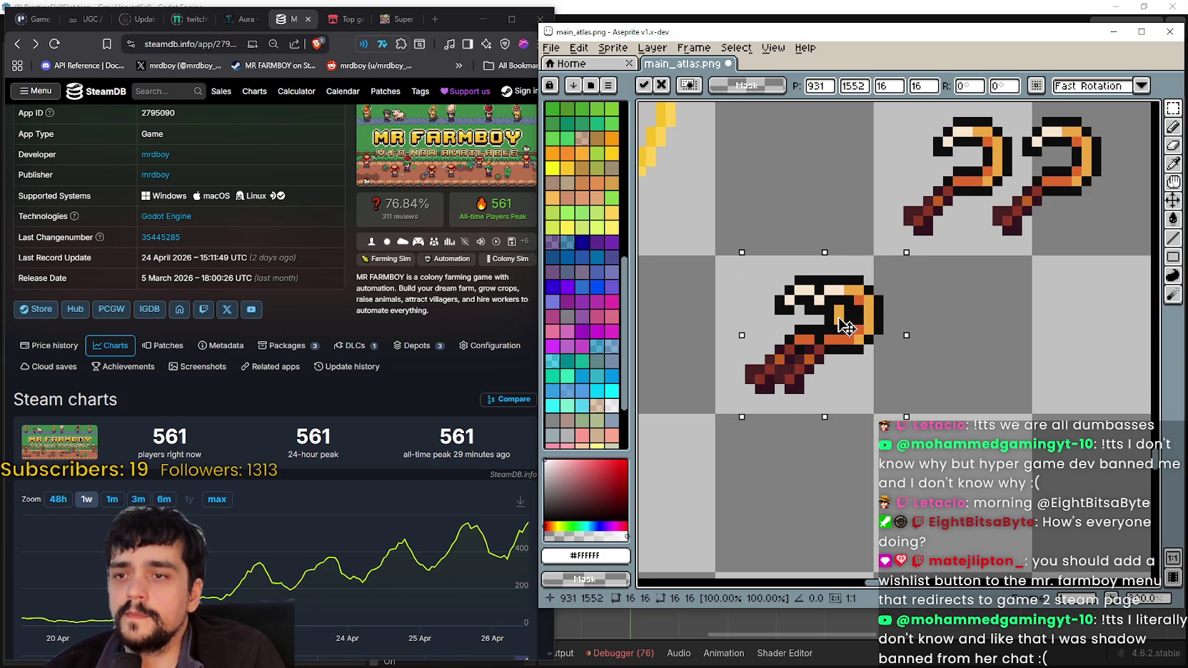
scroll(846, 327, "down", 1)
- Fine-tune the sickle copy's position with small nudges down, right and left
left_click_drag(846, 326, 846, 357)
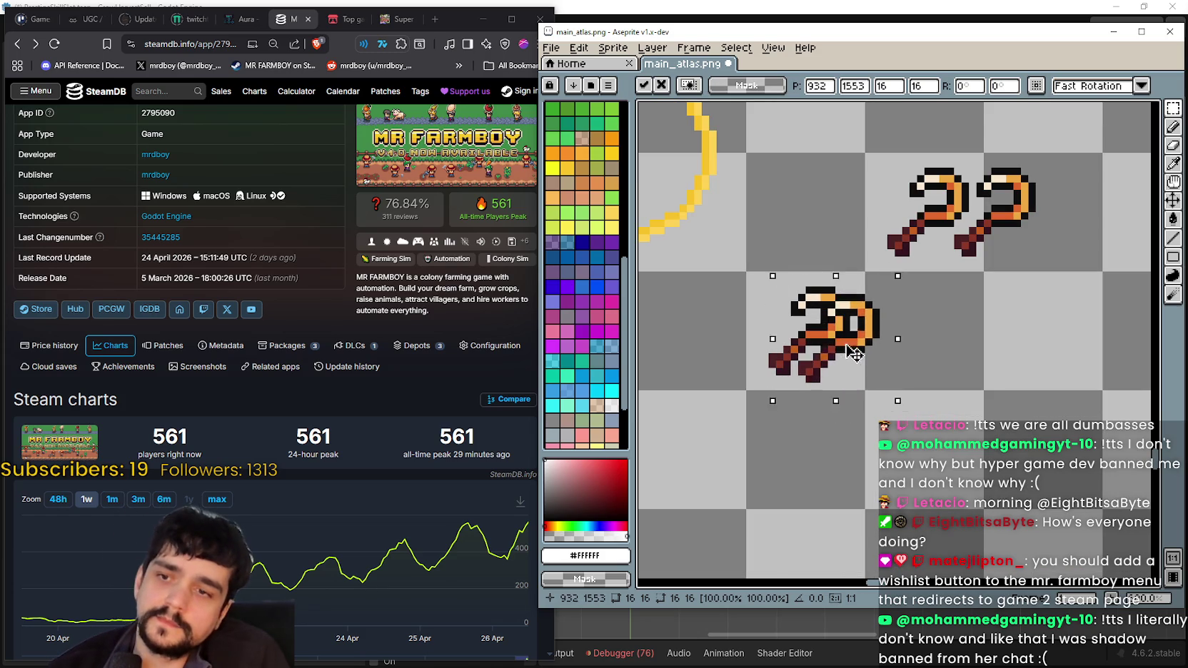
mouse_move(852, 341)
left_mouse_down()
mouse_move(913, 345)
mouse_move(898, 347)
left_mouse_up()
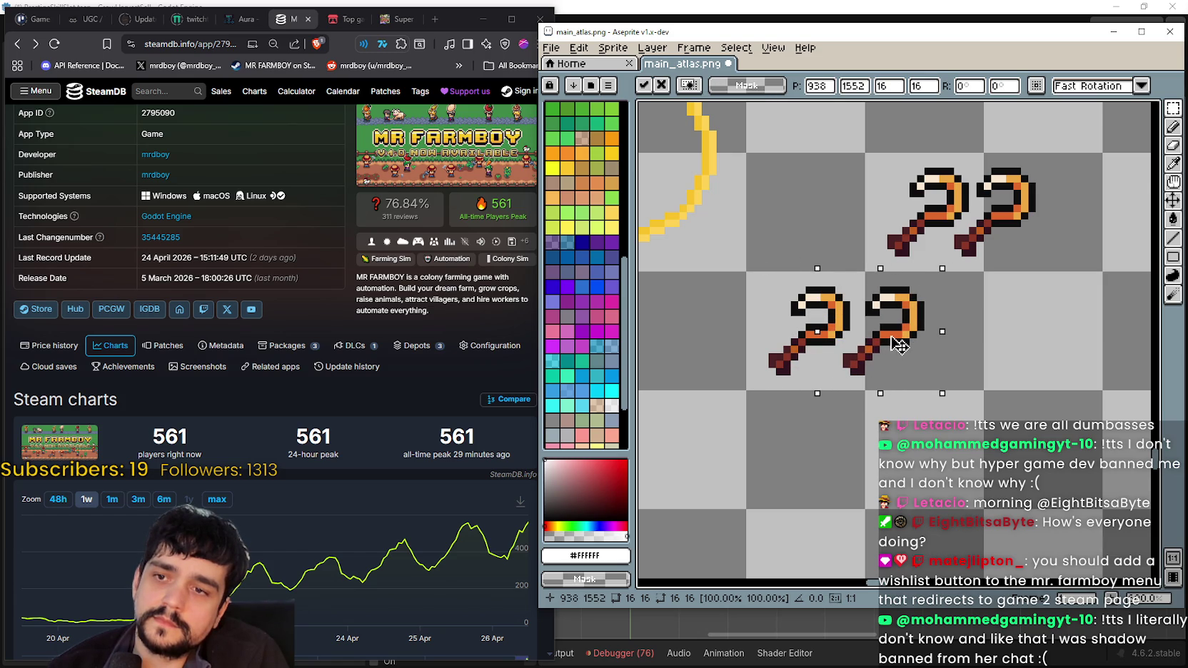
scroll(896, 348, "down", 1)
scroll(892, 350, "up", 1)
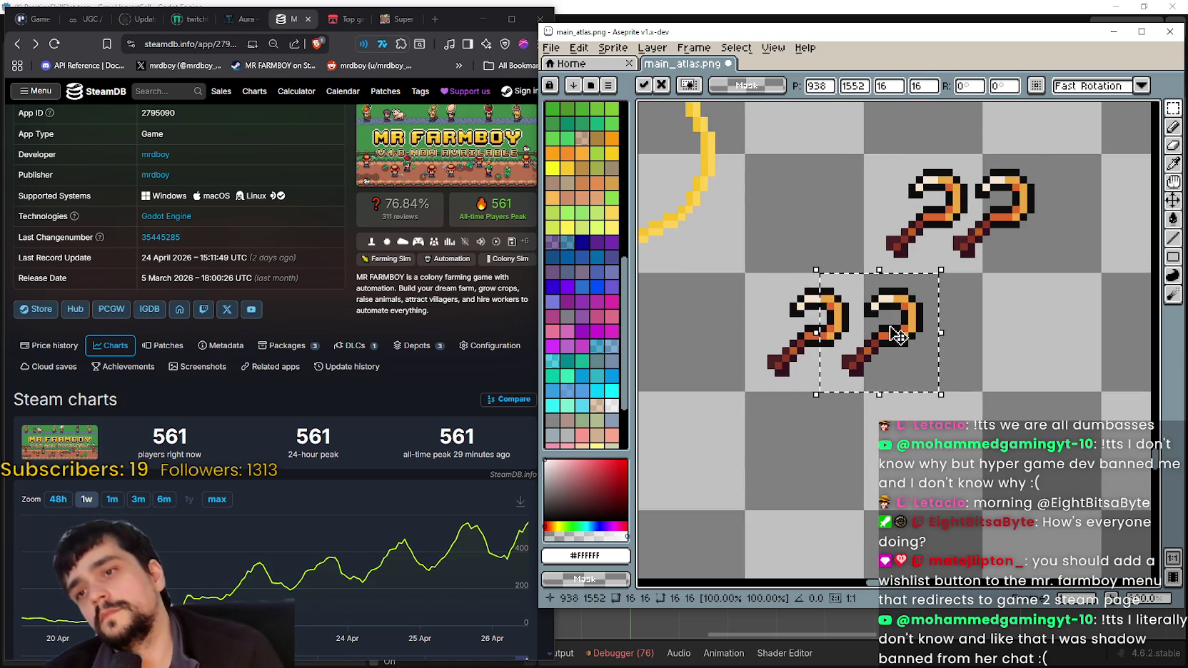
scroll(888, 337, "up", 1)
mouse_move(887, 334)
left_mouse_down()
mouse_move(865, 331)
mouse_move(878, 331)
left_mouse_up()
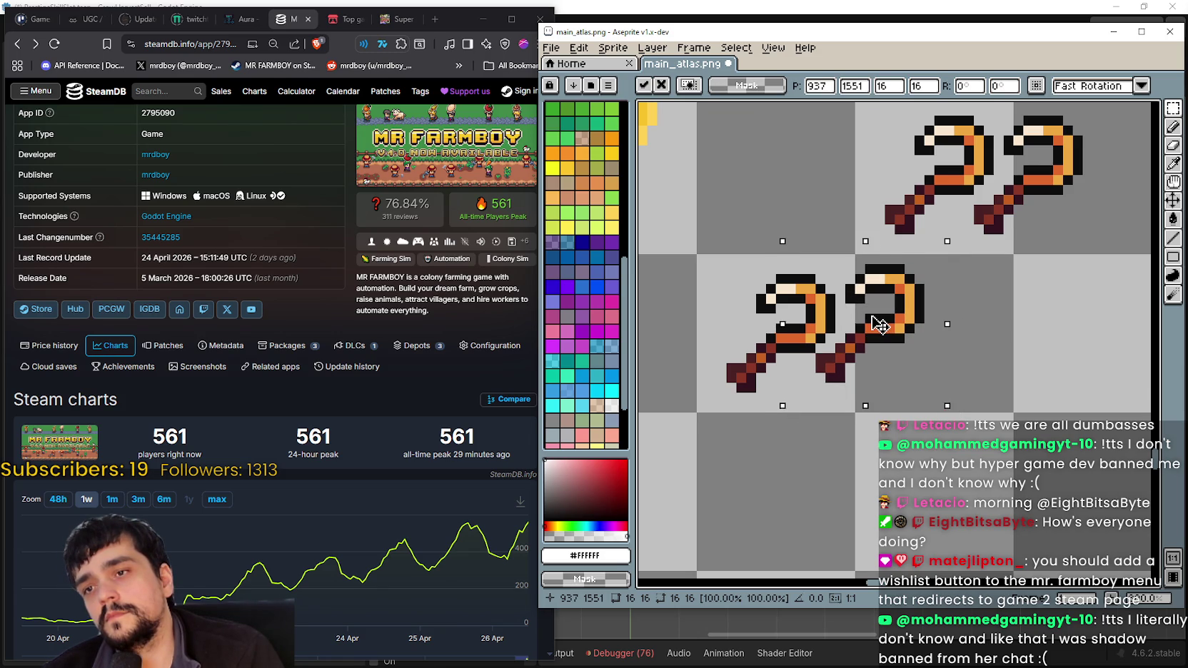
scroll(879, 324, "down", 1)
- Commit a third sickle right of the other two, select the row, then undo the paste
left_click_drag(863, 325, 926, 343)
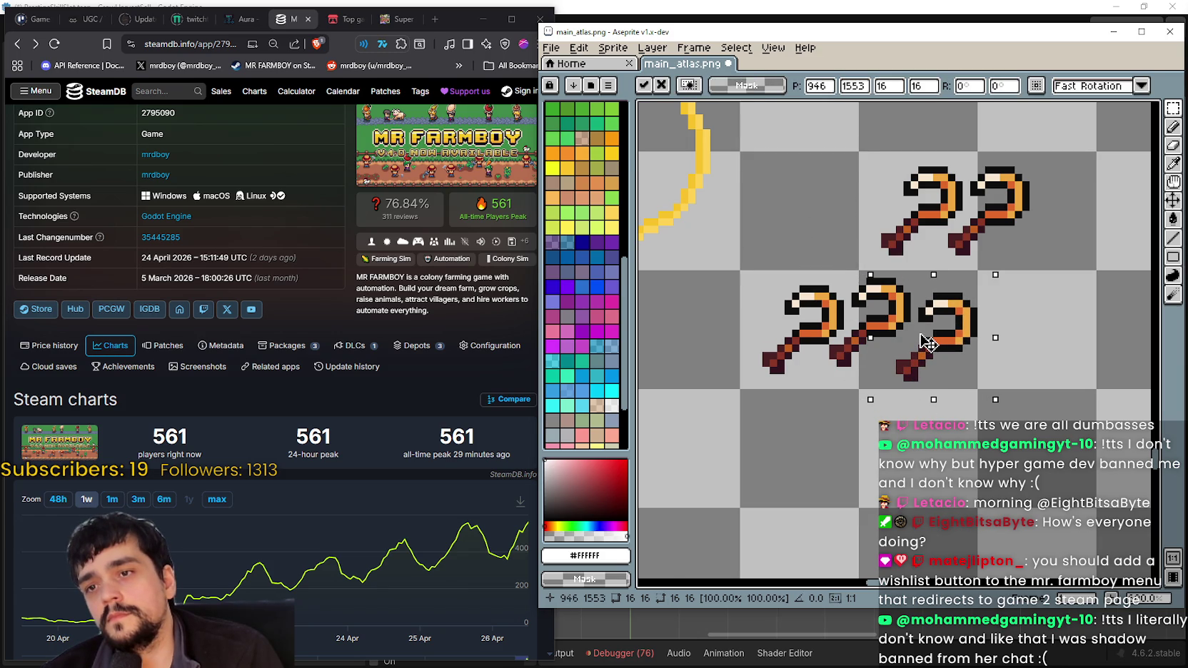
scroll(927, 343, "down", 1)
left_click(861, 387)
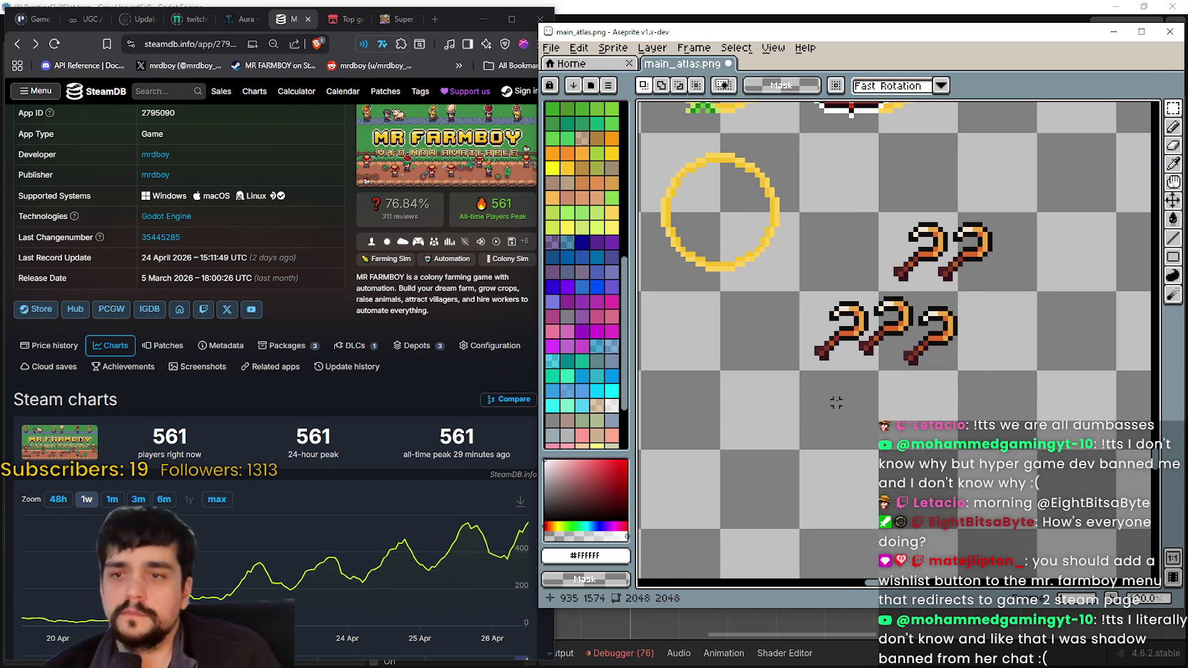
scroll(835, 396, "down", 2)
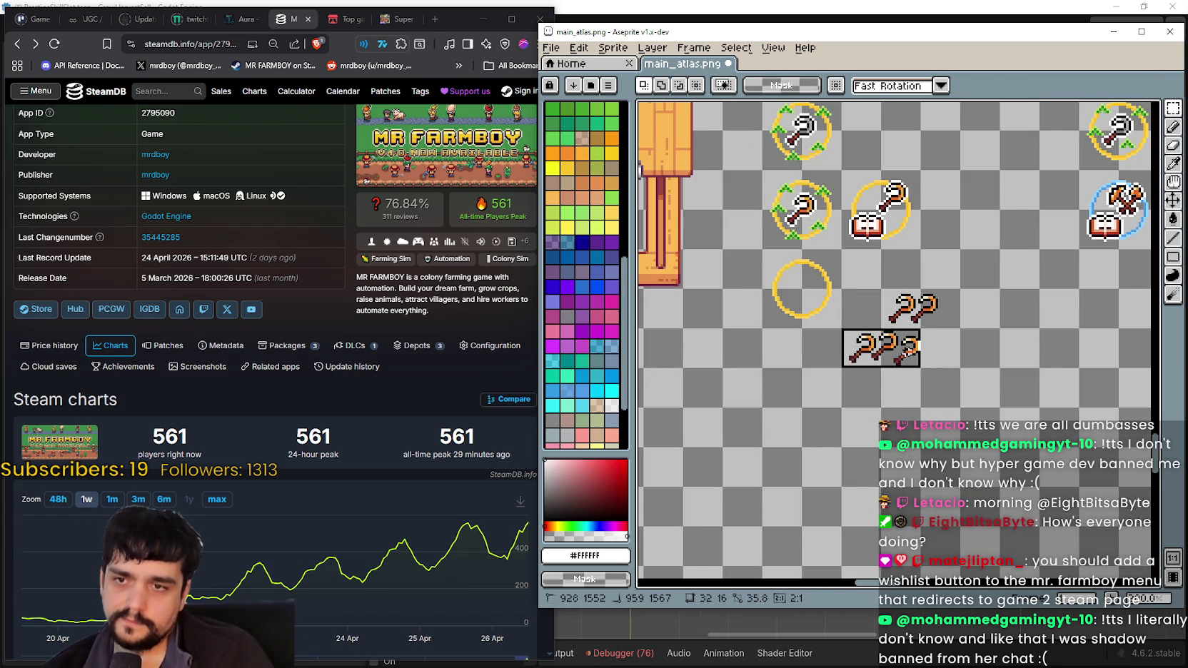
scroll(850, 352, "up", 1)
left_click_drag(760, 297, 922, 378)
key("ctrl+z")
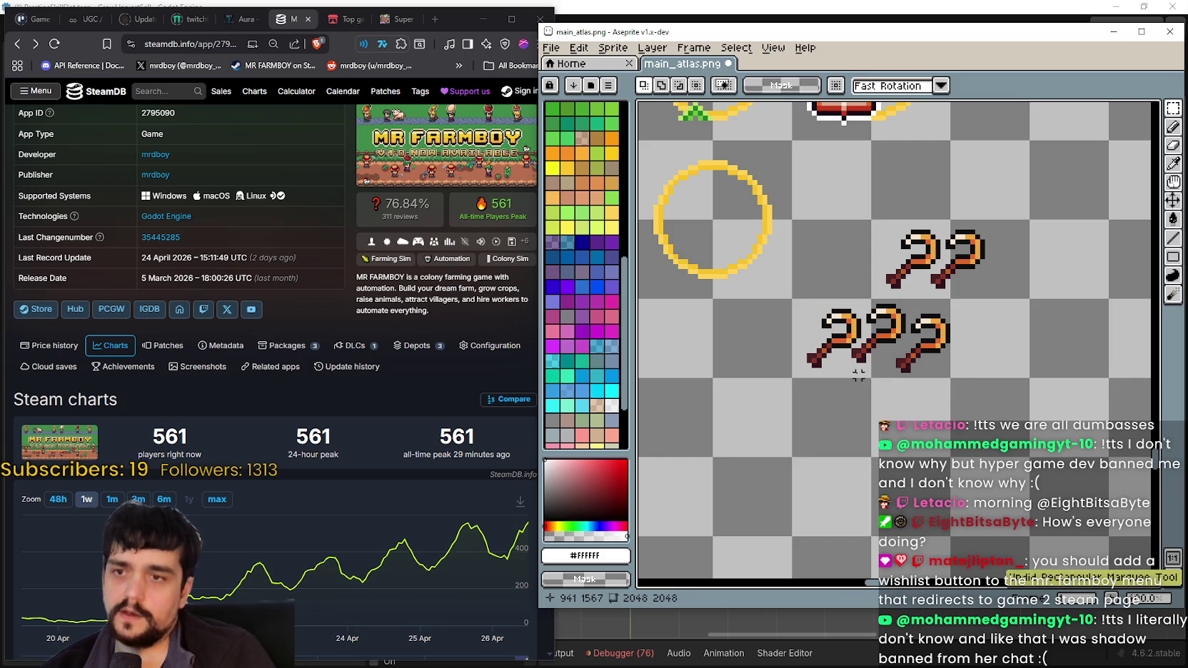
- Paste a sickle and drag it down-right to overlap the lower sickle
scroll(869, 367, "down", 1)
scroll(869, 378, "down", 1)
scroll(869, 382, "up", 3)
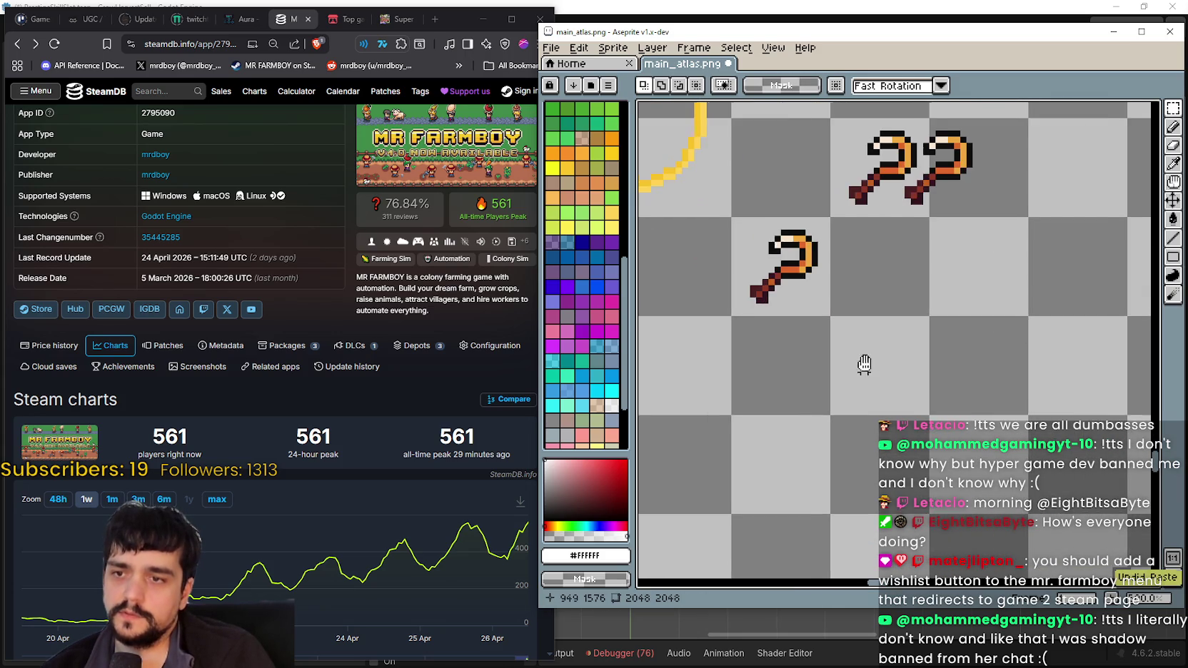
key("ctrl+v")
left_click_drag(821, 166, 854, 257)
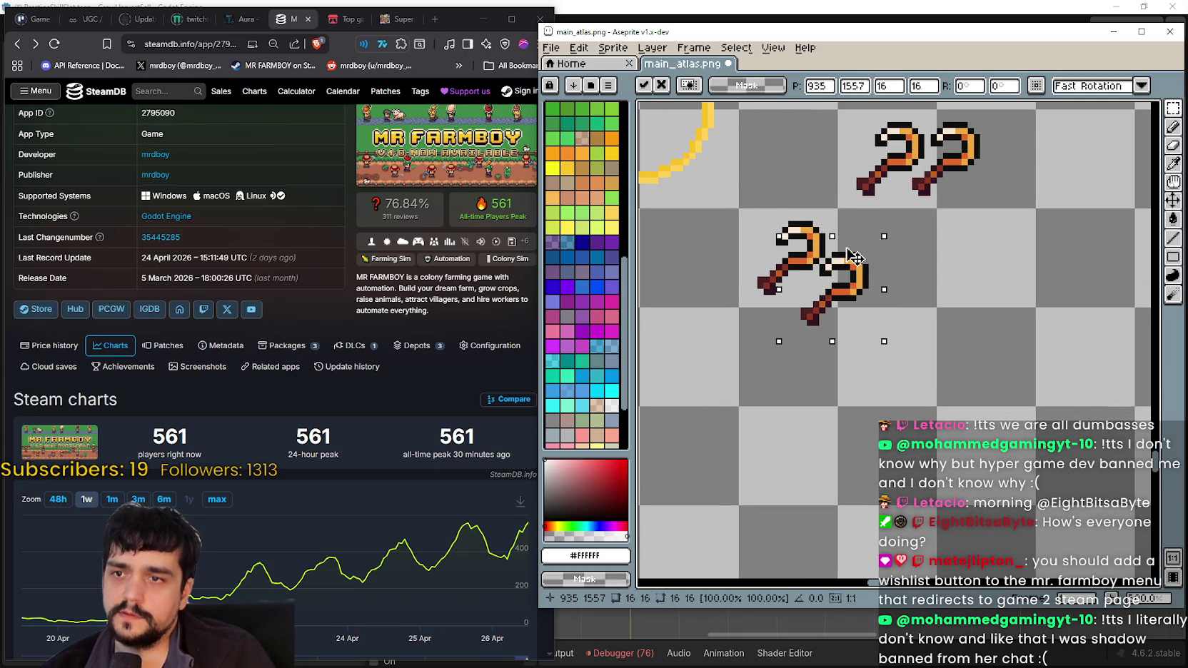
left_click_drag(854, 257, 875, 333)
- Move the three-sickle cluster onto the yellow ring, save, and switch to the game
scroll(872, 333, "down", 2)
mouse_move(788, 243)
left_mouse_down()
mouse_move(908, 361)
mouse_move(763, 240)
left_mouse_up()
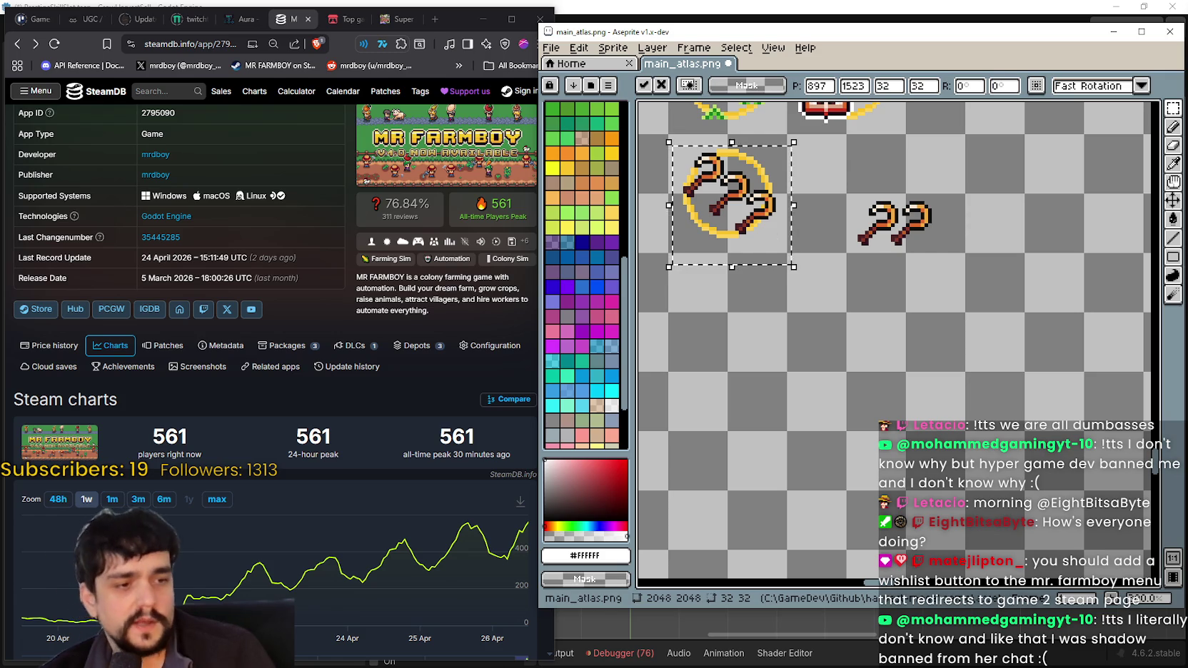
key("ctrl+s")
key("alt+Tab")
mouse_move(471, 431)
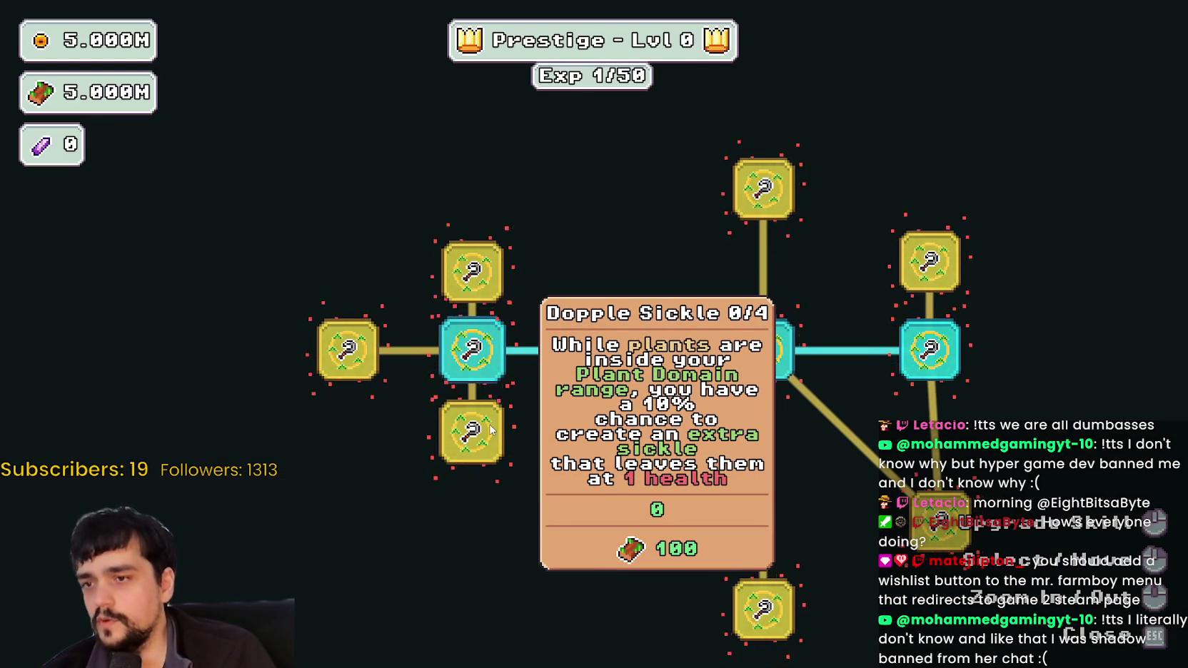
- Buy Dopple Sickle ranks in MR FARMBOY until it reaches 4/4 Max Rank
left_click(491, 428)
left_click(491, 428)
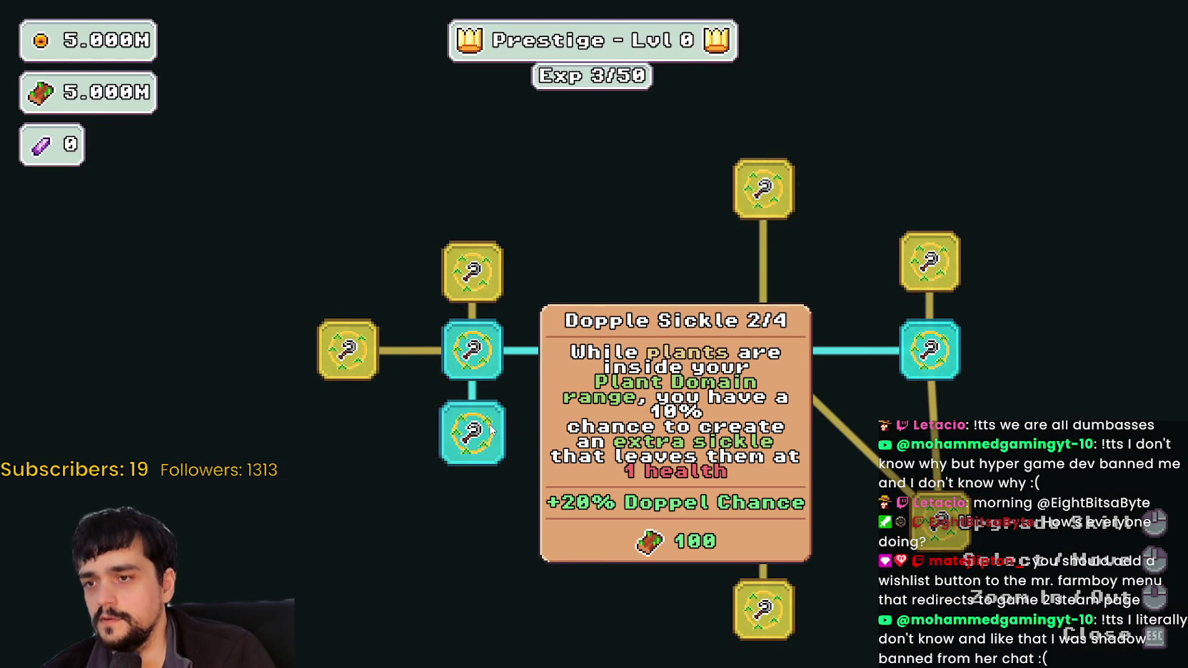
left_click(491, 429)
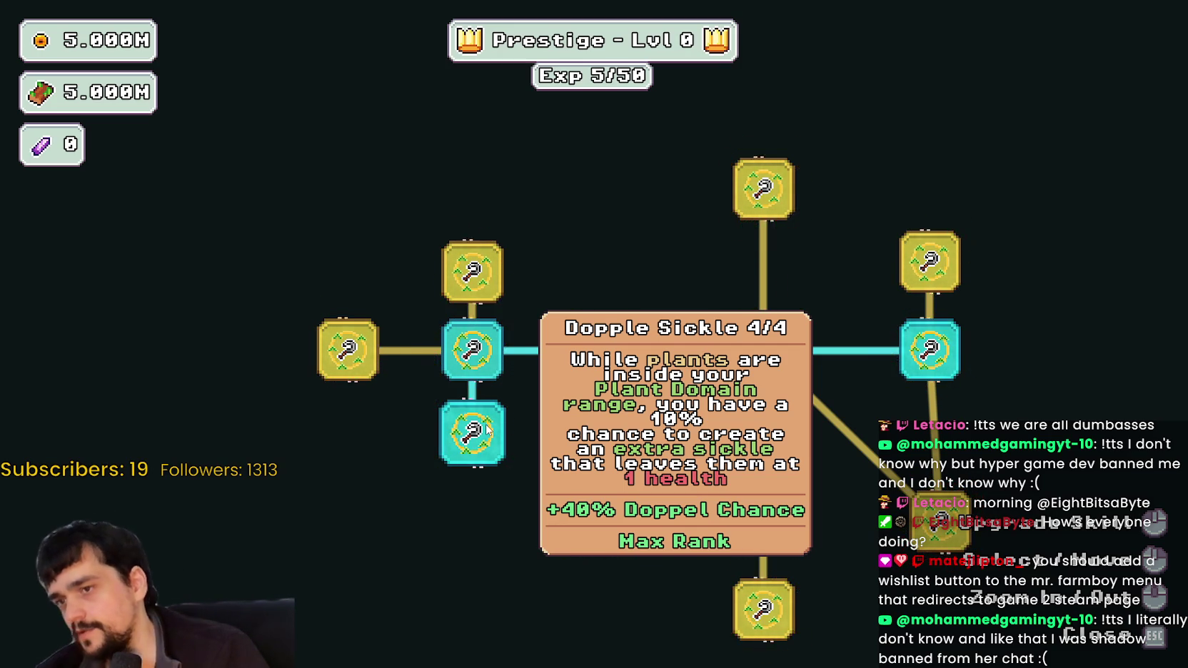
key("alt+Tab")
- Drag the sickle cluster off the yellow ring, down and to the right
scroll(773, 214, "up", 2)
scroll(772, 214, "up", 2)
scroll(773, 214, "down", 1)
scroll(785, 242, "down", 1)
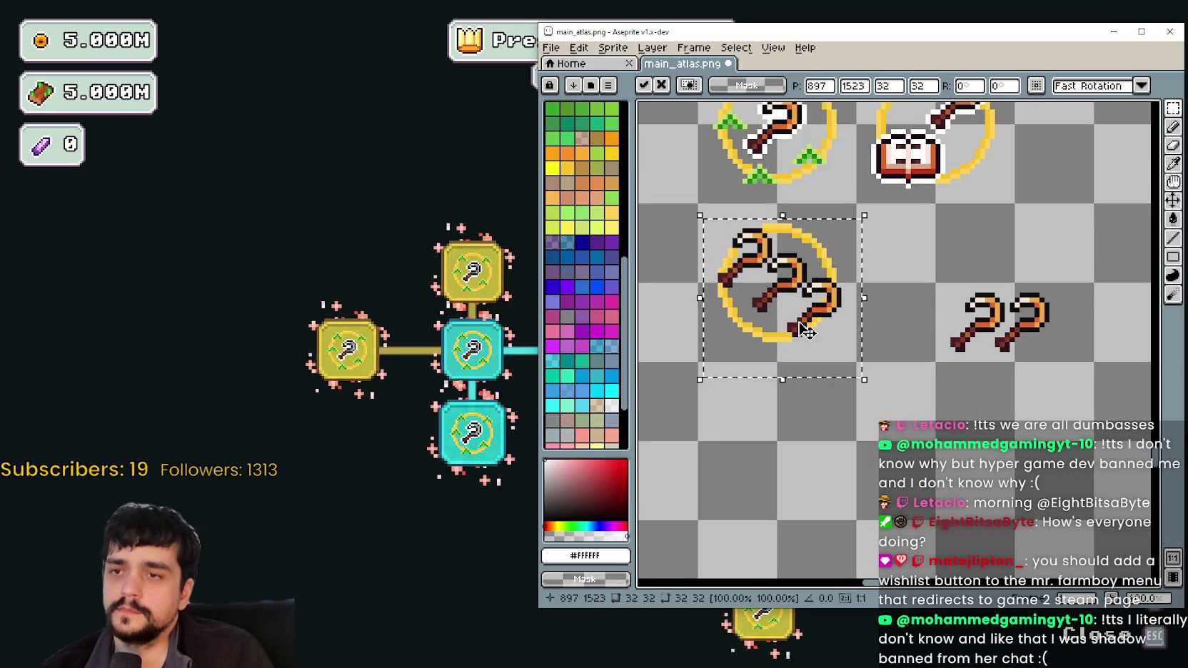
scroll(799, 271, "down", 2)
scroll(817, 299, "up", 2)
left_click_drag(714, 243, 833, 357)
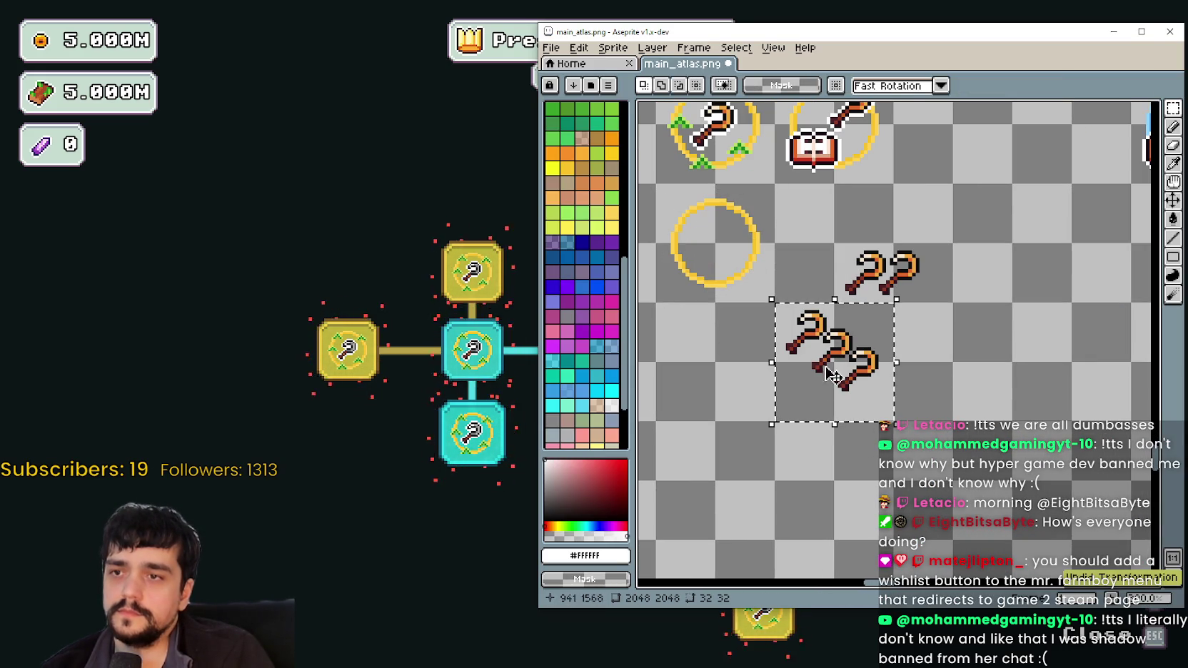
scroll(705, 397, "up", 1)
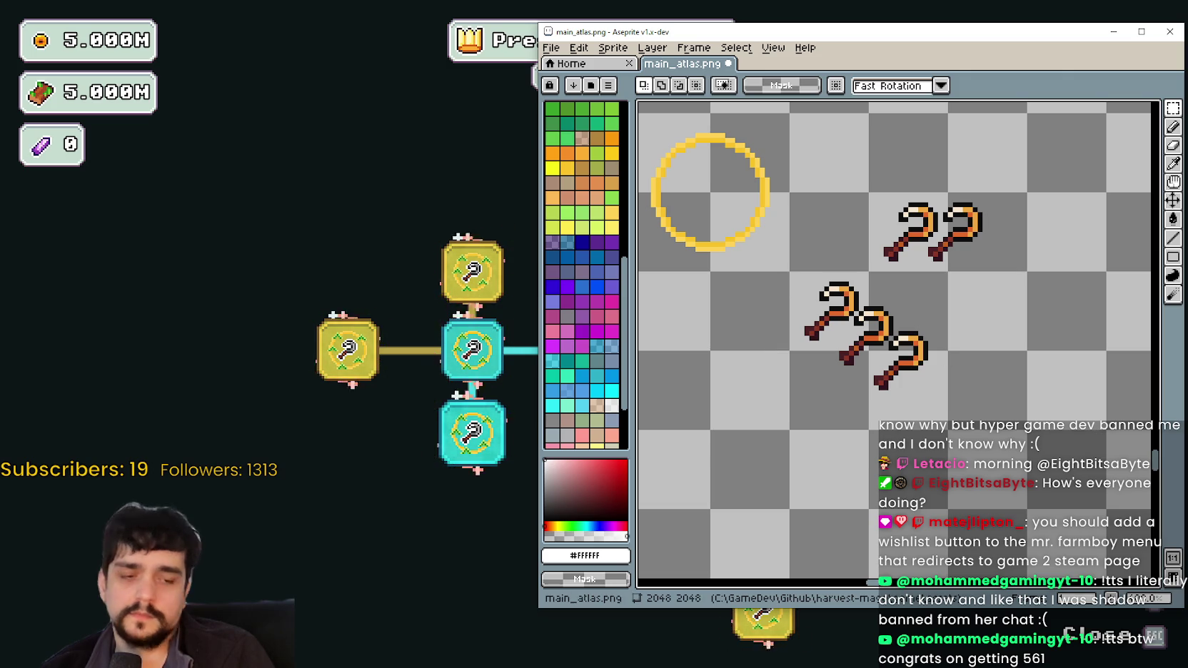
- Undo the last pasted sickle and paste a fresh single sickle beside the existing one
key("alt+Tab")
key("alt+Tab")
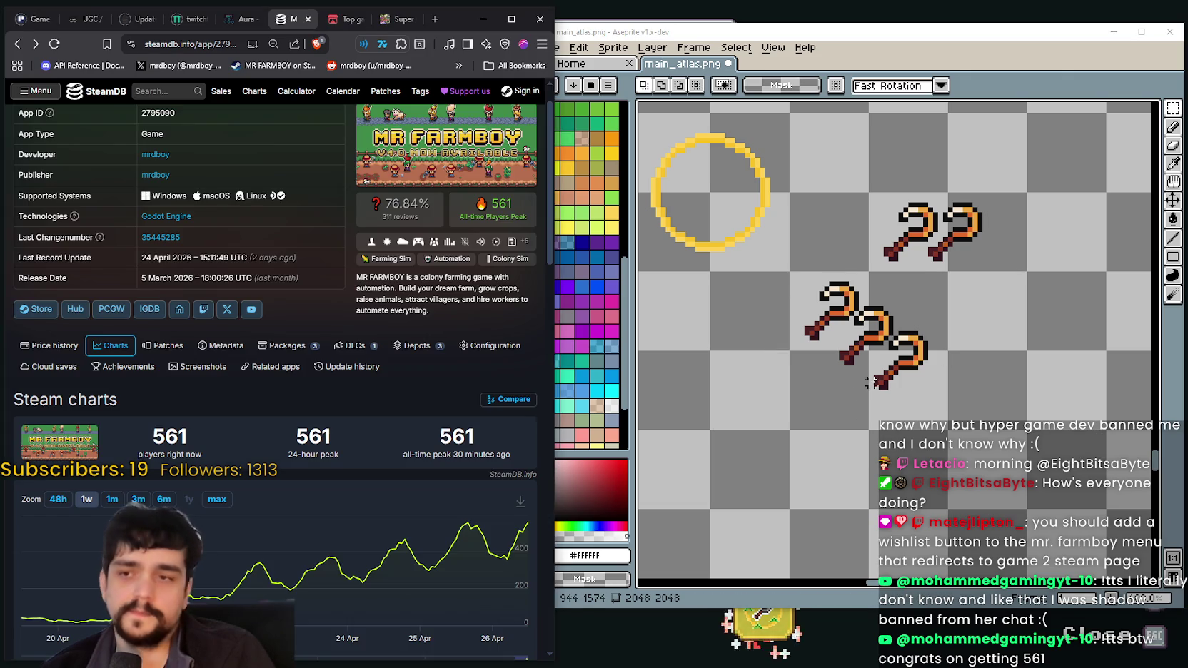
scroll(876, 336, "down", 1)
scroll(876, 335, "up", 2)
left_click_drag(877, 335, 888, 332)
scroll(918, 350, "down", 2)
key("ctrl+z")
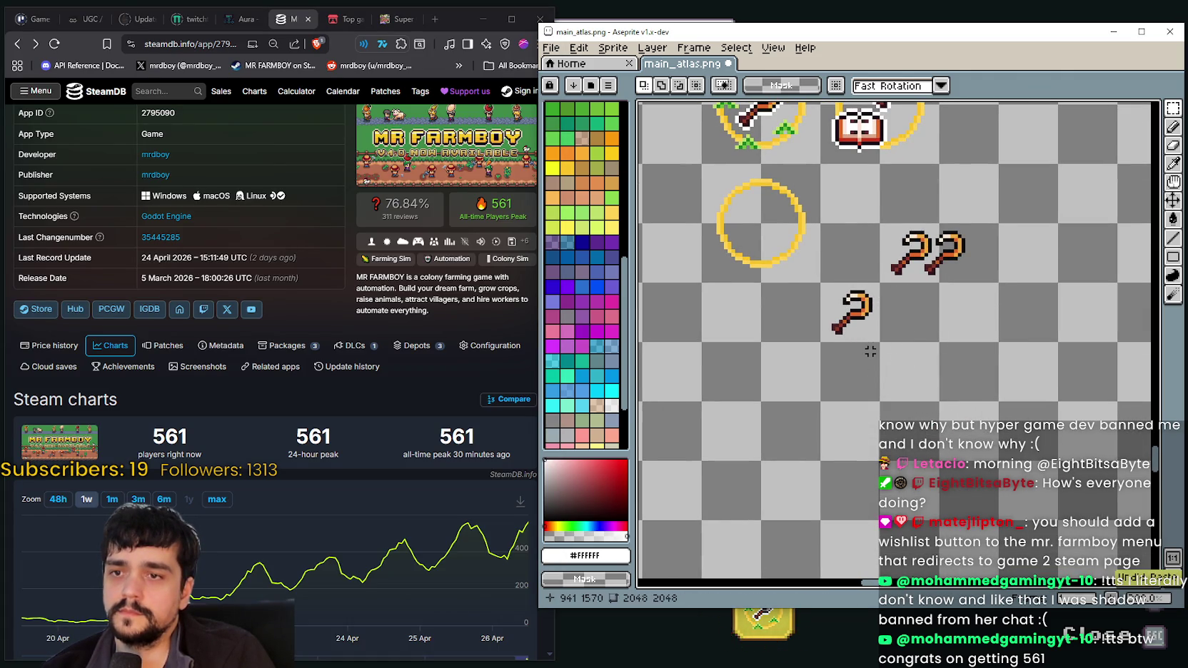
key("ctrl+v")
scroll(878, 324, "up", 1)
mouse_move(880, 252)
left_mouse_down()
mouse_move(934, 360)
mouse_move(848, 334)
mouse_move(768, 412)
mouse_move(787, 416)
mouse_move(849, 242)
mouse_move(810, 392)
mouse_move(828, 407)
mouse_move(809, 432)
mouse_move(809, 375)
mouse_move(813, 391)
mouse_move(749, 400)
left_mouse_up()
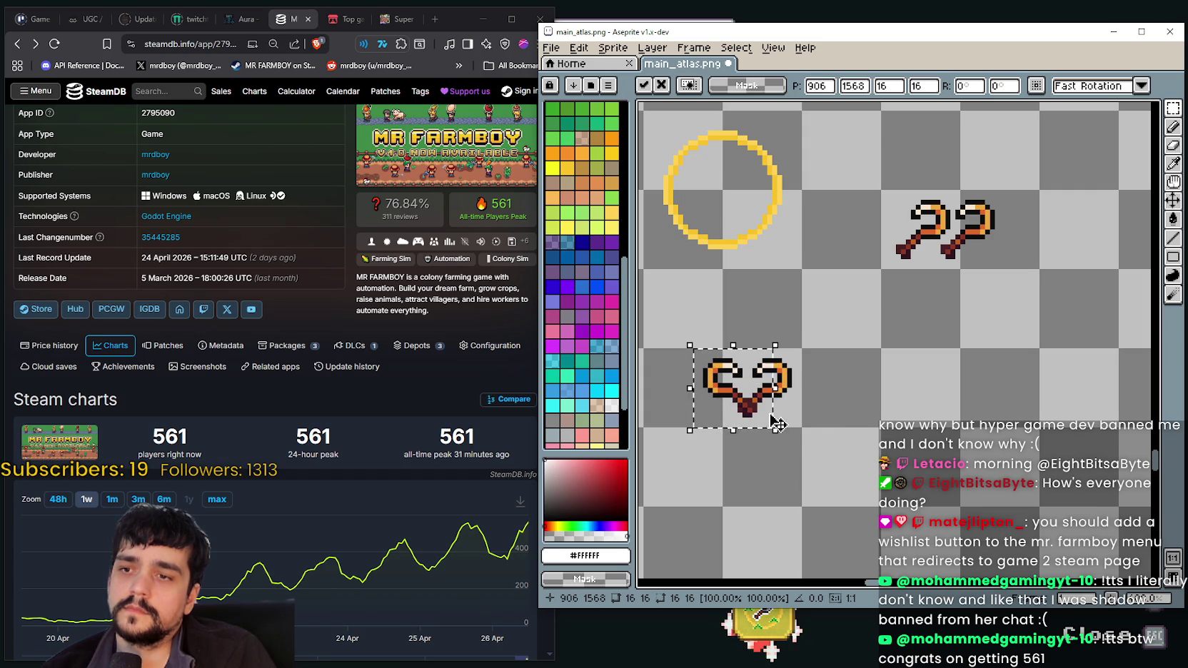
- Position the pasted sickle on the neighbouring tile right of the lone sickle
left_click_drag(858, 415, 941, 400)
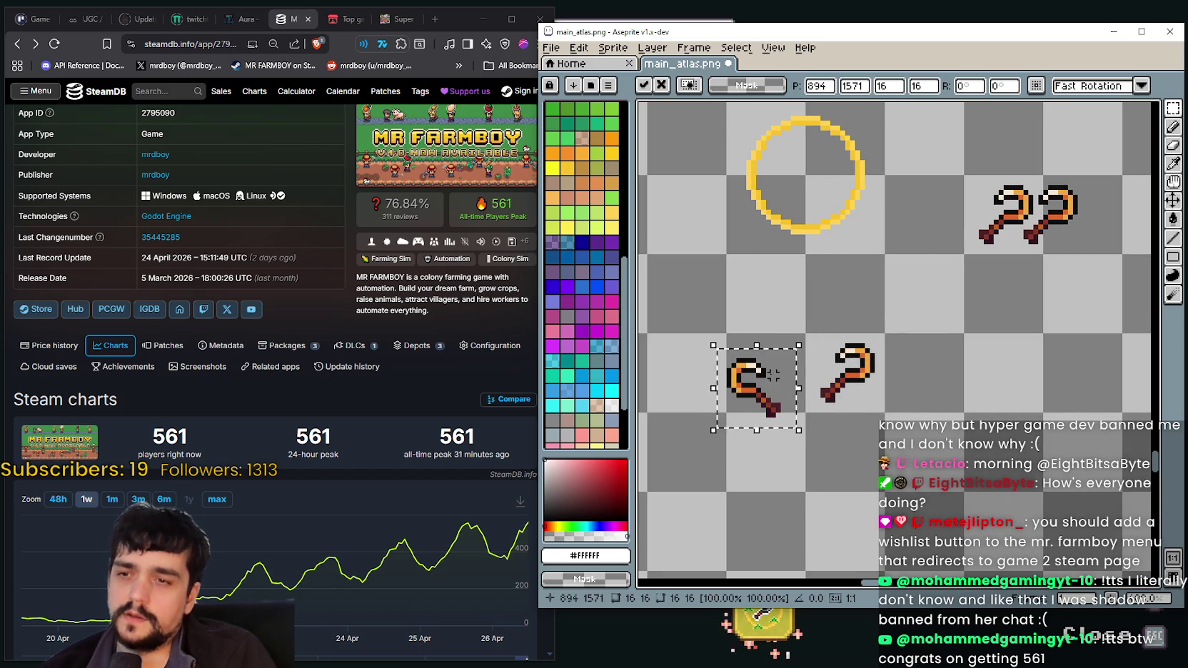
left_click_drag(785, 389, 945, 389)
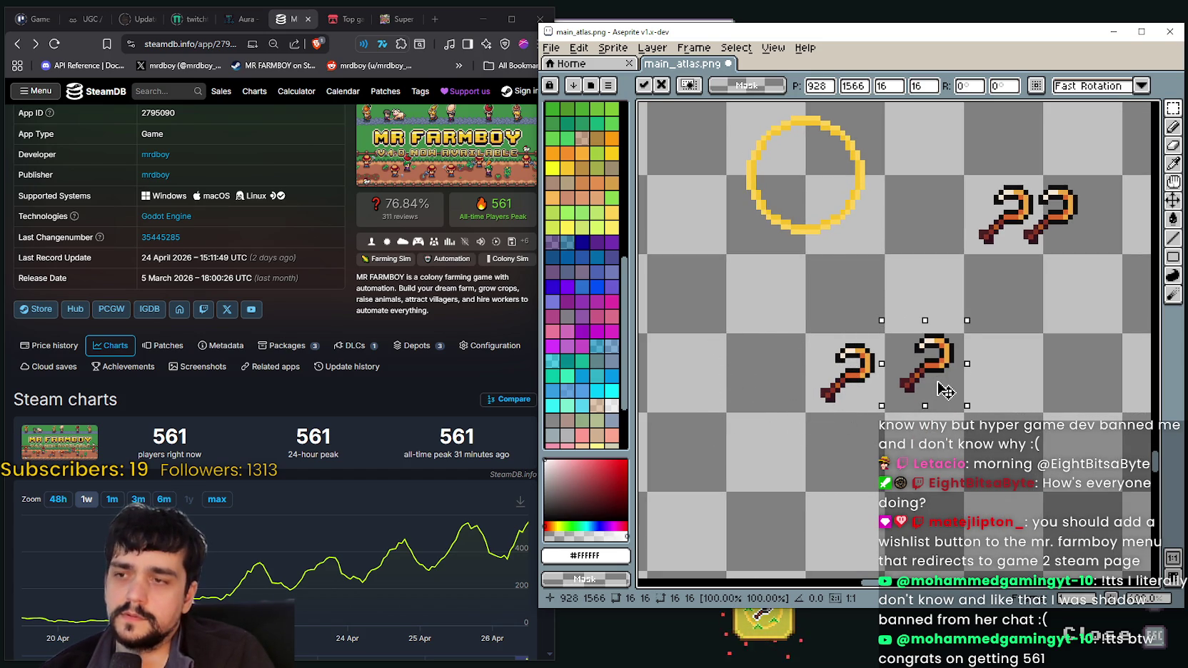
mouse_move(946, 389)
left_mouse_down()
mouse_move(934, 405)
mouse_move(942, 396)
mouse_move(894, 397)
left_mouse_up()
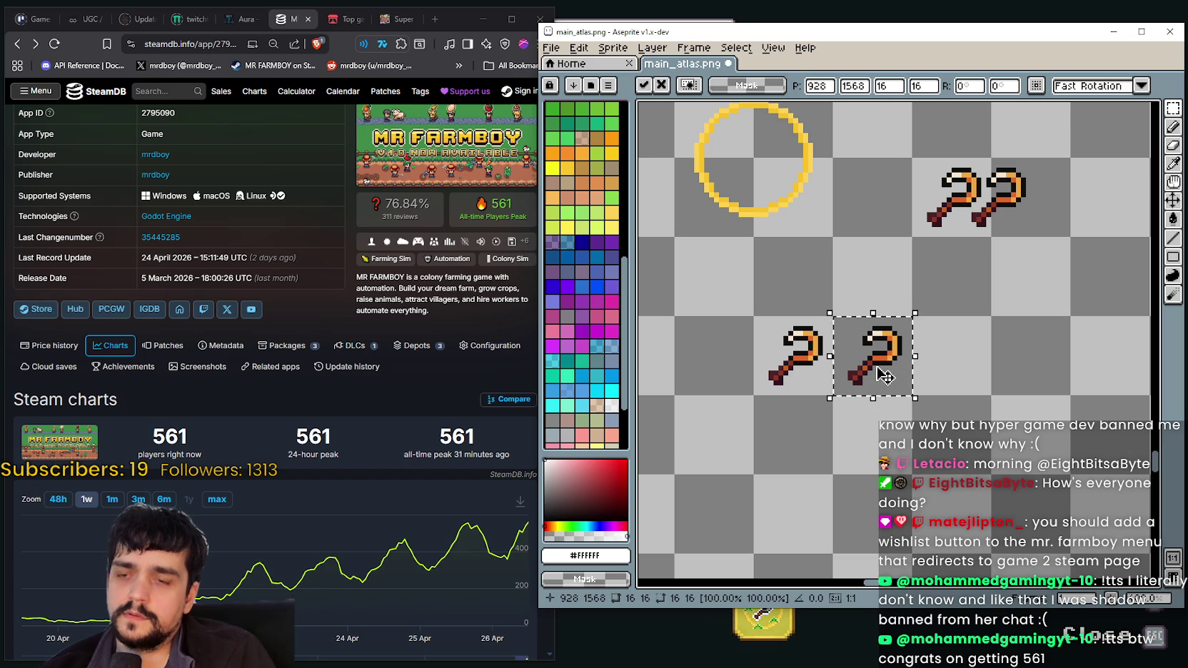
scroll(884, 375, "down", 1)
scroll(884, 364, "up", 1)
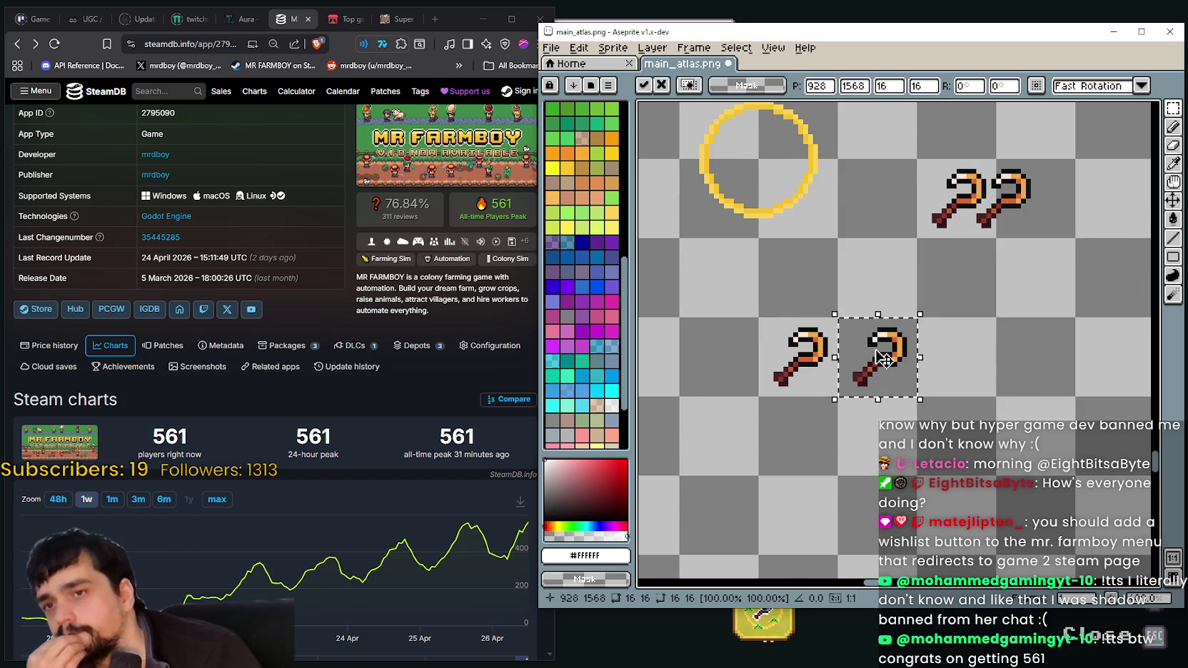
scroll(883, 359, "down", 1)
scroll(884, 359, "up", 2)
mouse_move(877, 344)
left_mouse_down()
mouse_move(835, 367)
mouse_move(785, 355)
mouse_move(864, 327)
left_mouse_up()
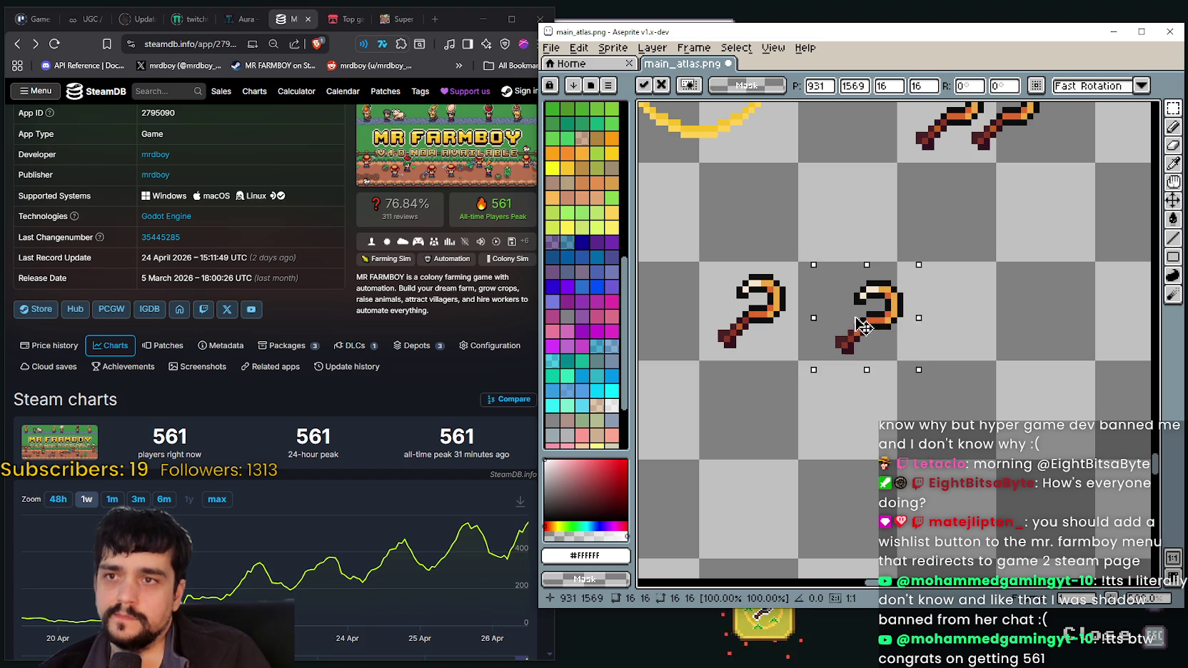
- Scale the right-hand sickle to 12×12 pixels, nudge it down-left, and commit
key("Escape")
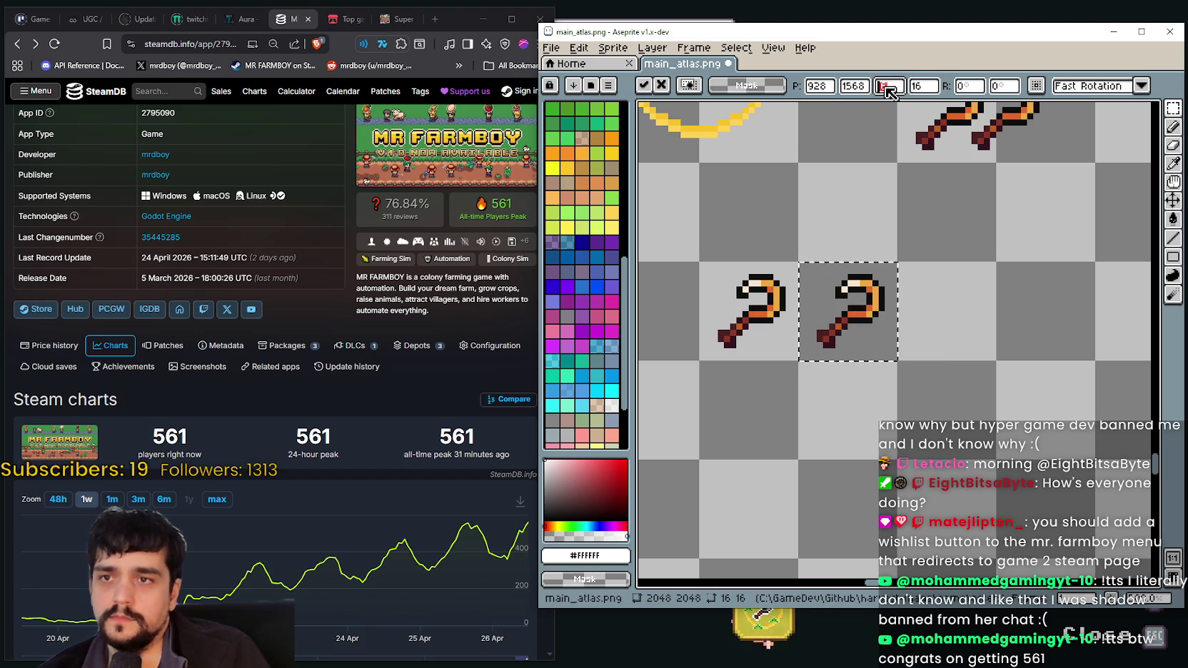
type("12")
key("Tab")
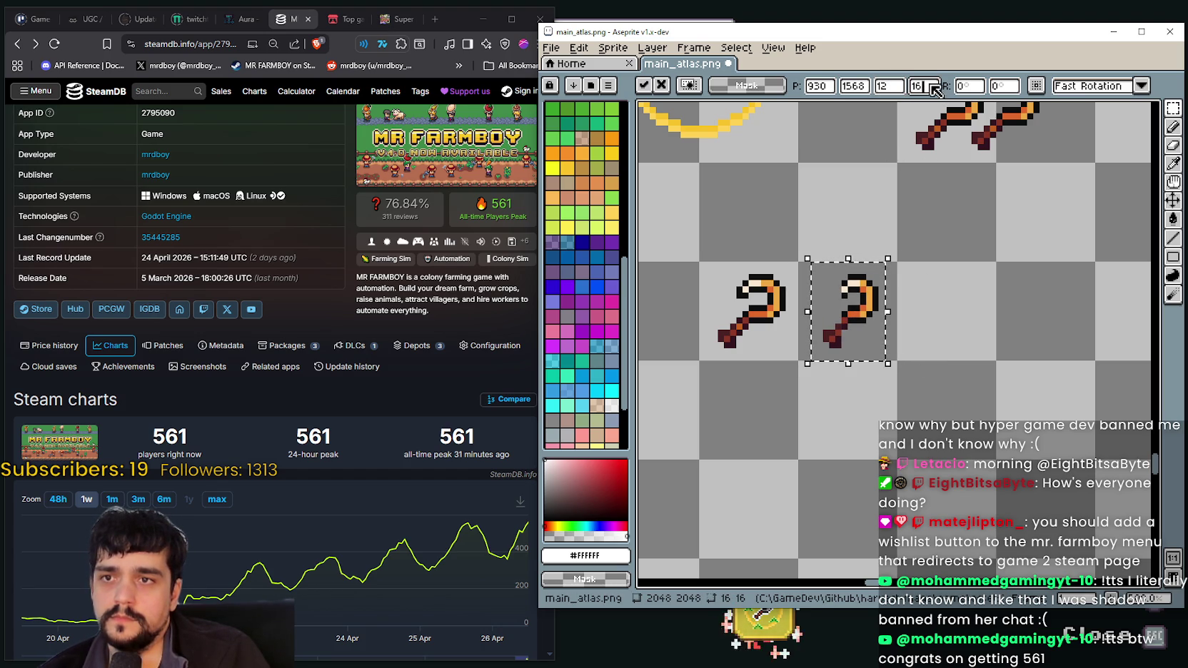
type("12")
key("Tab")
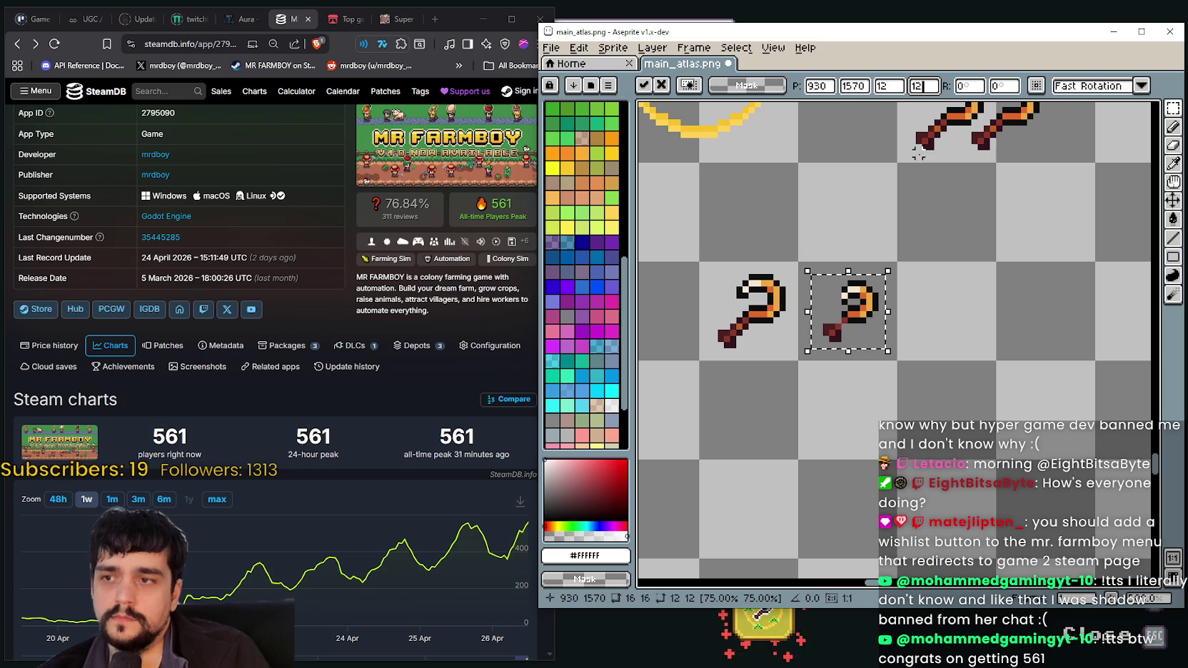
mouse_move(854, 323)
left_mouse_down()
mouse_move(781, 371)
mouse_move(711, 310)
mouse_move(891, 323)
mouse_move(826, 295)
left_mouse_up()
scroll(922, 314, "up", 1)
key("Return")
scroll(825, 295, "up", 1)
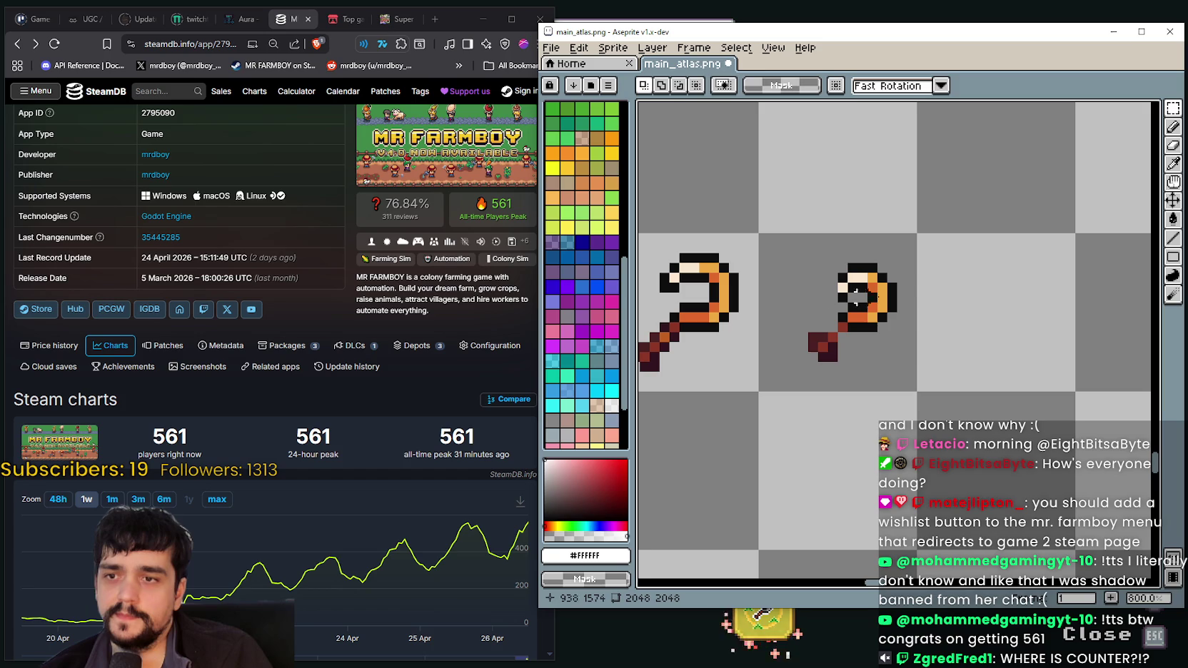
- Pick the near-black outline colour from the canvas as the Pencil colour
left_click(1172, 163)
scroll(821, 305, "up", 2)
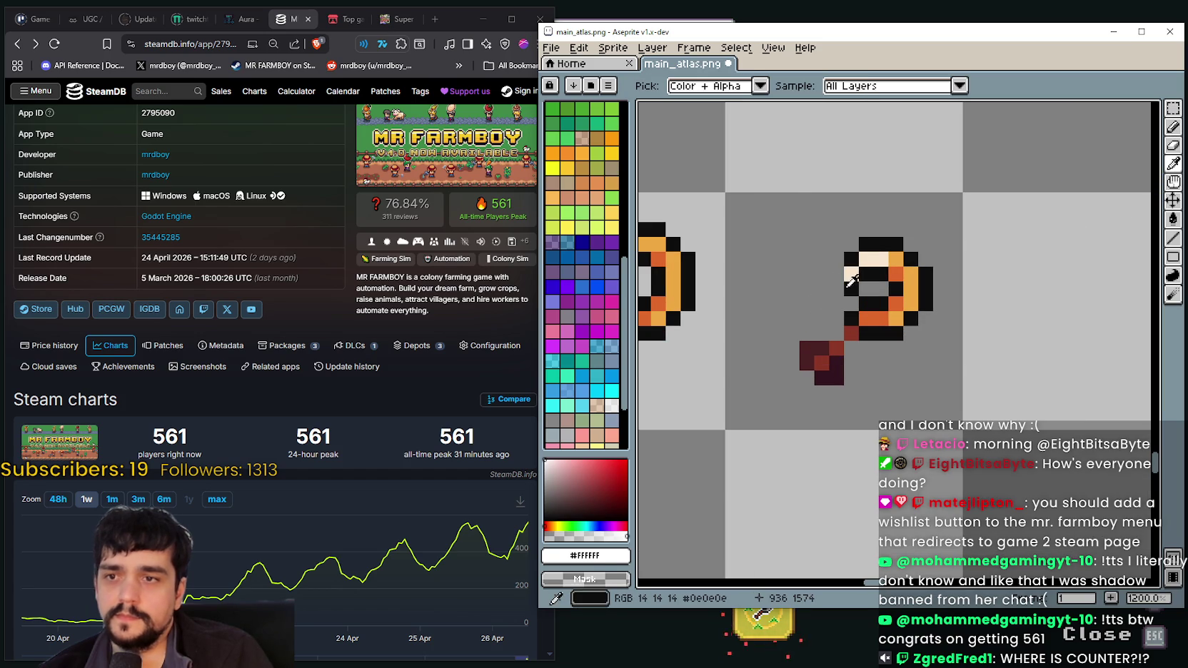
left_click(849, 282)
scroll(849, 283, "down", 2)
left_click(1173, 127)
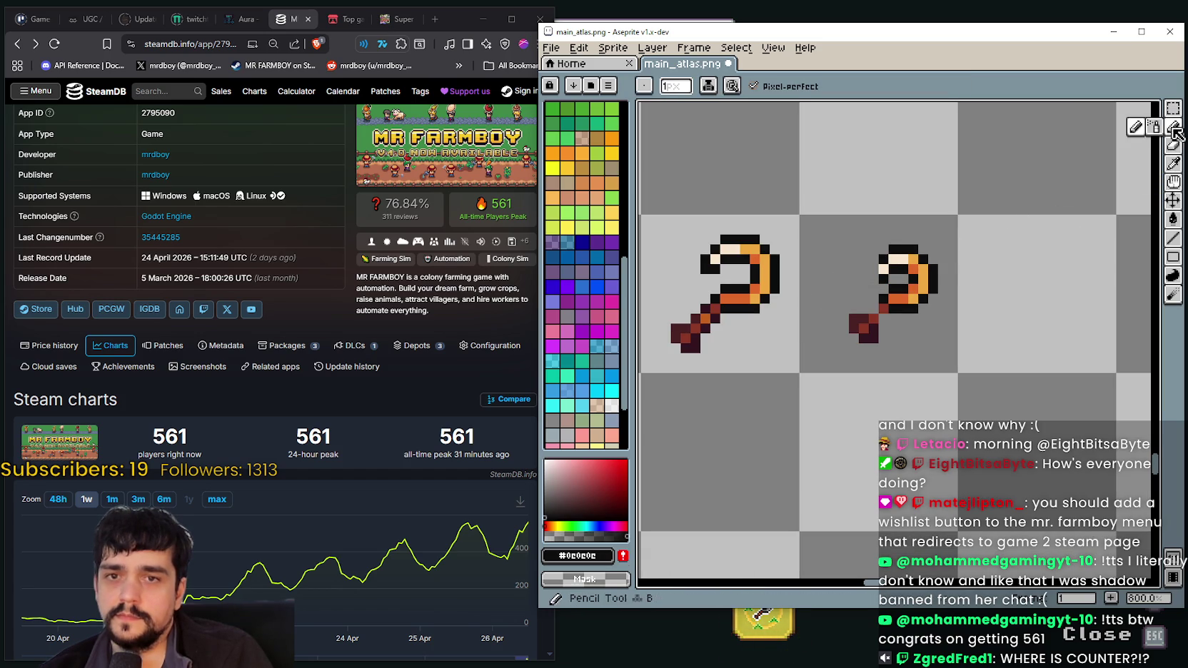
- Centre the two sickles in view and sample the dark maroon handle colour
left_click_drag(864, 292, 873, 254)
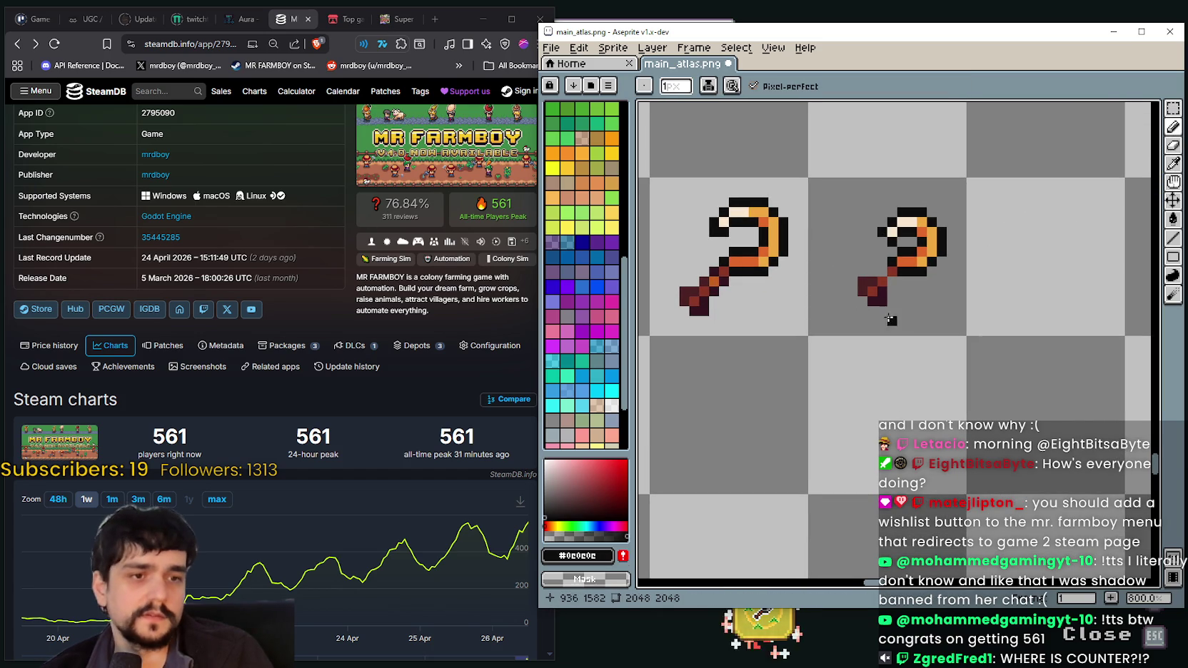
scroll(884, 314, "down", 1)
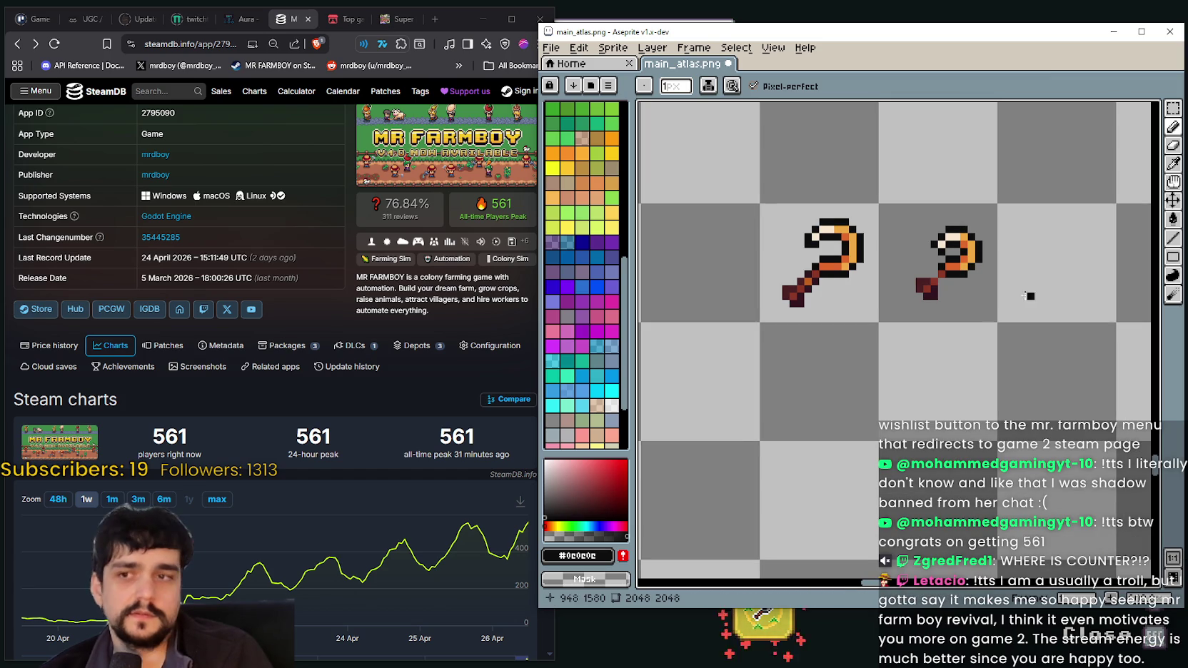
left_click_drag(1036, 295, 997, 313)
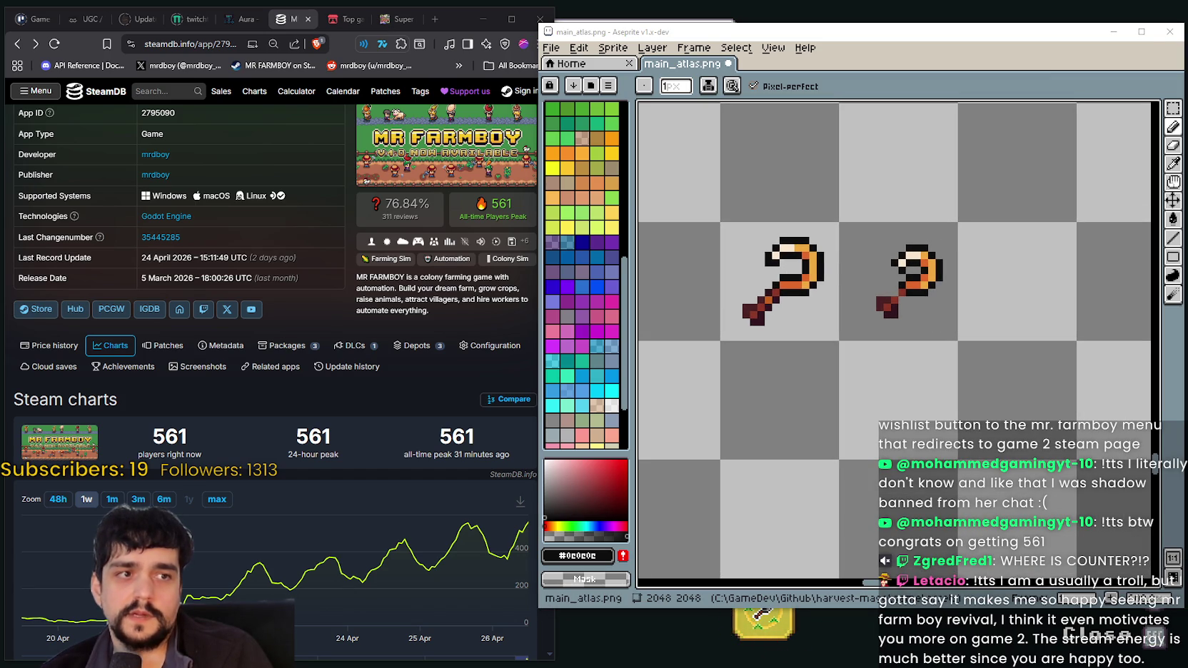
left_click_drag(911, 305, 890, 306)
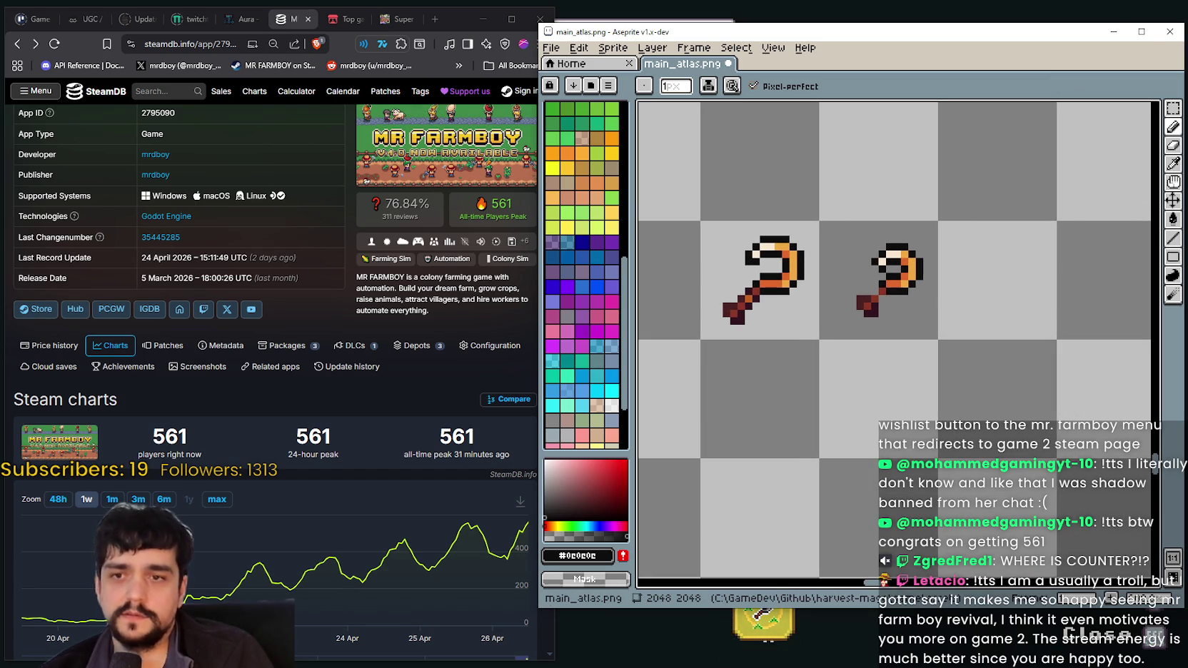
left_click(767, 643)
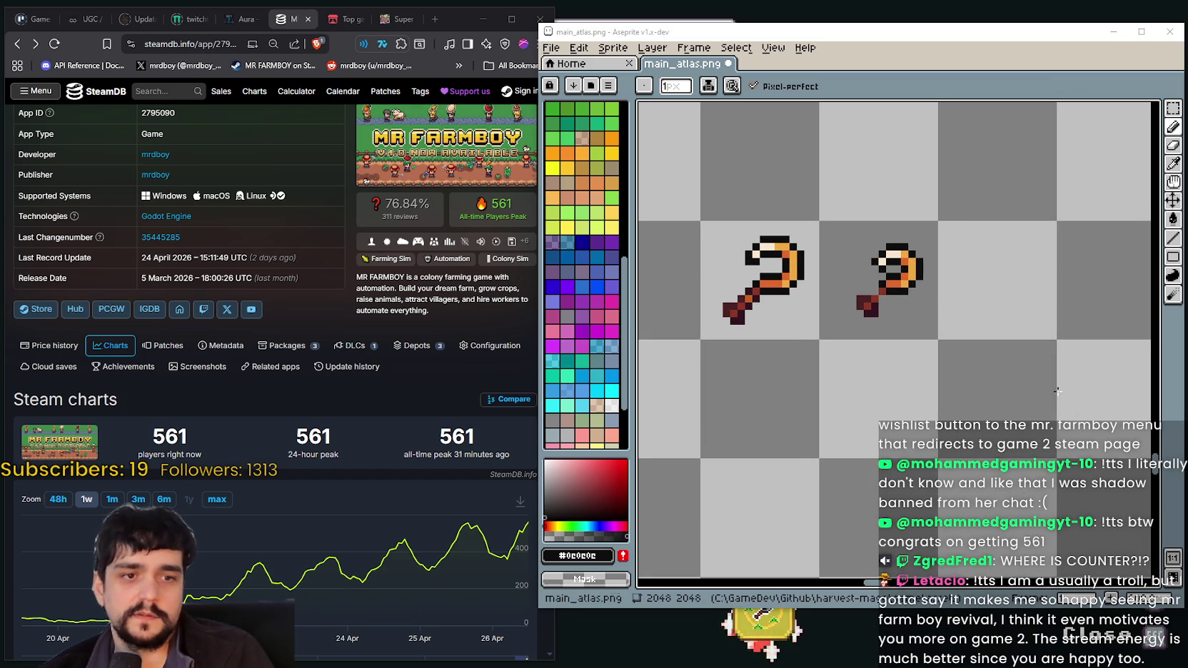
scroll(896, 285, "up", 2)
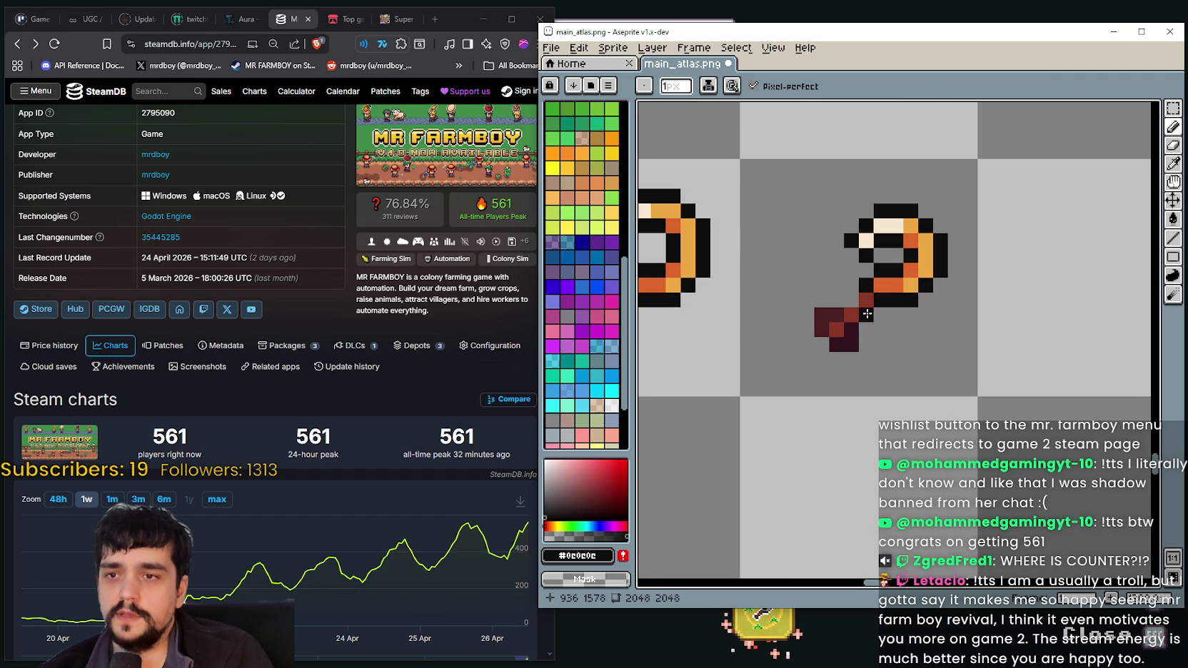
scroll(852, 357, "down", 2)
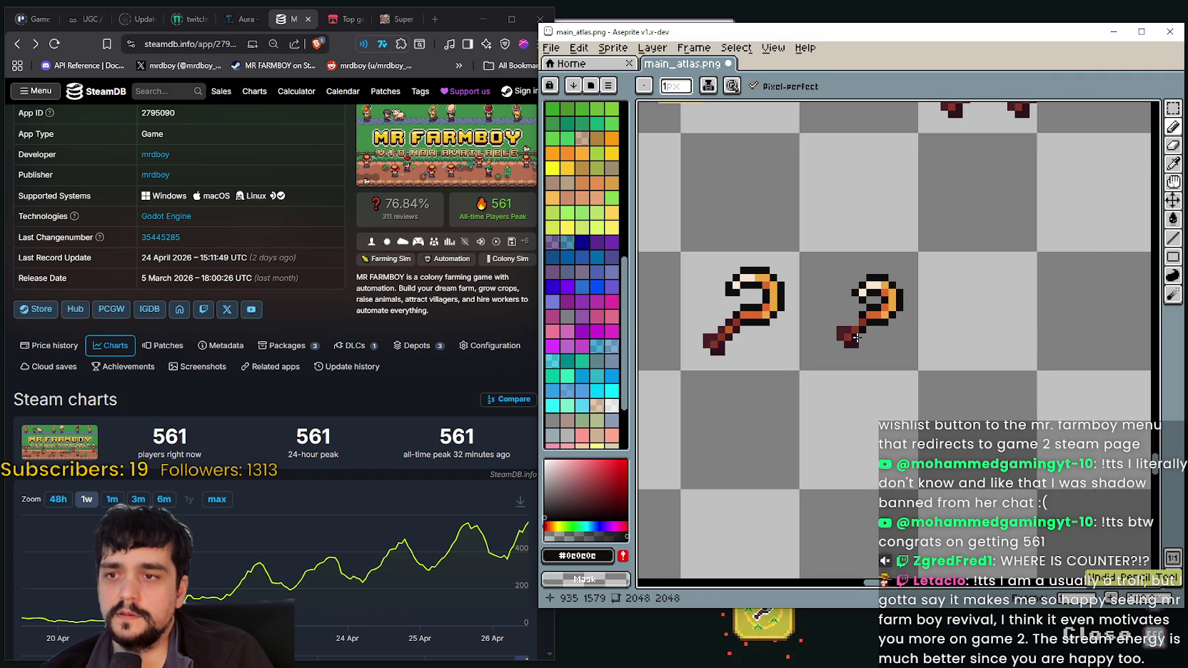
scroll(856, 339, "up", 2)
scroll(856, 338, "down", 2)
key("i")
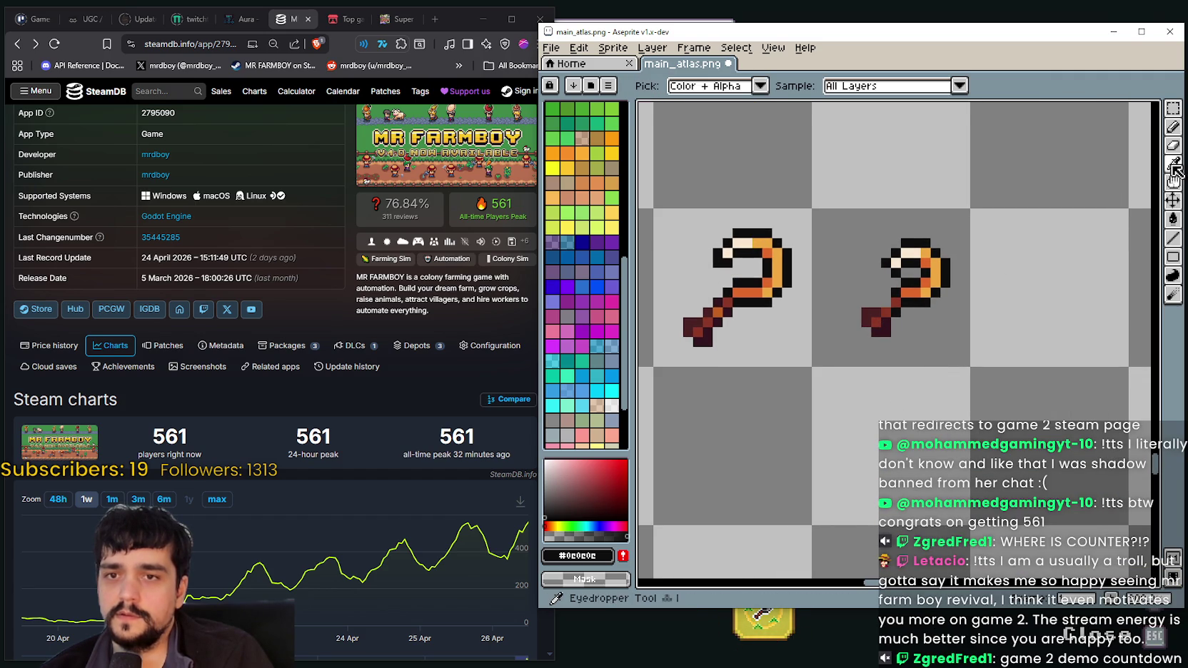
scroll(877, 276, "up", 2)
scroll(875, 276, "down", 1)
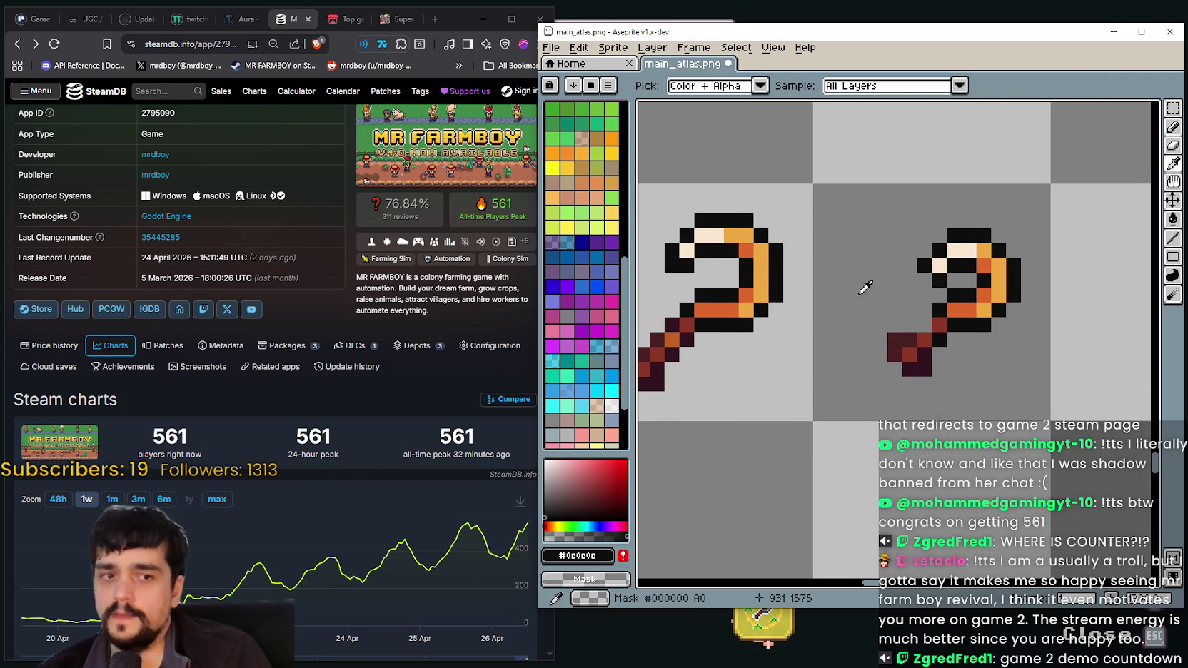
scroll(771, 279, "up", 2)
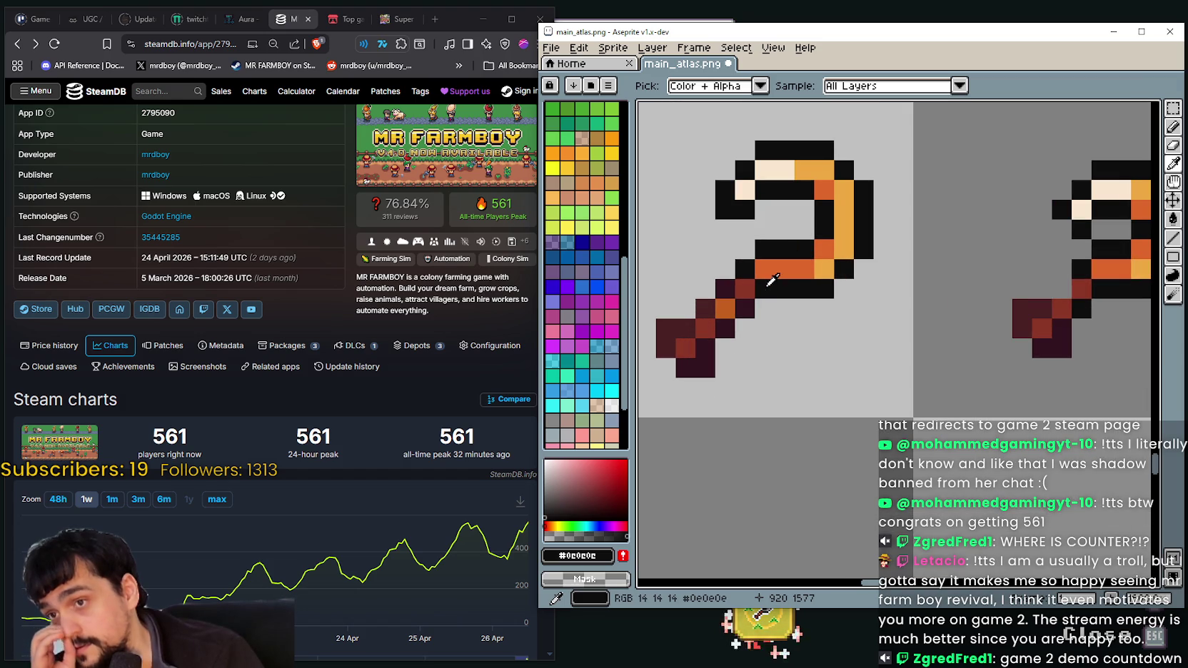
scroll(773, 279, "down", 1)
scroll(774, 285, "up", 1)
left_click(734, 279)
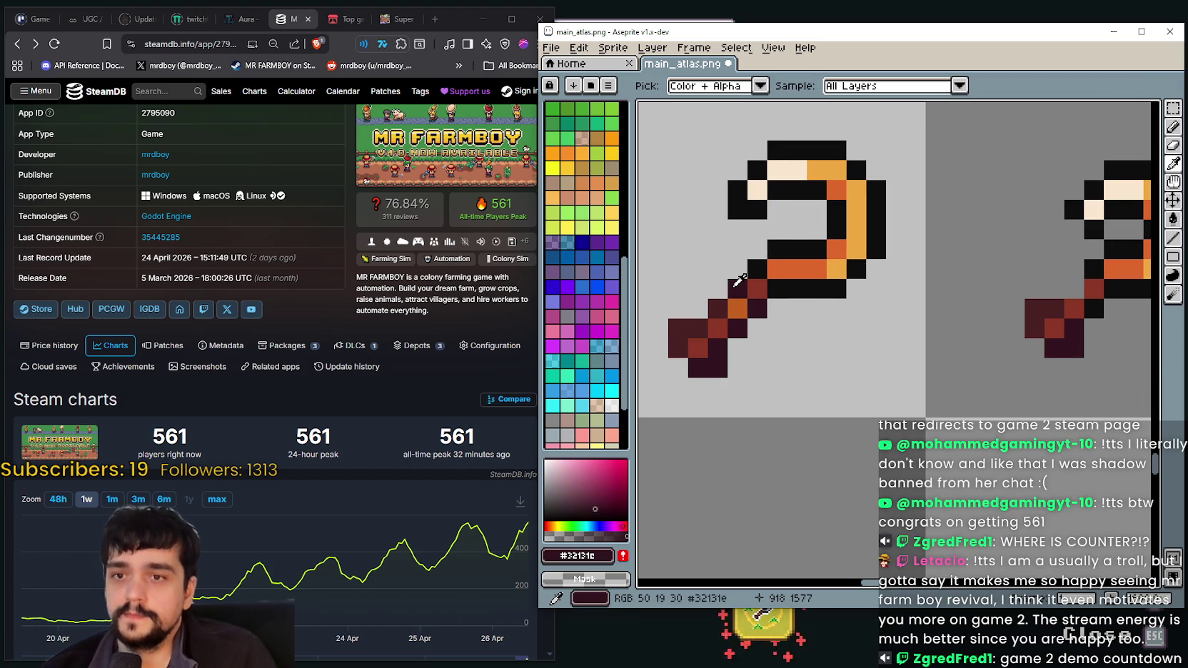
- Paint extra maroon pixels on the small sickle's handle with the Pencil
left_click(1173, 127)
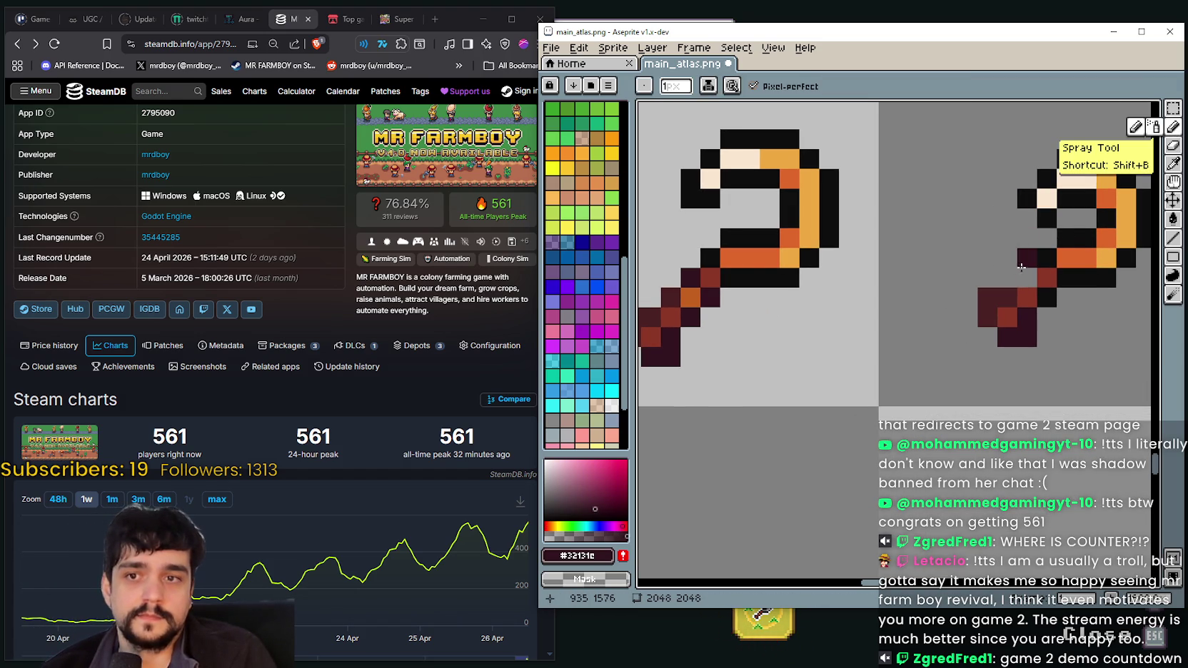
left_click(1027, 277)
left_click(967, 317)
scroll(974, 315, "down", 2)
scroll(971, 313, "up", 1)
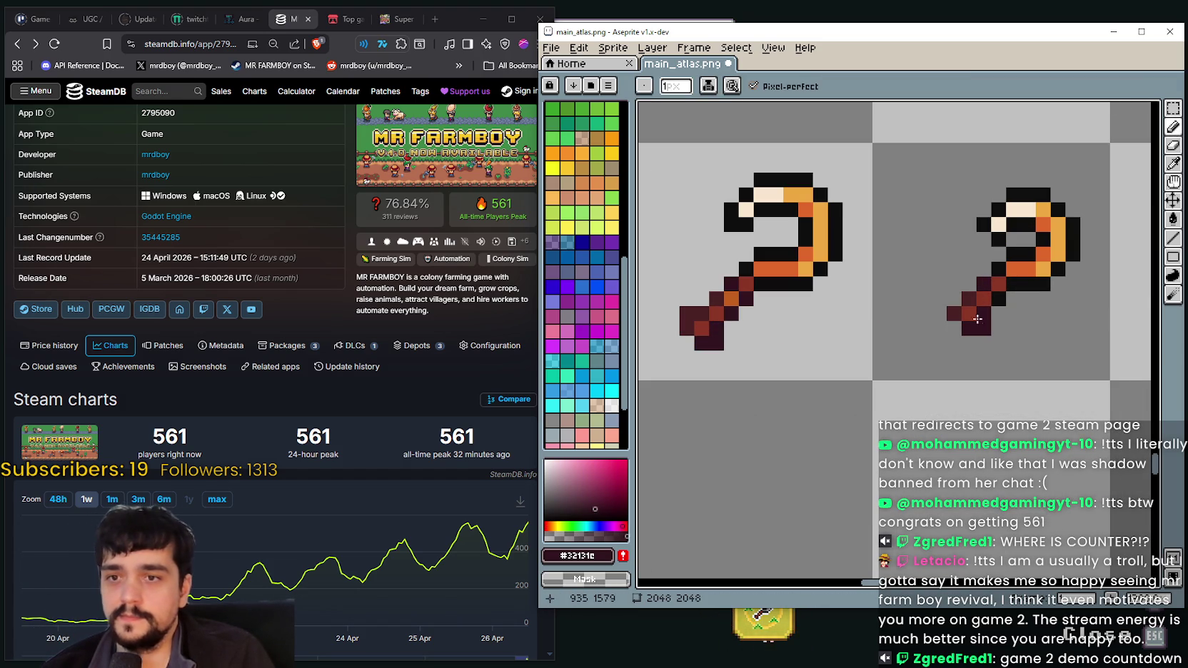
left_click_drag(986, 322, 820, 348)
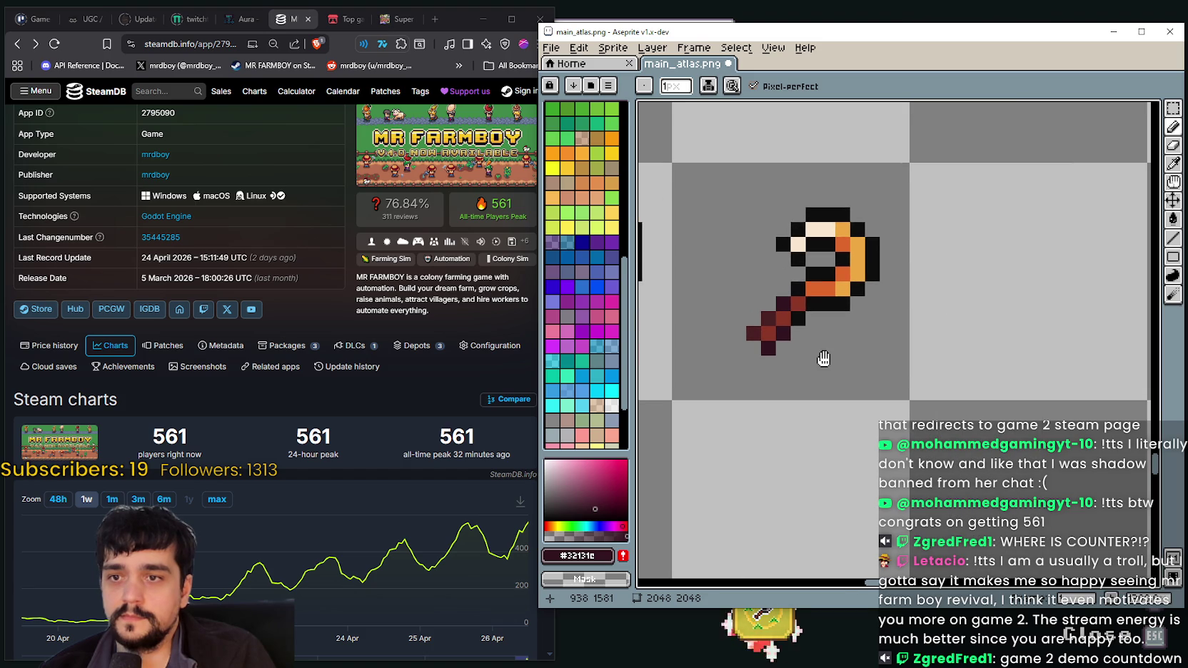
scroll(888, 296, "up", 3)
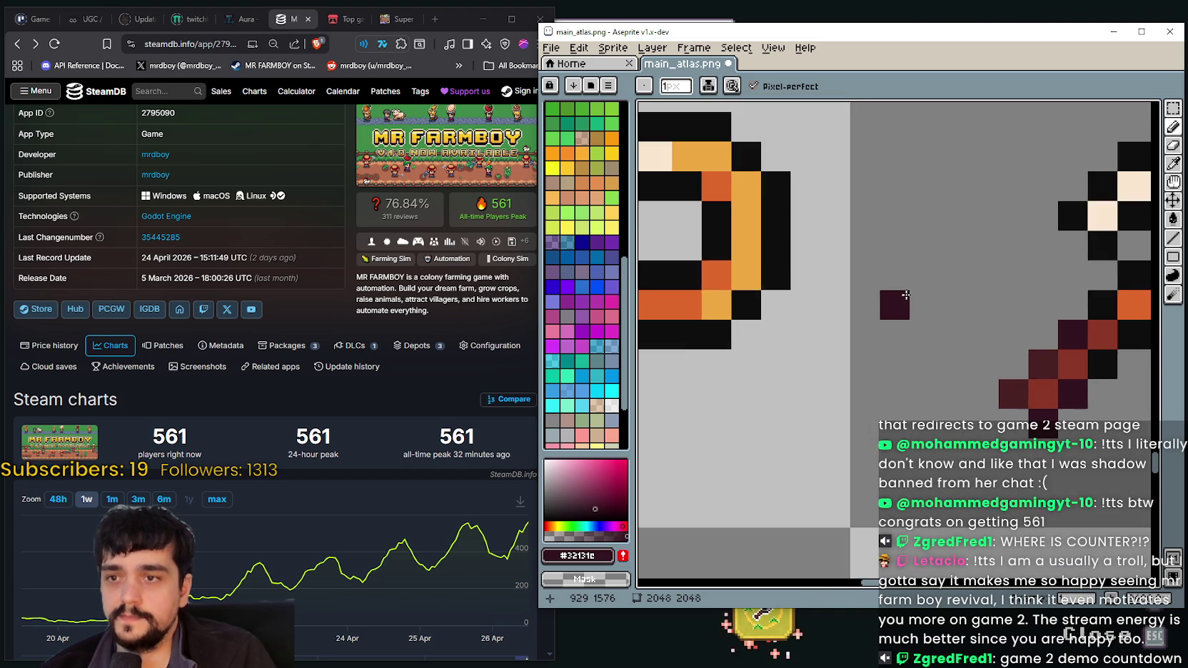
scroll(895, 283, "down", 2)
scroll(895, 284, "down", 1)
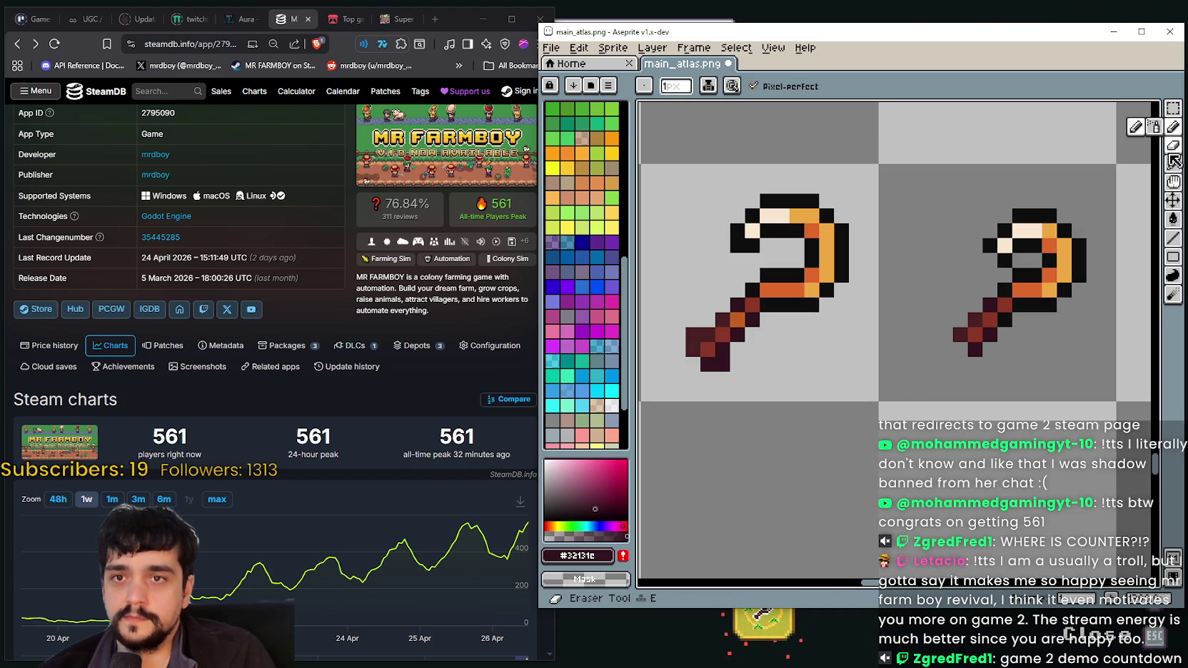
- Sample the large sickle's dark outline colour, then marquee-select the smaller sickle
left_click(1172, 164)
left_click(705, 237)
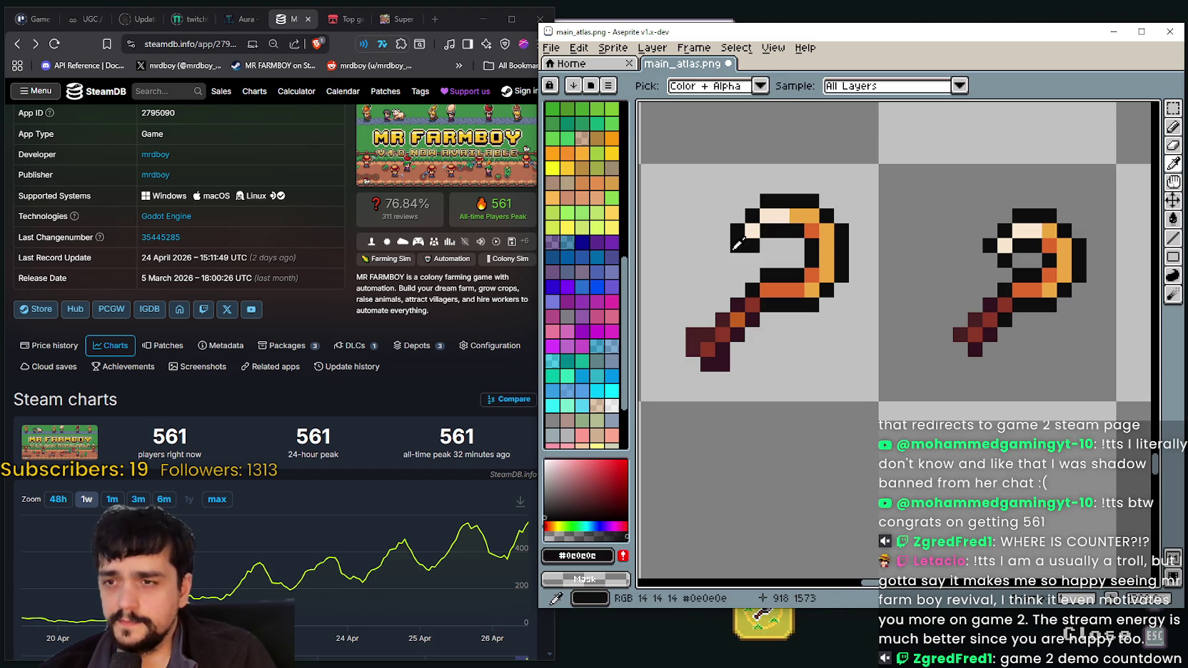
left_click(1173, 127)
scroll(978, 314, "down", 1)
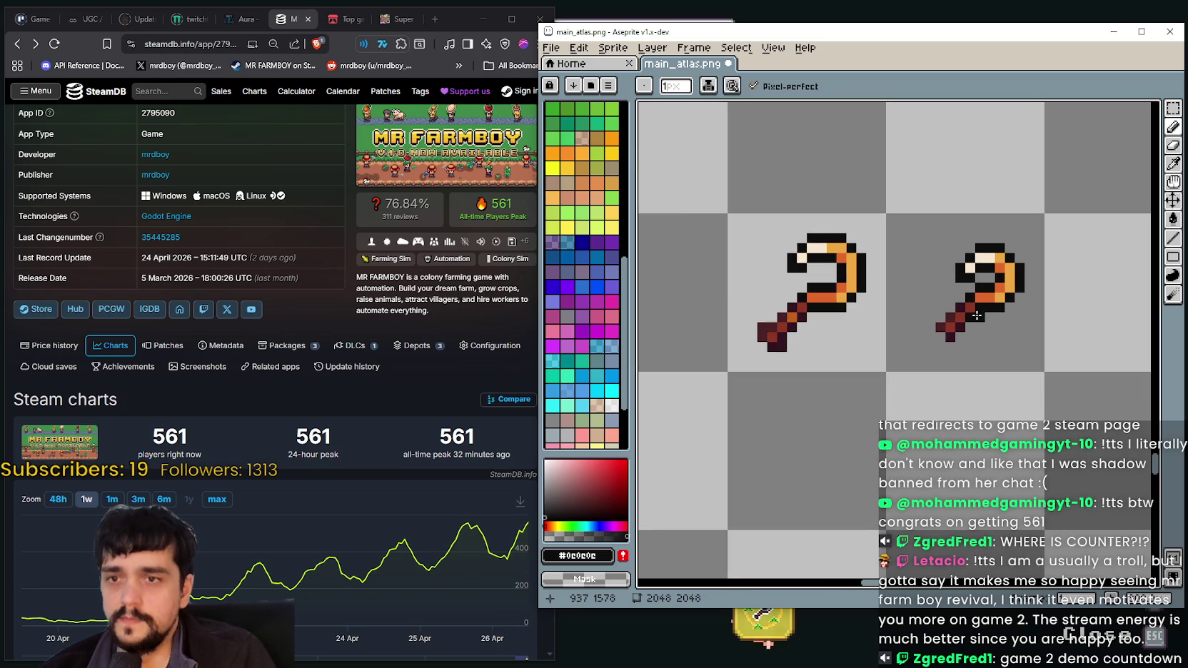
scroll(1009, 318, "down", 1)
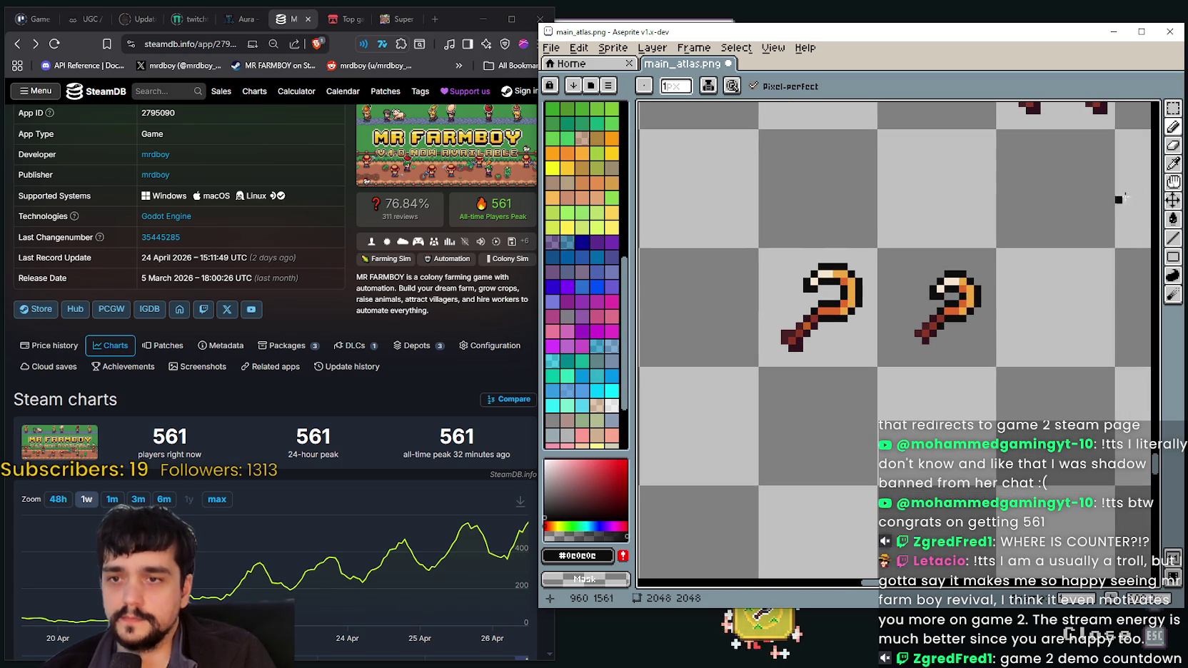
left_click(1172, 108)
left_click_drag(862, 261, 910, 310)
- Paste a copy of the small sickle and drag it onto the large sickle's lower right
key("ctrl+v")
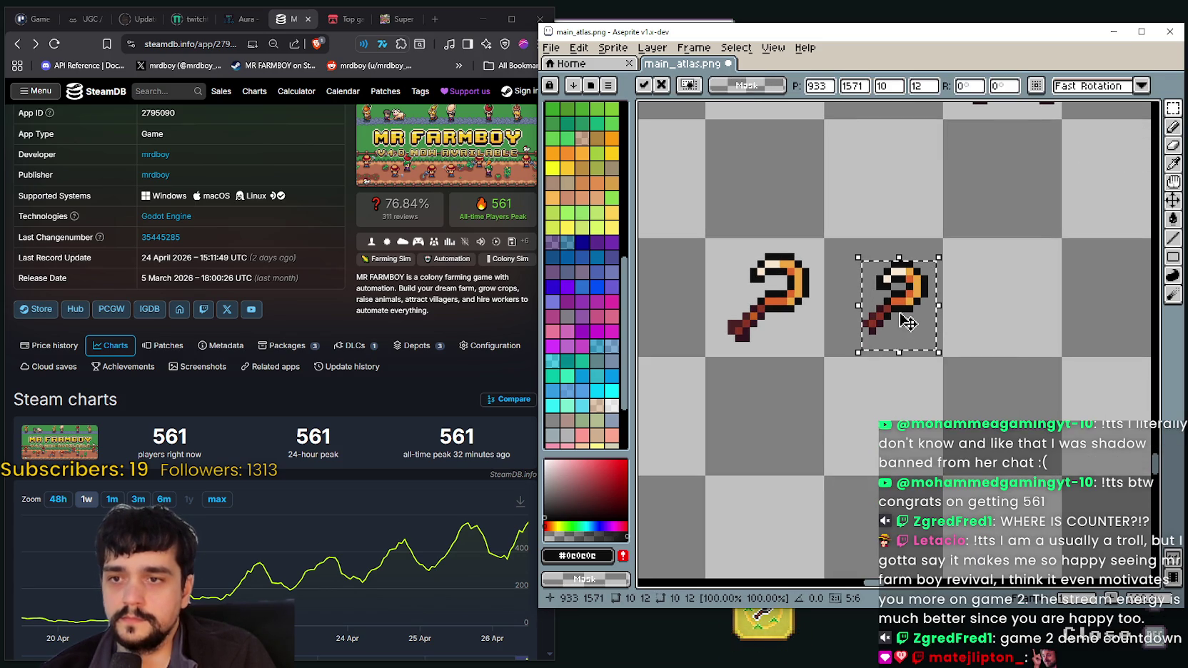
key("Return")
mouse_move(875, 314)
left_mouse_down()
mouse_move(994, 314)
mouse_move(823, 350)
left_mouse_up()
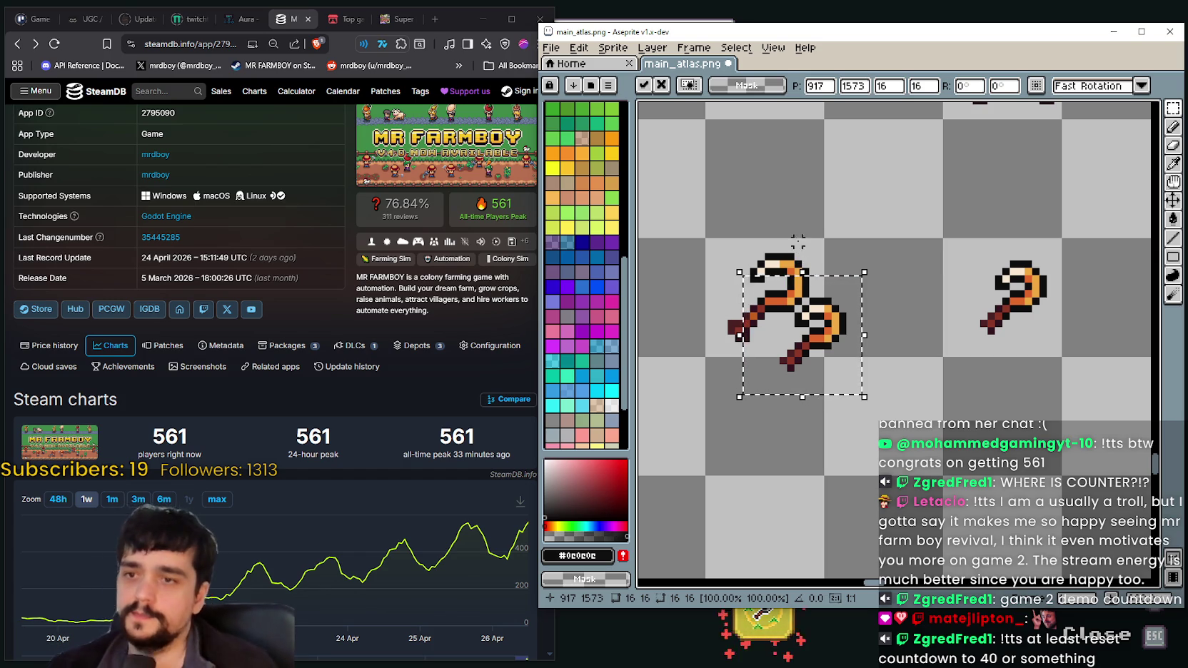
scroll(932, 346, "up", 1)
scroll(970, 414, "down", 2)
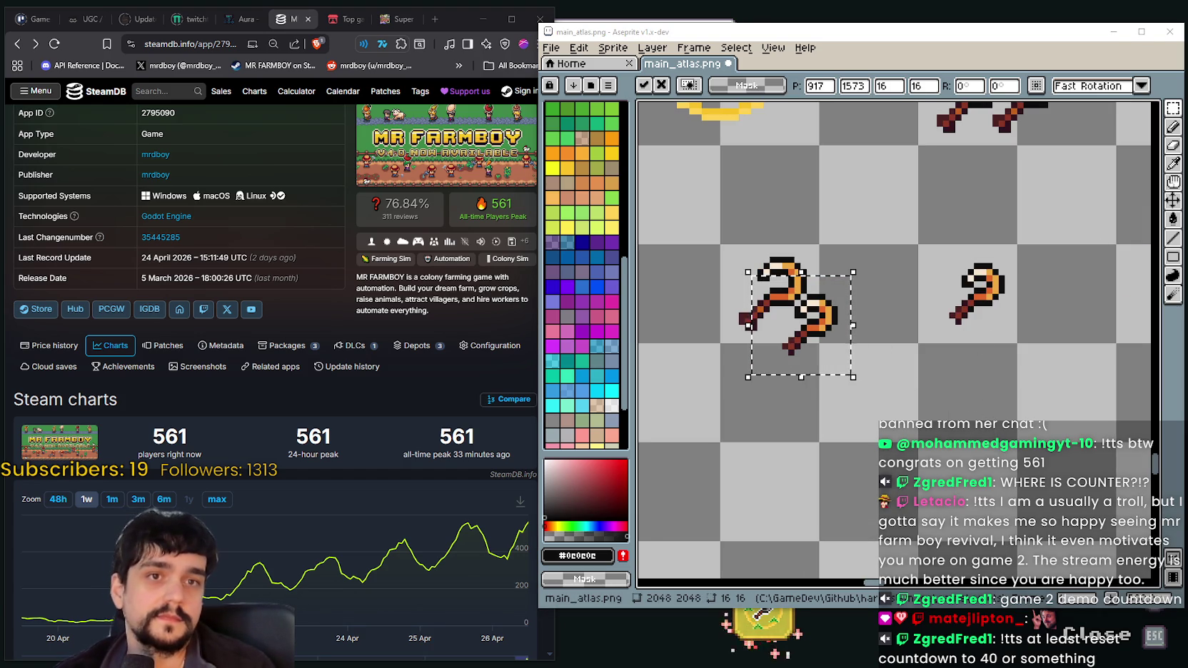
left_click_drag(825, 294, 853, 300)
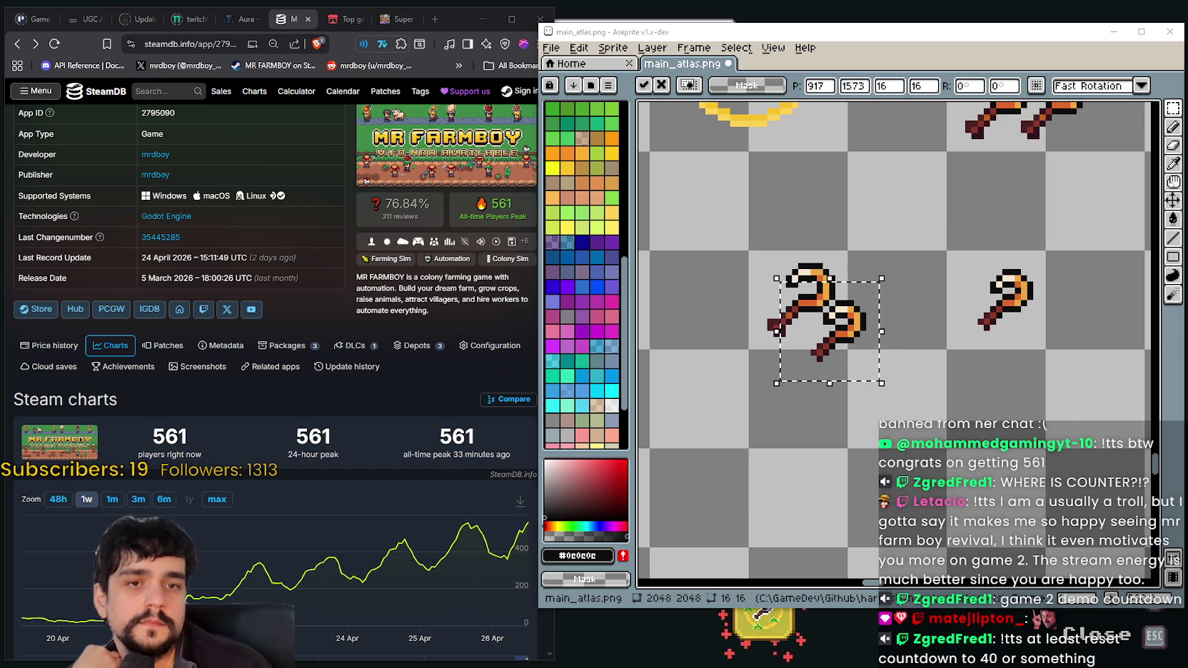
scroll(892, 340, "right", 1)
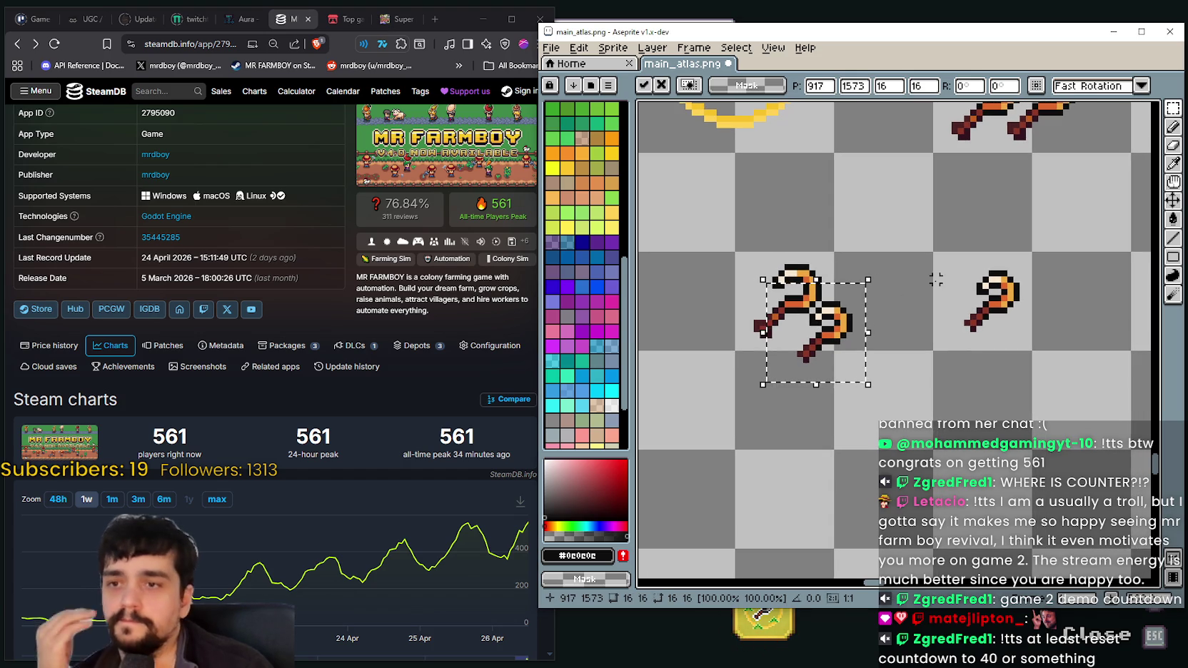
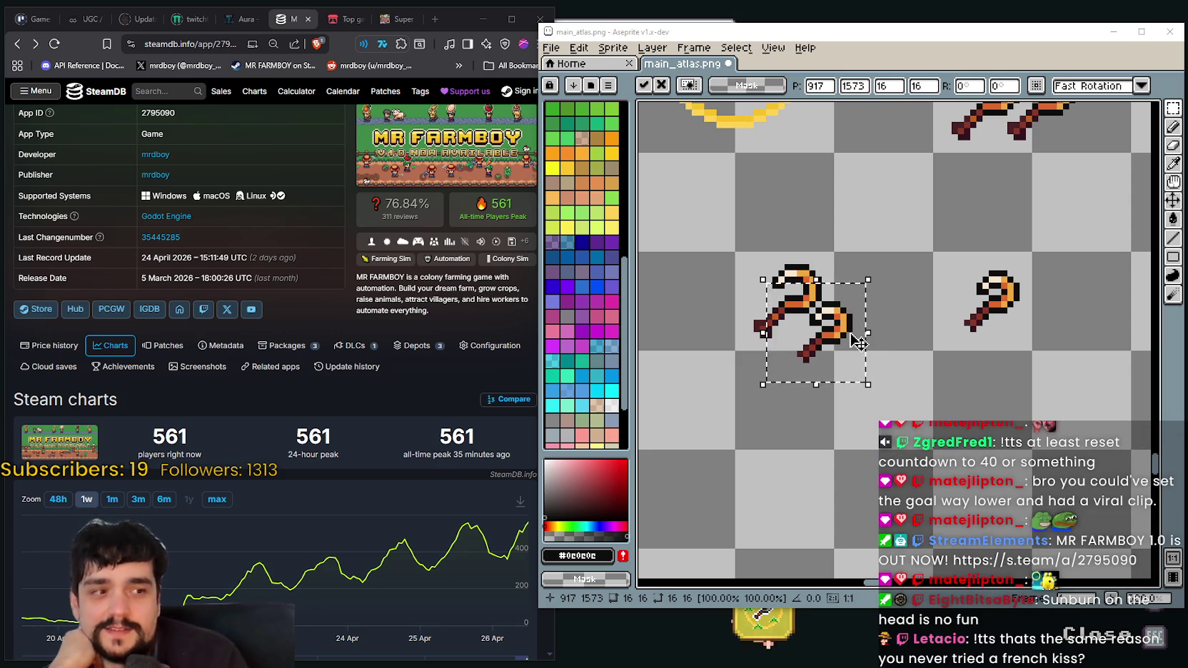
- Nudge the copied sickle left and up onto the left sickle, then commit and deselect
scroll(859, 343, "up", 1)
mouse_move(835, 321)
left_mouse_down()
mouse_move(794, 352)
mouse_move(818, 347)
left_mouse_up()
scroll(792, 350, "down", 1)
scroll(792, 350, "down", 1)
scroll(818, 347, "down", 2)
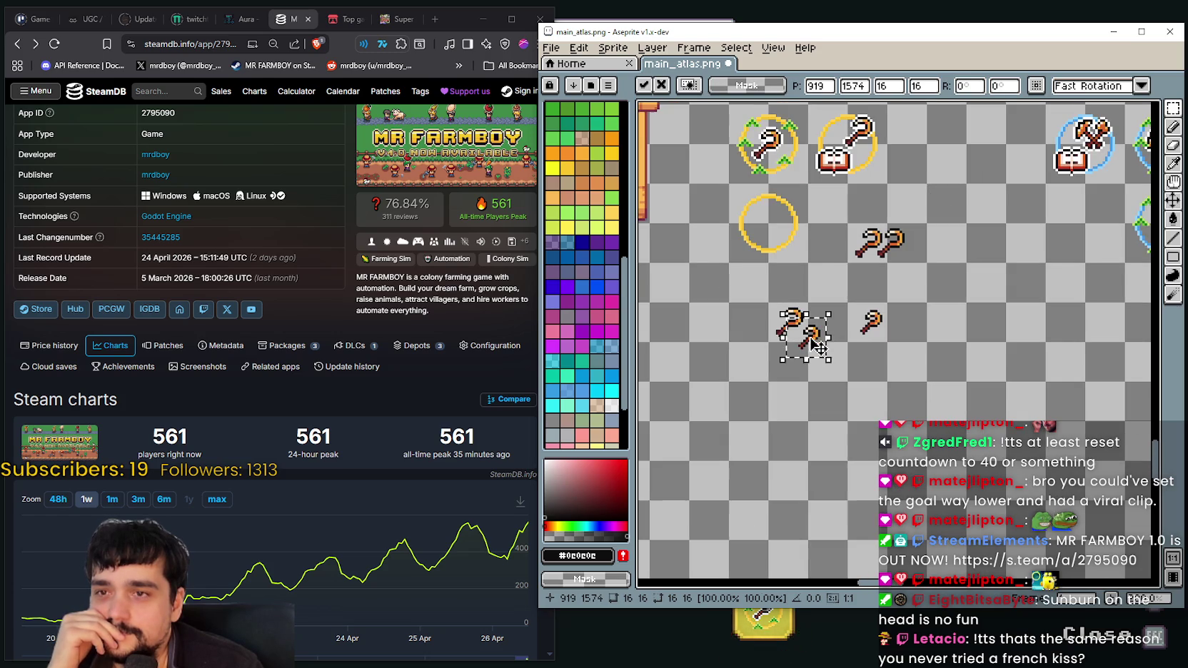
mouse_move(819, 347)
left_mouse_down()
mouse_move(788, 345)
mouse_move(833, 334)
left_mouse_up()
scroll(788, 345, "up", 2)
scroll(788, 345, "up", 2)
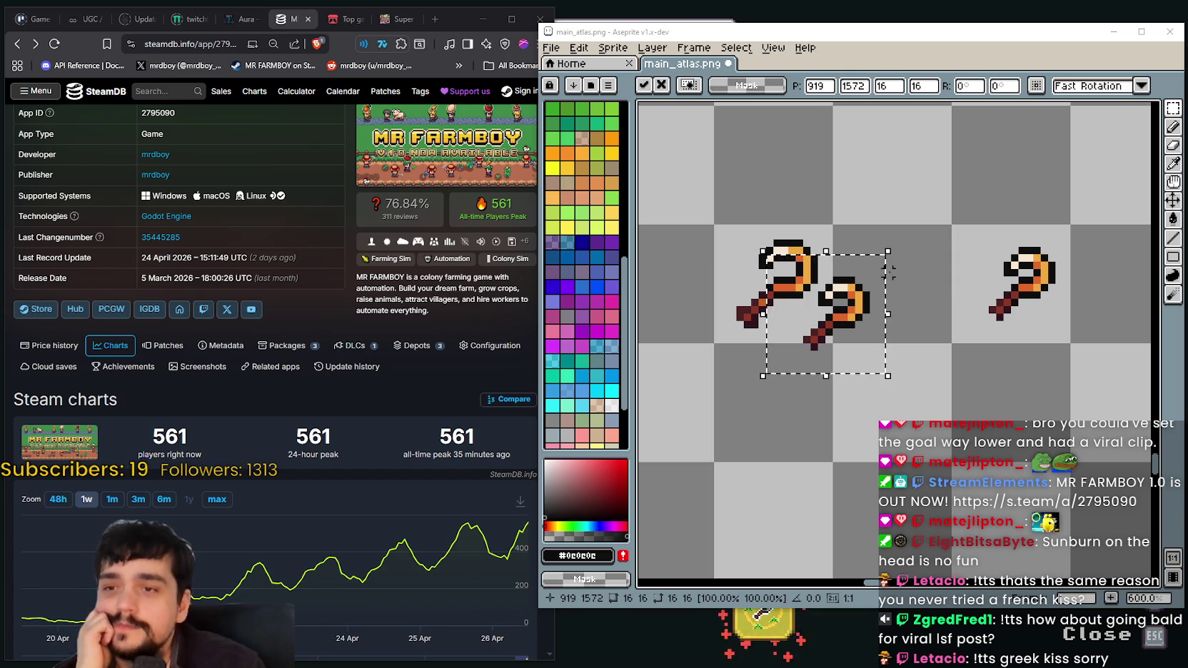
left_click(861, 336)
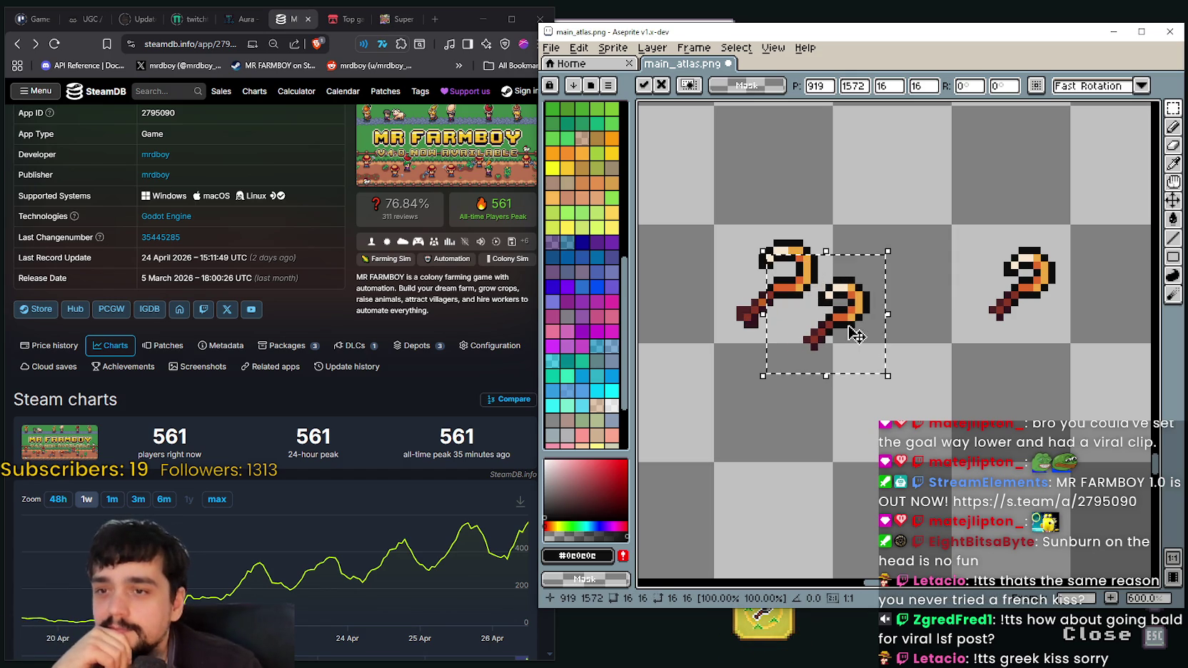
key("ctrl+d")
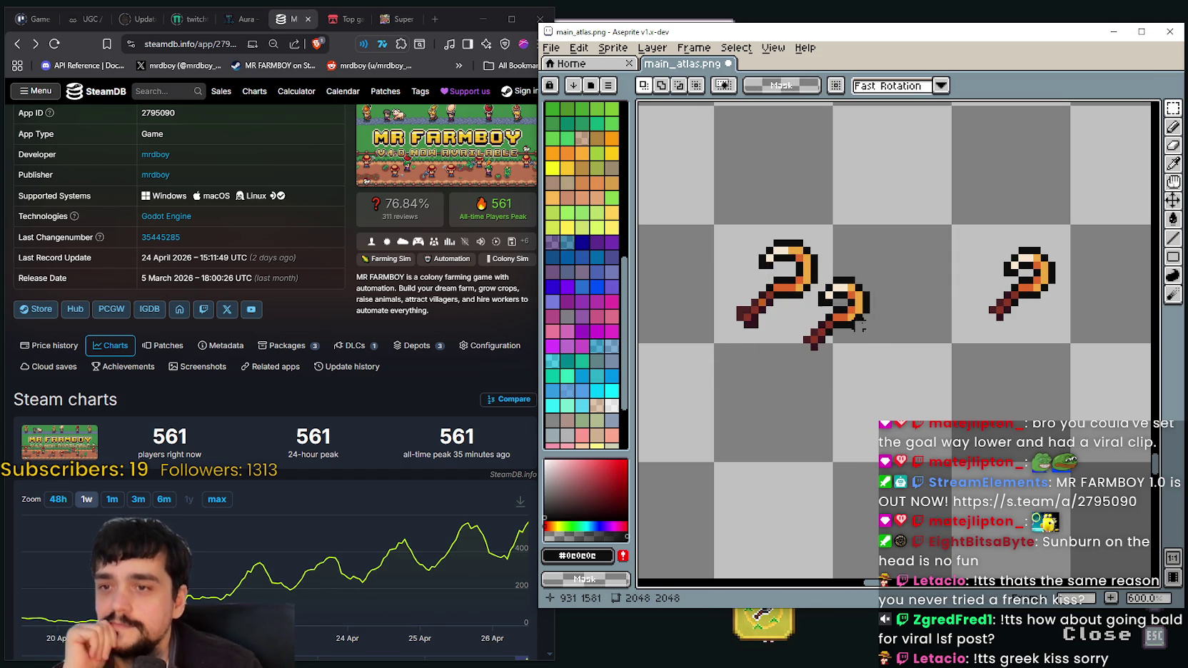
- Copy the lone right sickle onto the left pair and commit the placement
scroll(811, 322, "down", 1)
scroll(811, 323, "down", 1)
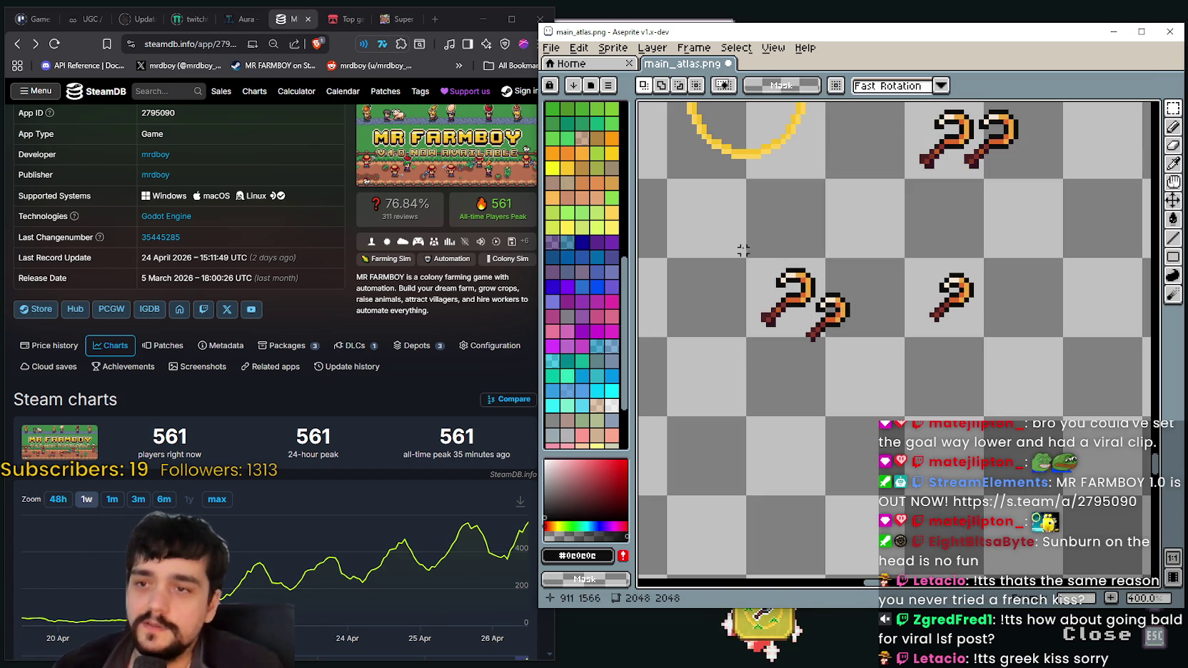
left_click_drag(762, 250, 799, 321)
left_click(912, 379)
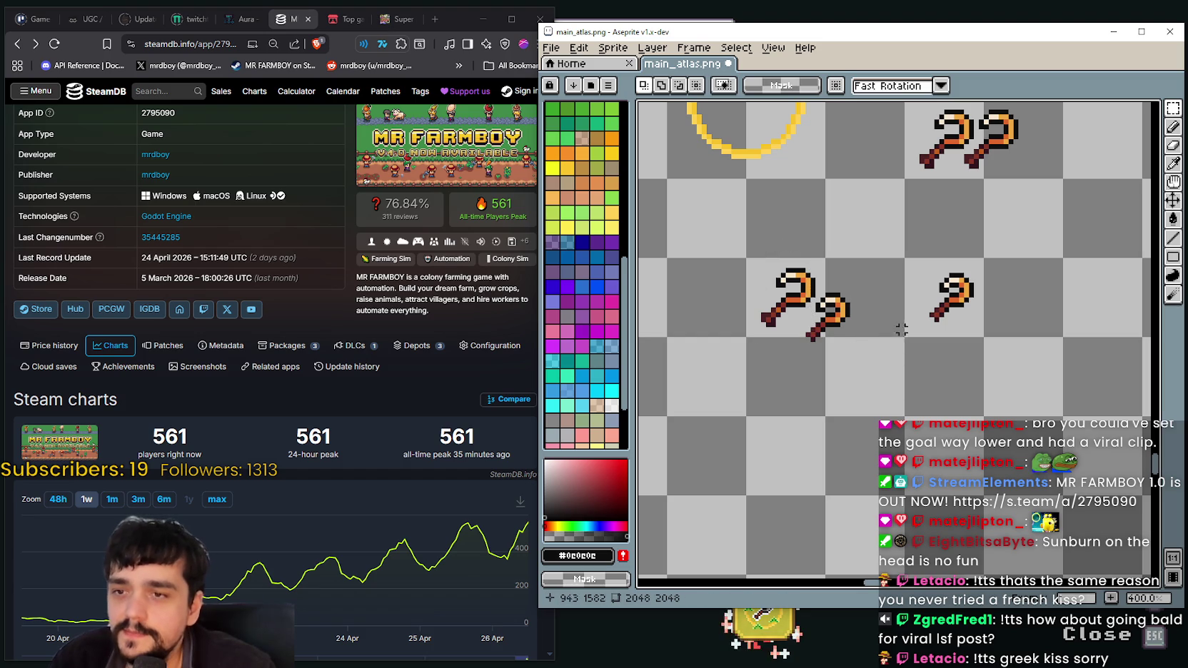
scroll(887, 334, "up", 3)
mouse_move(790, 265)
left_mouse_down()
mouse_move(867, 391)
mouse_move(1003, 261)
left_mouse_up()
scroll(734, 402, "down", 2)
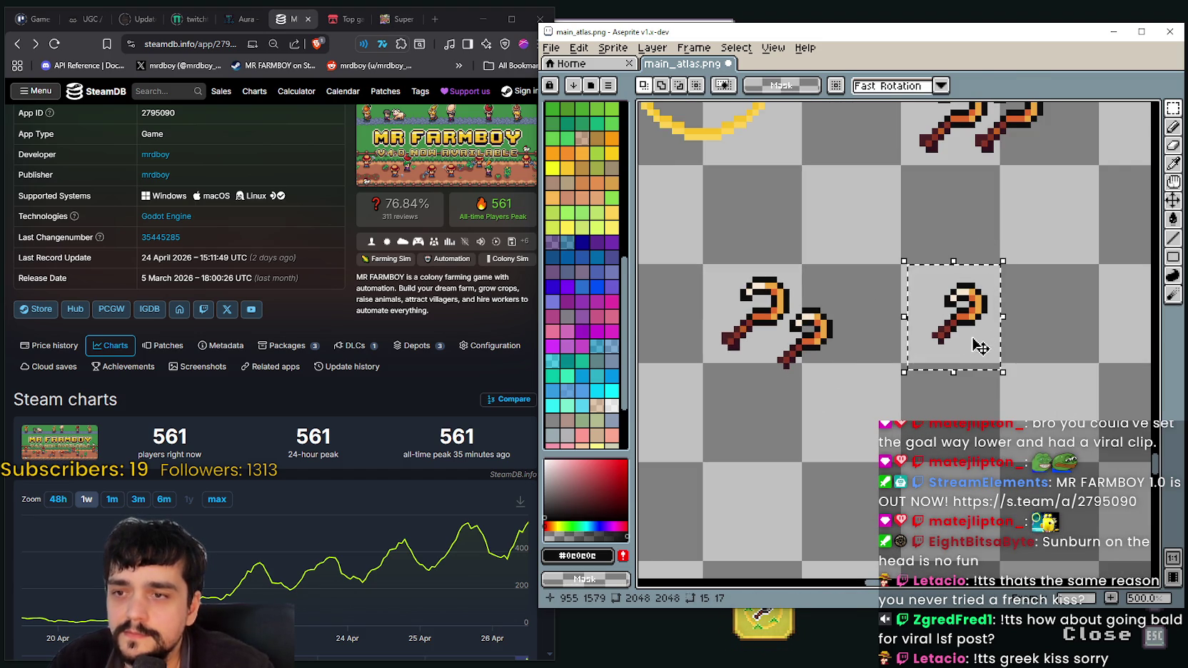
left_click_drag(980, 348, 725, 305)
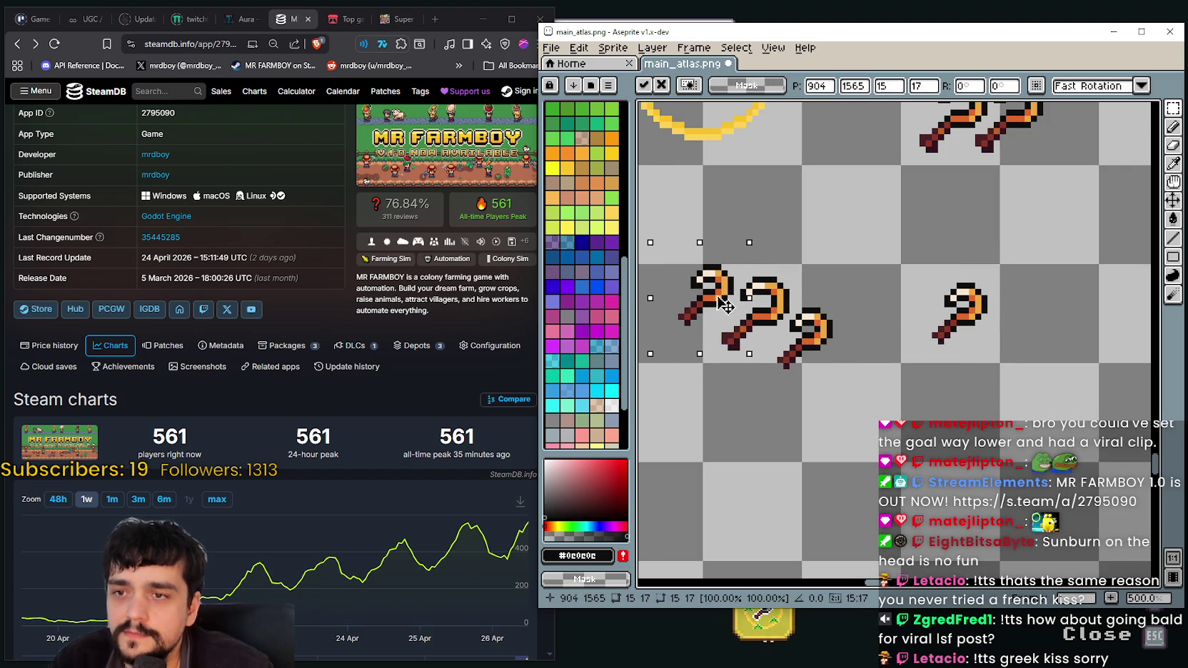
scroll(847, 354, "down", 2)
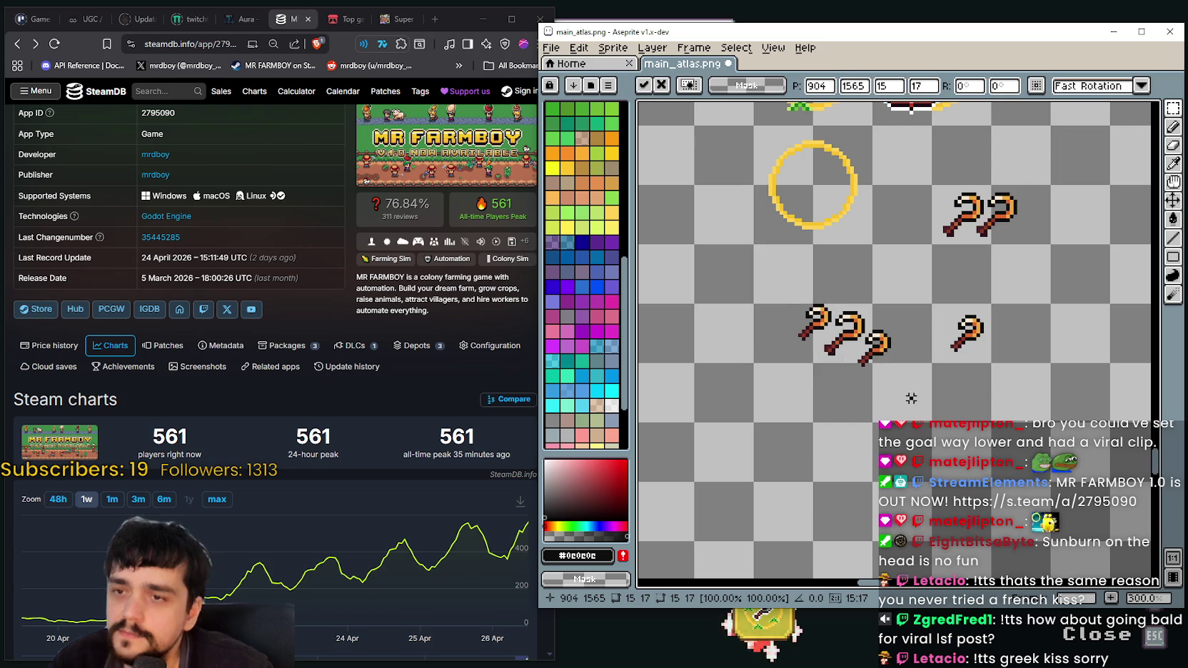
key("Return")
- Select the three-sickle cluster, nudge it up and left, and deselect
mouse_move(780, 290)
left_mouse_down()
mouse_move(860, 361)
mouse_move(809, 171)
left_mouse_up()
scroll(860, 360, "up", 1)
mouse_move(894, 315)
left_mouse_down()
mouse_move(888, 301)
mouse_move(900, 400)
left_mouse_up()
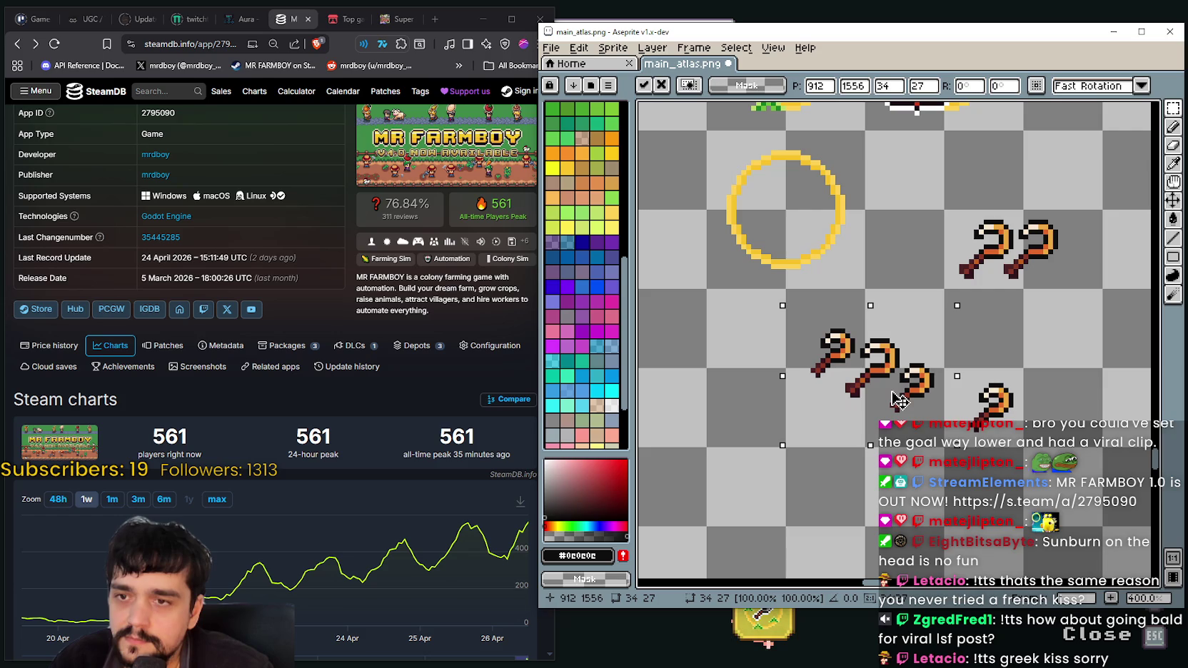
scroll(899, 399, "up", 1)
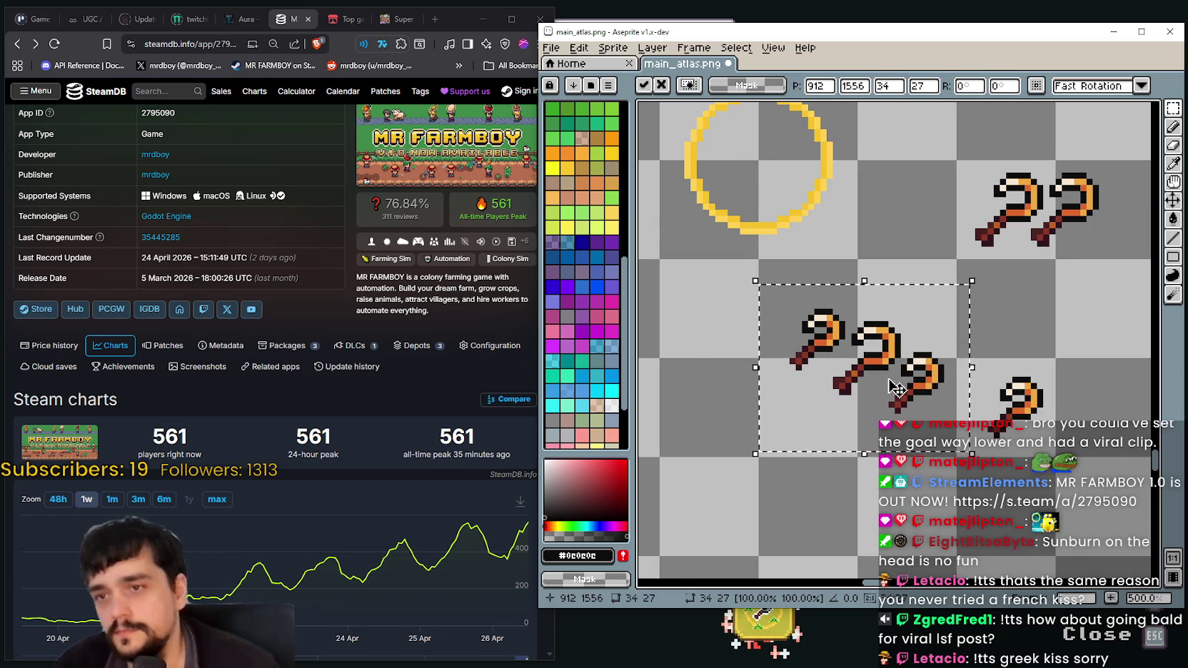
key("ctrl+d")
scroll(827, 427, "down", 2)
scroll(827, 427, "down", 1)
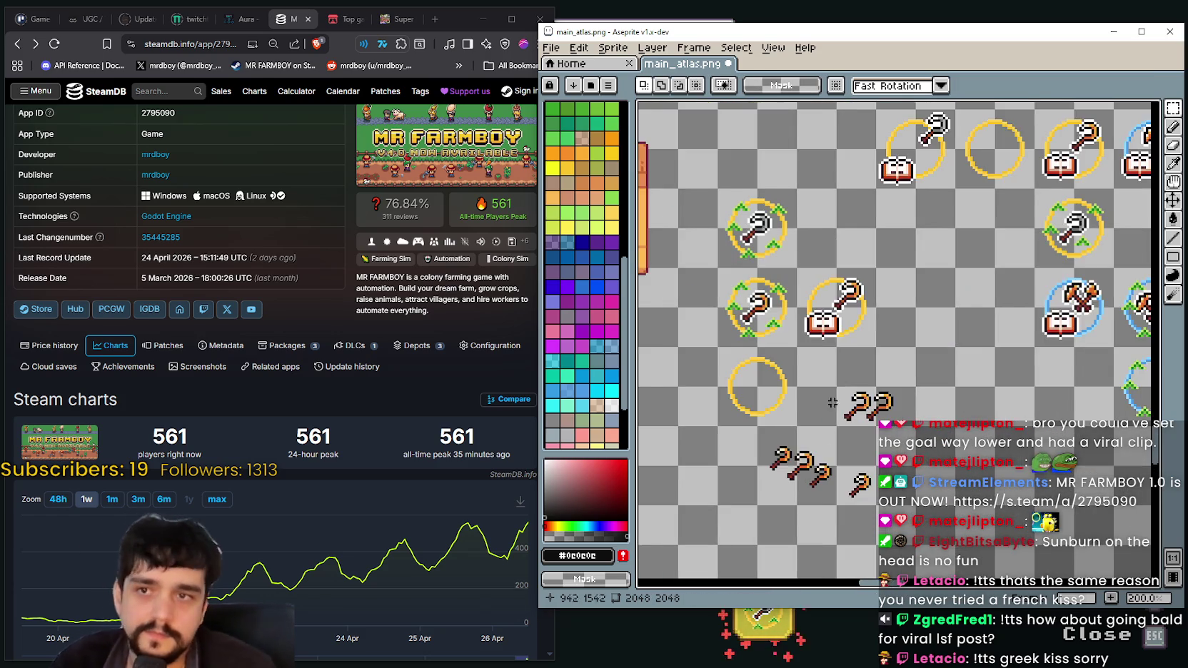
- Pan the canvas over to the finished plus-badged icons
left_click_drag(828, 427, 791, 477)
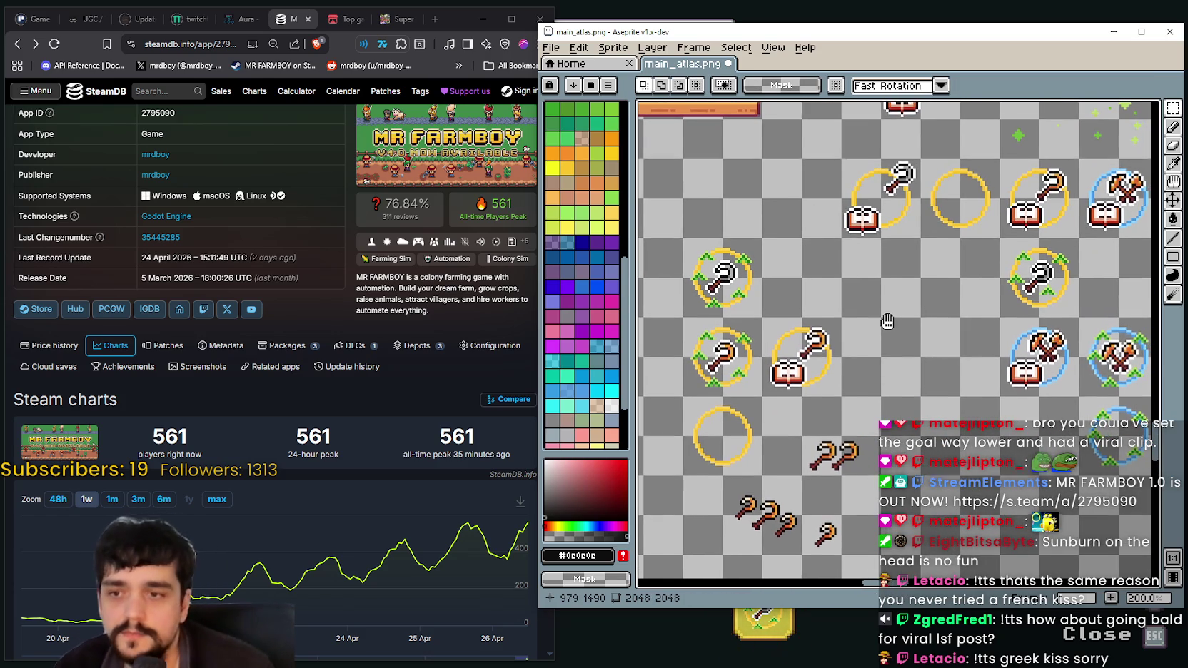
left_click_drag(887, 322, 869, 316)
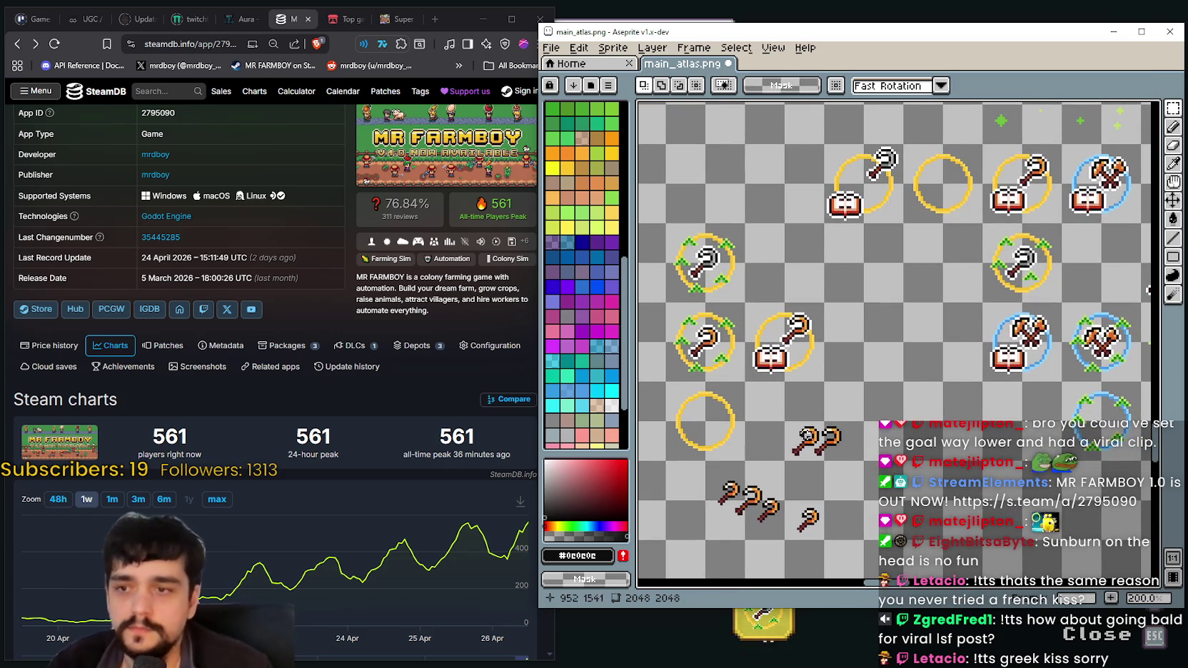
left_click_drag(874, 357, 817, 394)
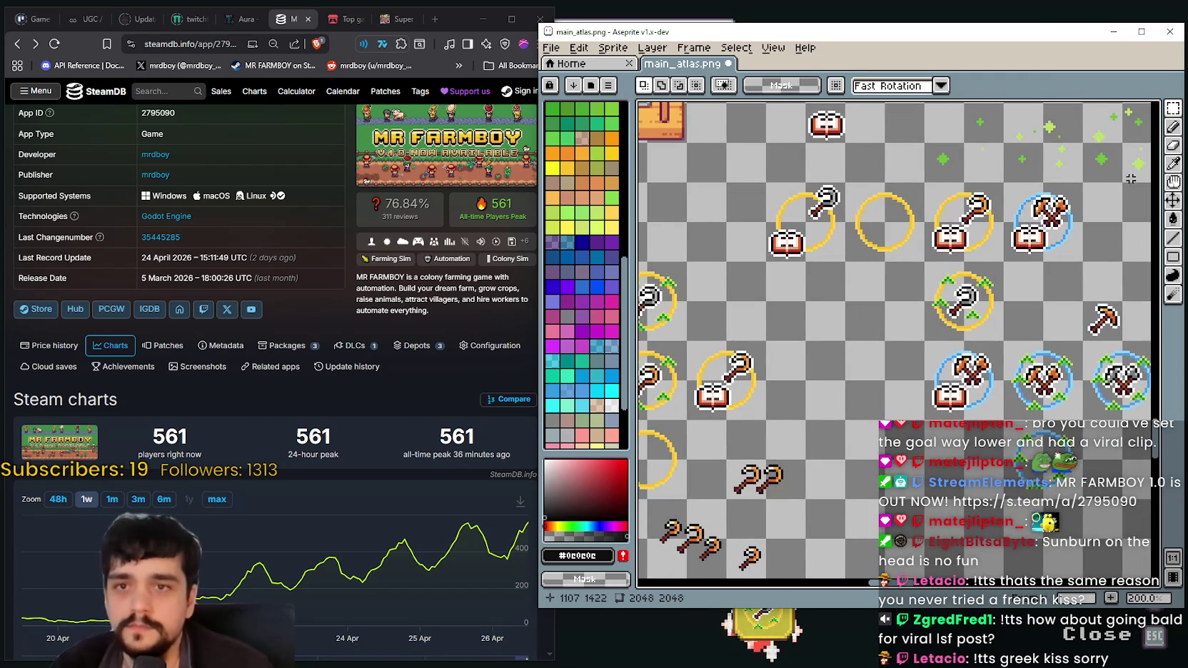
- Eyedrop the green #1a8321 from a plus badge pixel
key("i")
scroll(858, 301, "up", 2)
scroll(855, 307, "up", 2)
scroll(850, 313, "up", 2)
scroll(842, 317, "up", 2)
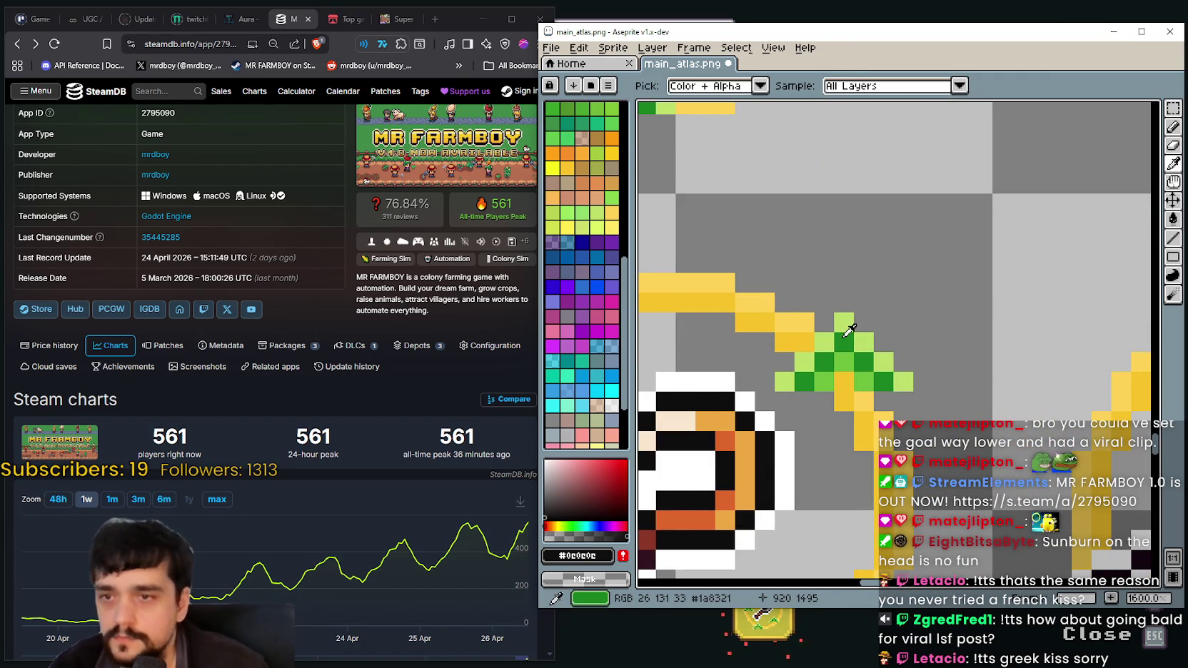
left_click(847, 332)
scroll(847, 334, "down", 1)
scroll(848, 333, "down", 6)
scroll(856, 323, "up", 1)
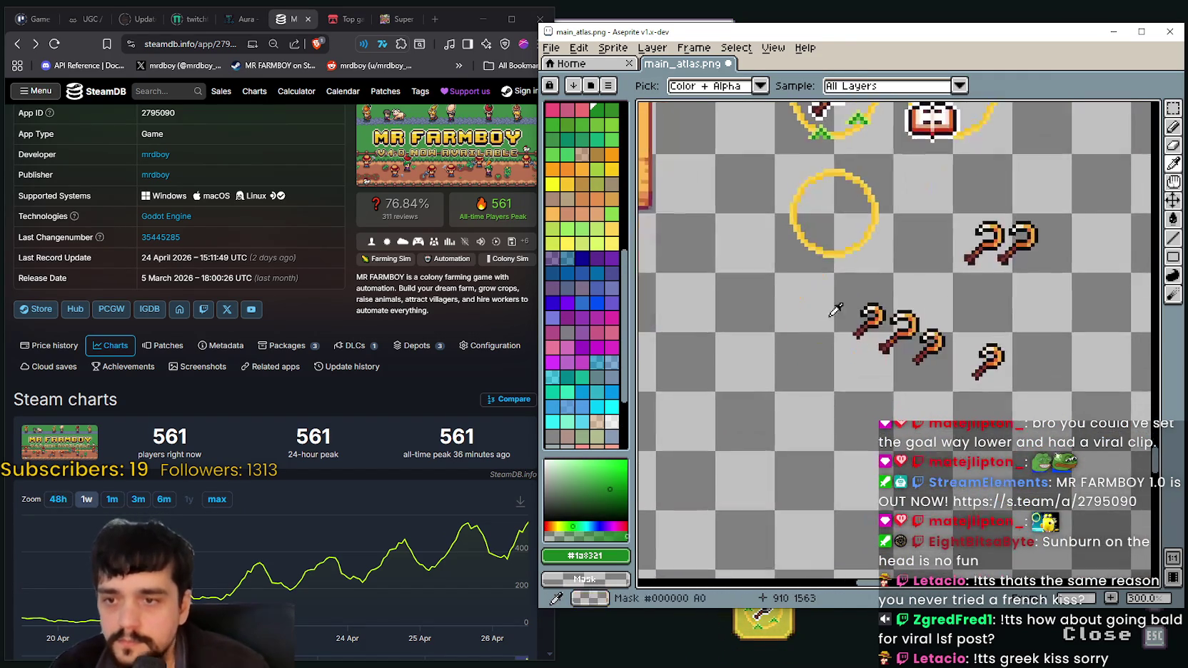
scroll(861, 319, "up", 1)
scroll(866, 308, "up", 1)
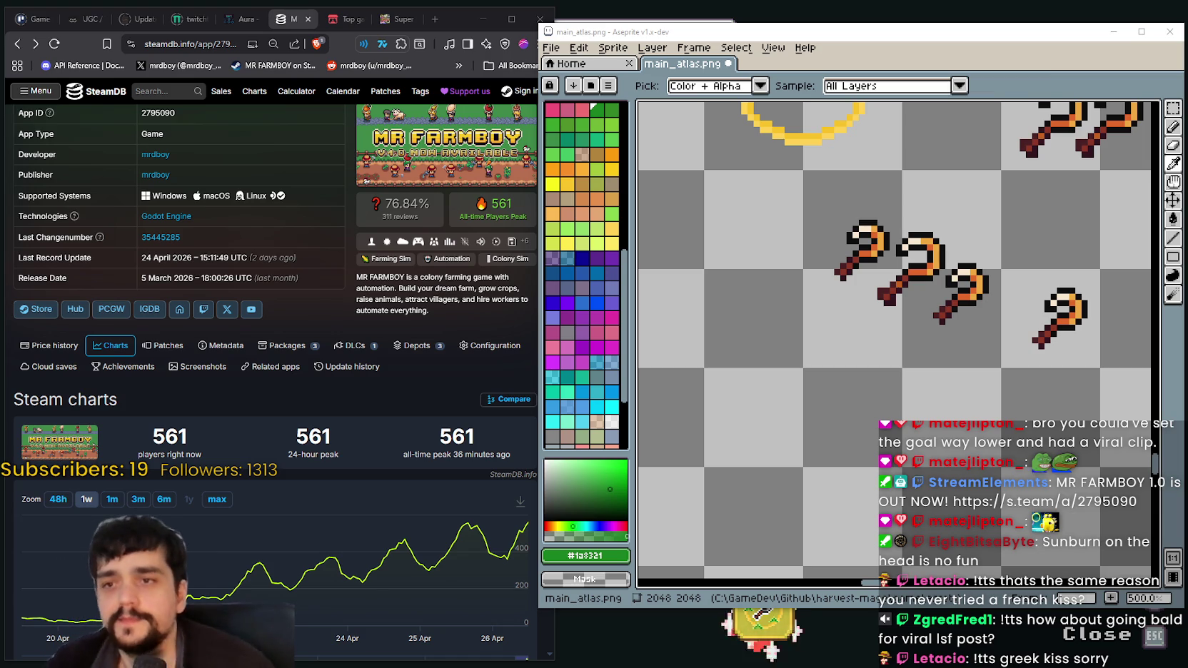
scroll(949, 267, "up", 1)
scroll(949, 267, "down", 1)
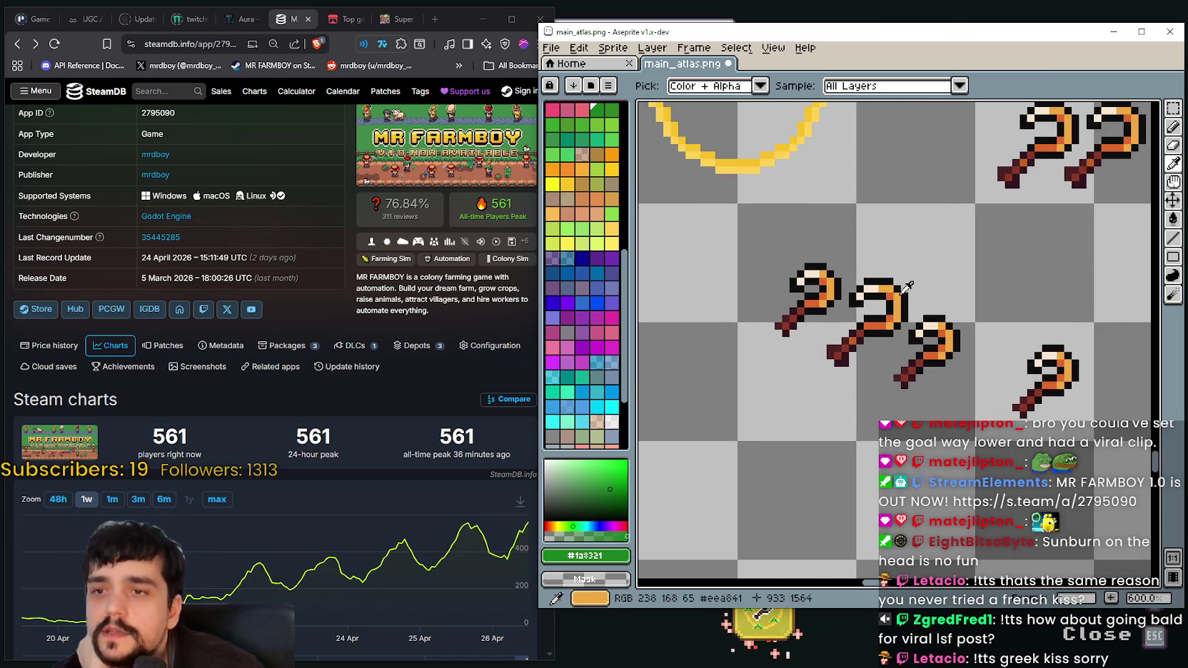
scroll(949, 267, "down", 1)
- Draw the vertical bar of a green plus badge with the Pencil
left_click(1173, 127)
scroll(828, 302, "up", 1)
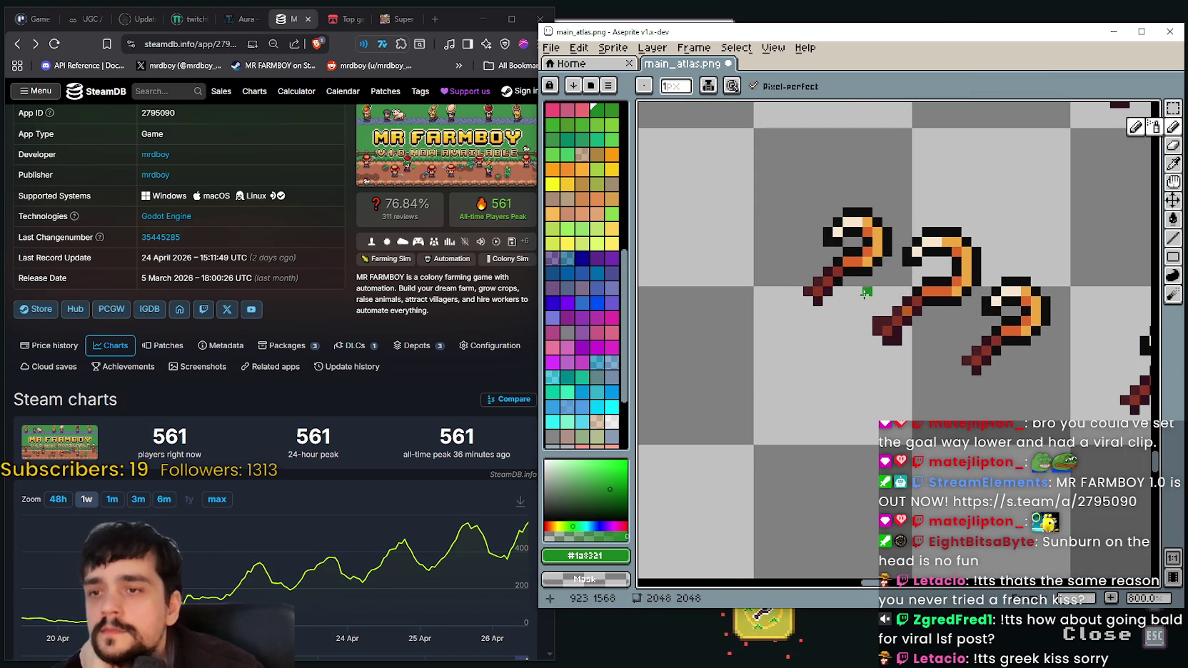
scroll(831, 301, "up", 1)
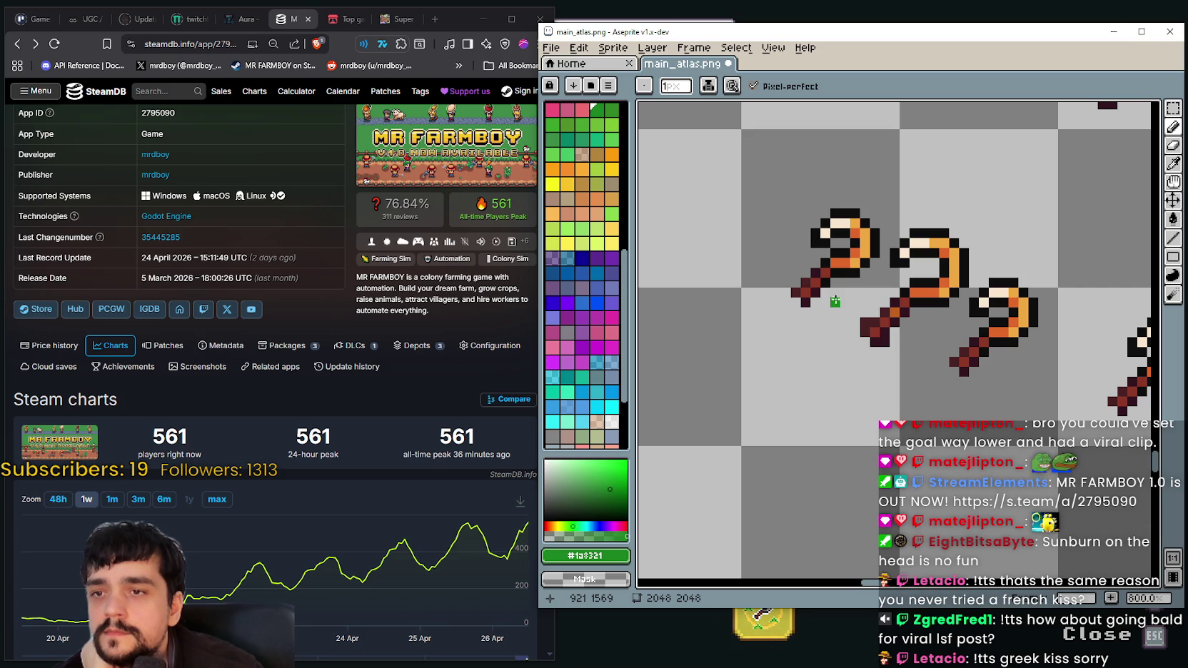
left_click_drag(835, 293, 836, 315)
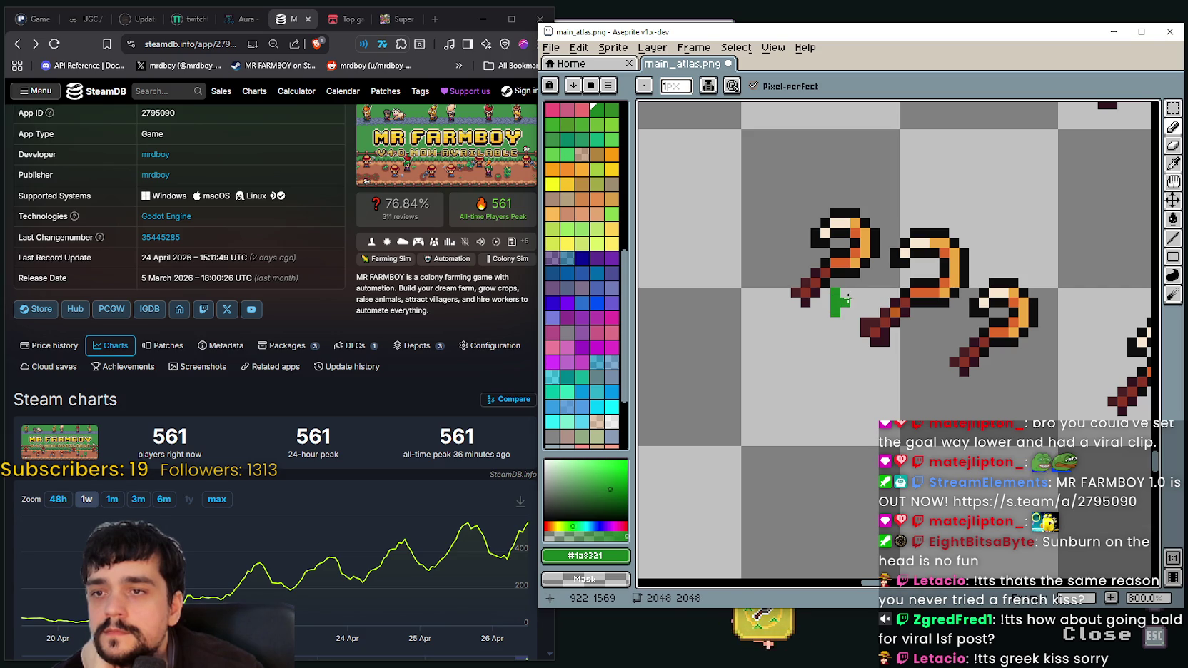
scroll(925, 391, "down", 2)
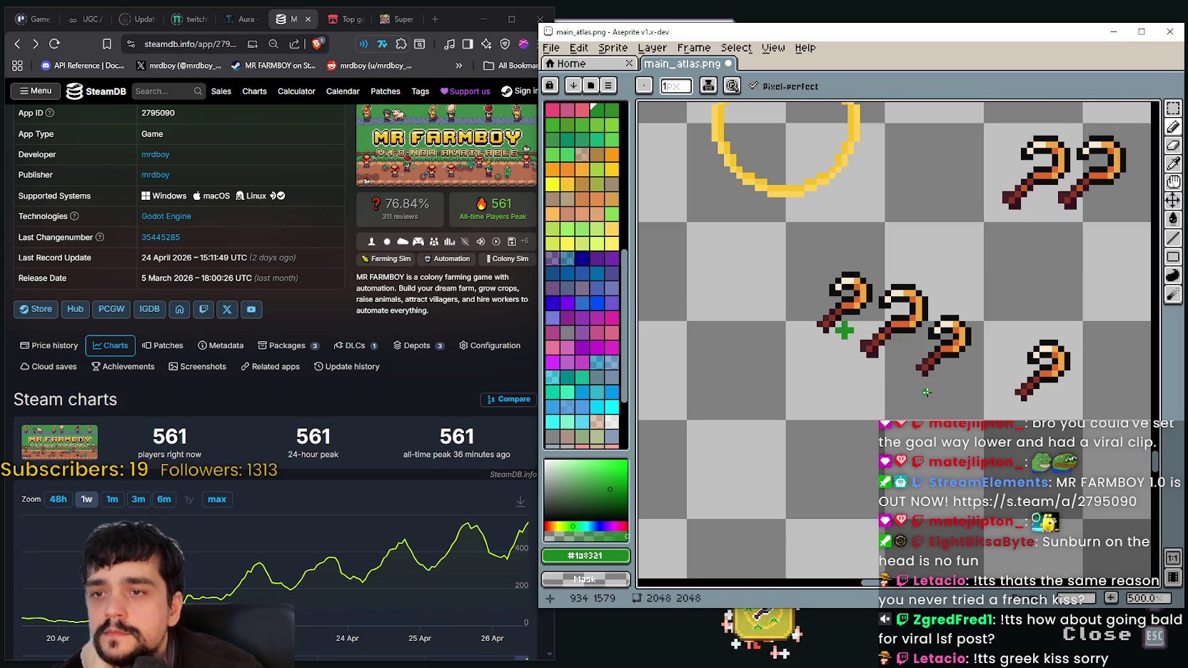
scroll(928, 391, "down", 2)
scroll(950, 384, "up", 2)
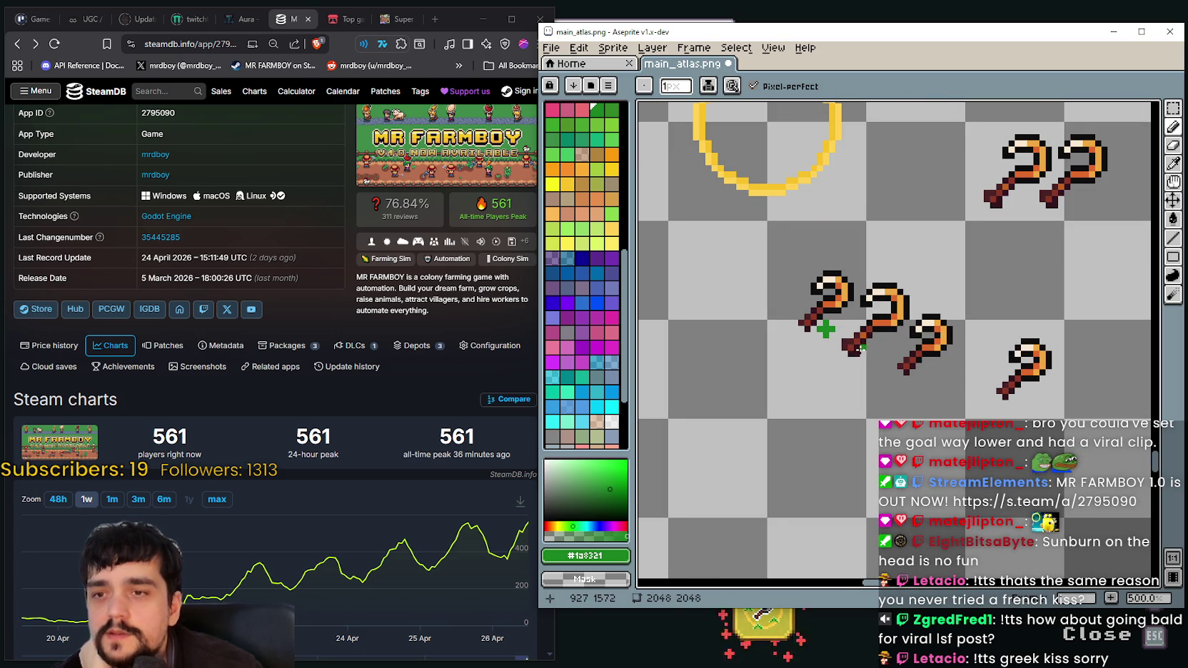
scroll(856, 350, "up", 1)
scroll(932, 345, "up", 1)
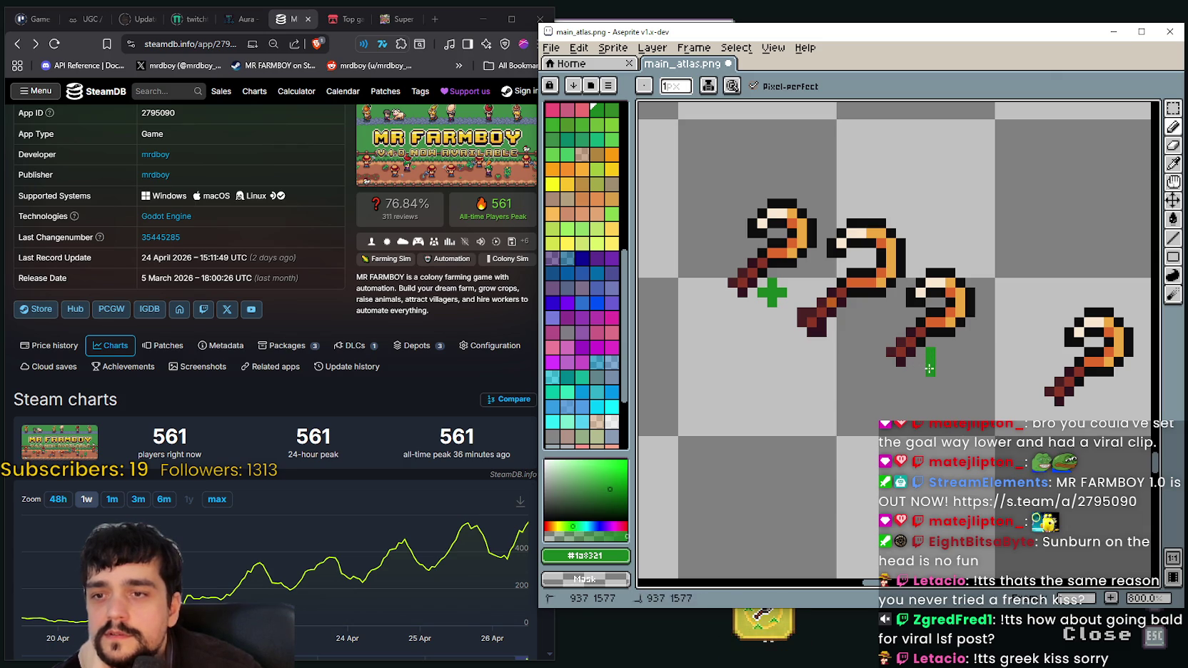
scroll(924, 367, "down", 3)
scroll(924, 371, "down", 1)
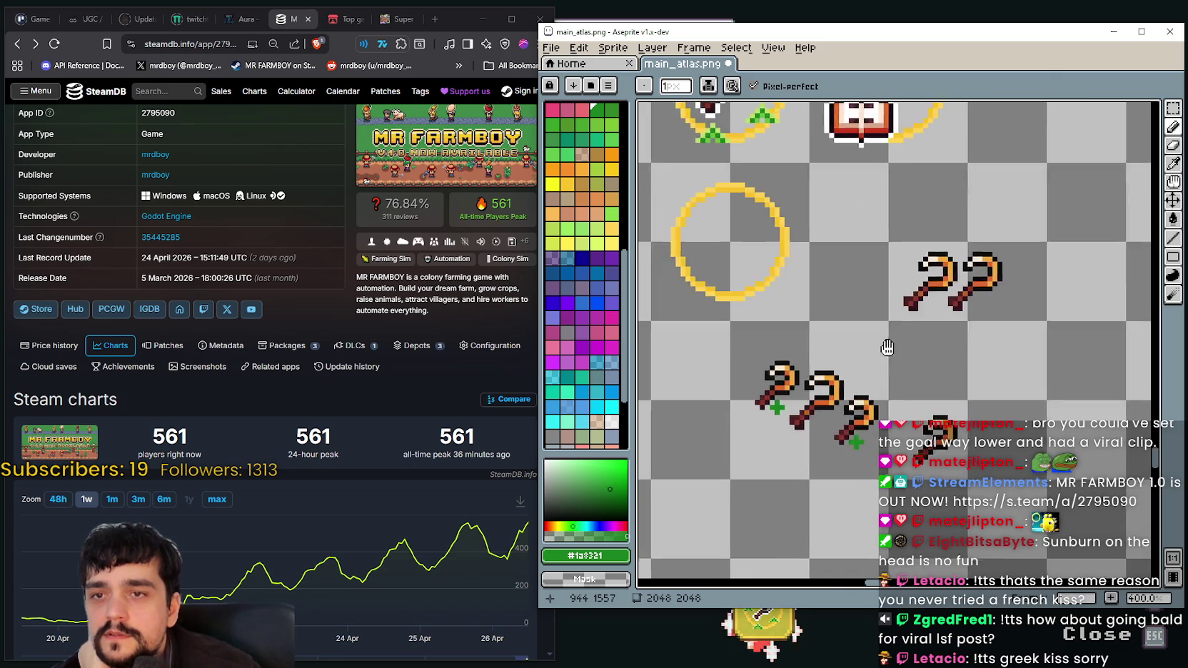
scroll(924, 371, "down", 1)
scroll(804, 187, "up", 1)
scroll(804, 187, "up", 2)
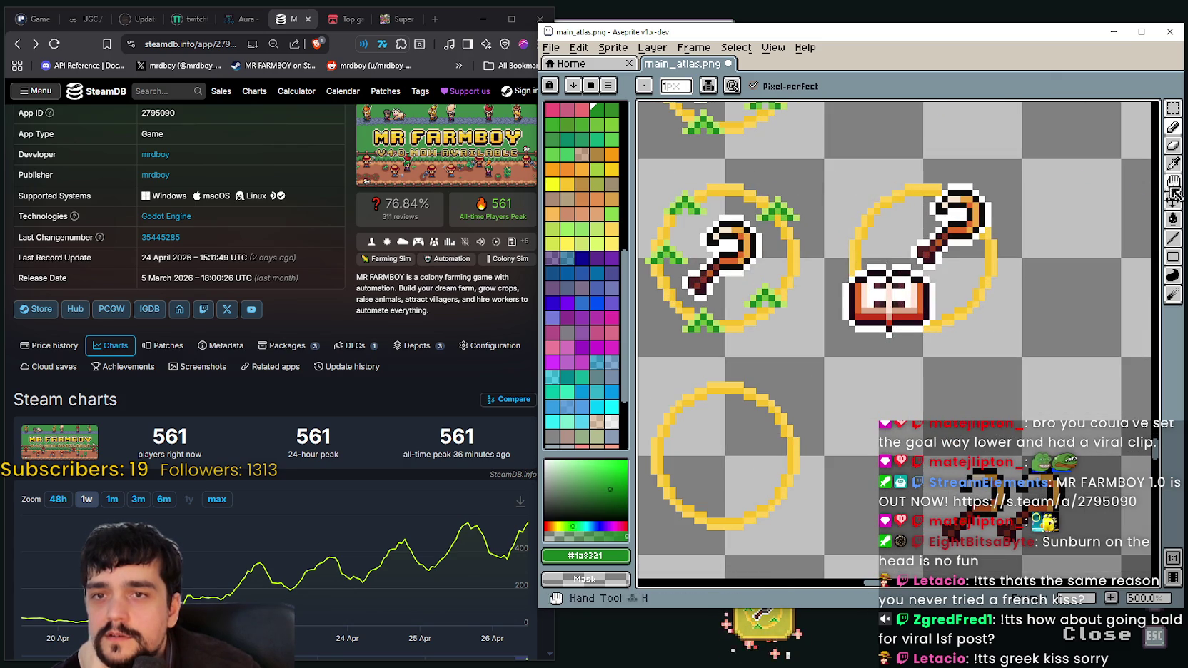
- Eyedrop the light green #bddc6a from a finished icon
left_click(1172, 163)
scroll(790, 181, "up", 4)
left_click(838, 186)
scroll(901, 381, "down", 6)
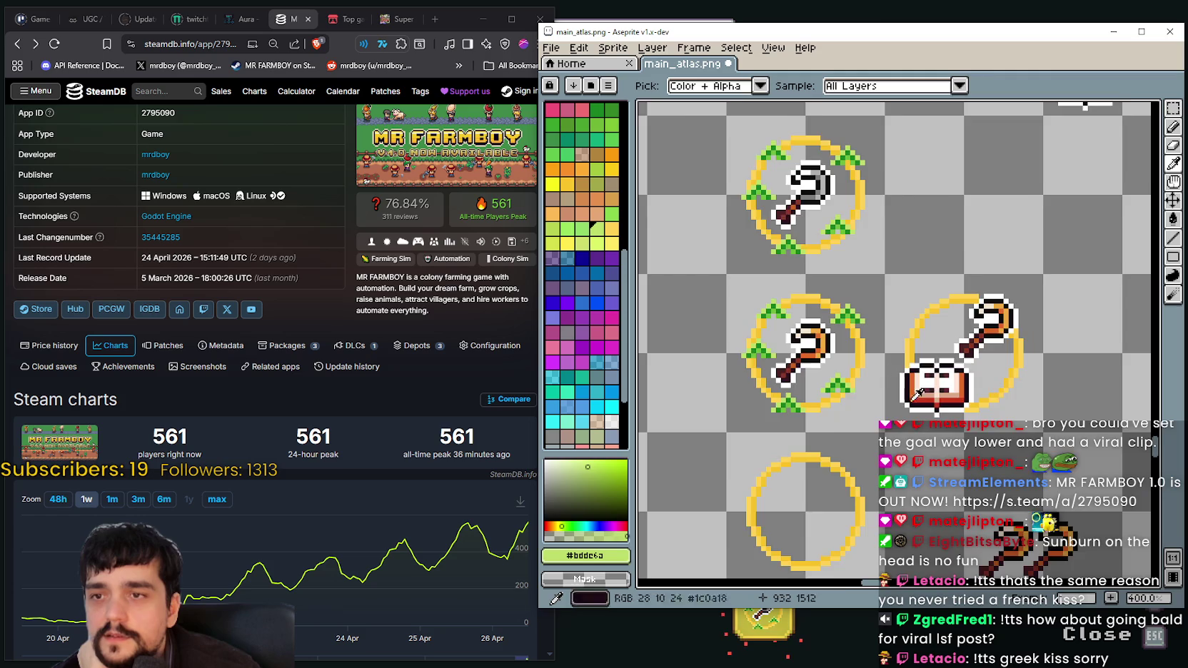
- With the Pencil active, bring the first sickle's plus badge into view
scroll(898, 381, "down", 3)
scroll(935, 265, "up", 2)
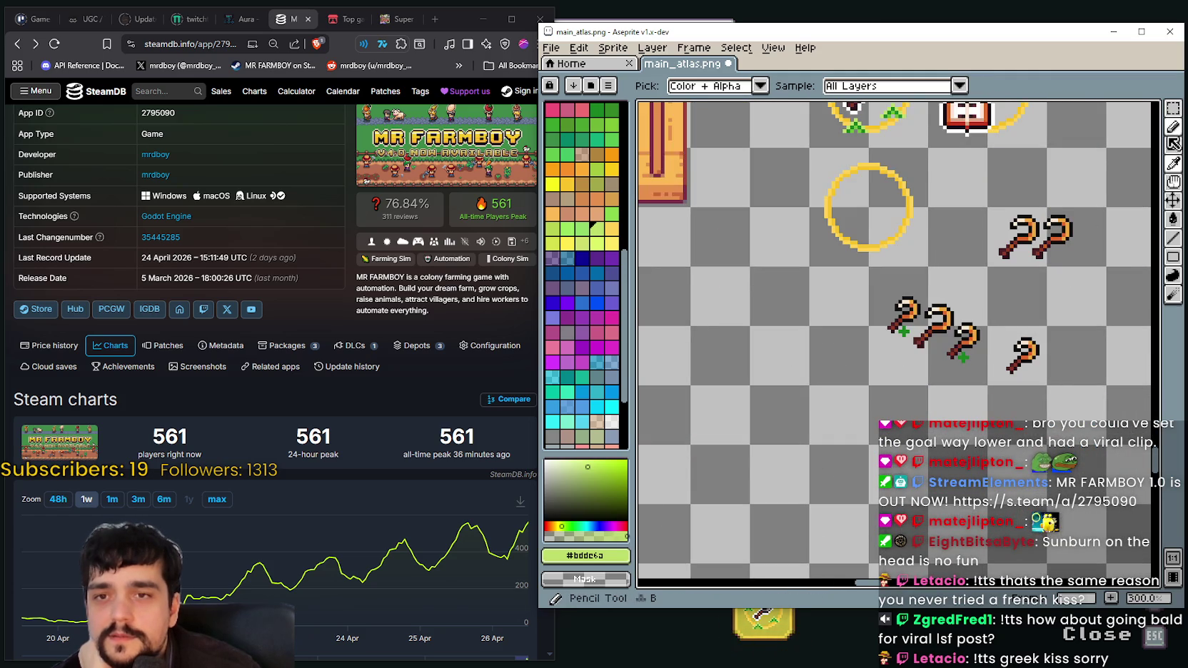
left_click(1172, 127)
scroll(928, 335, "up", 3)
scroll(796, 327, "up", 3)
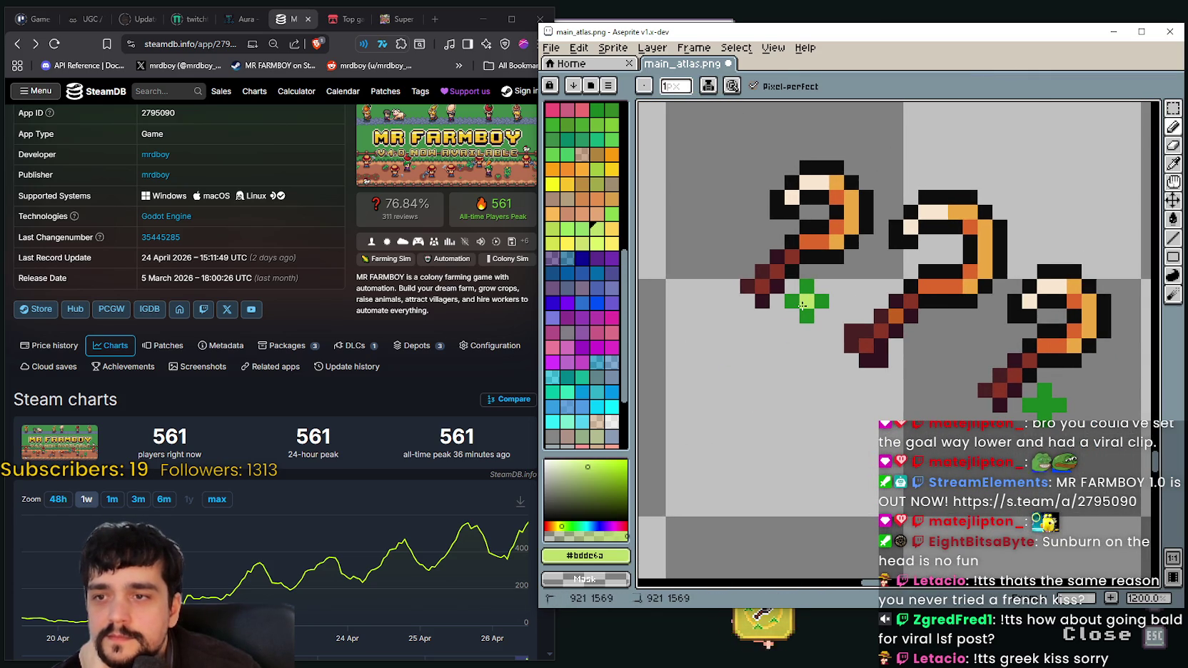
scroll(821, 305, "down", 2)
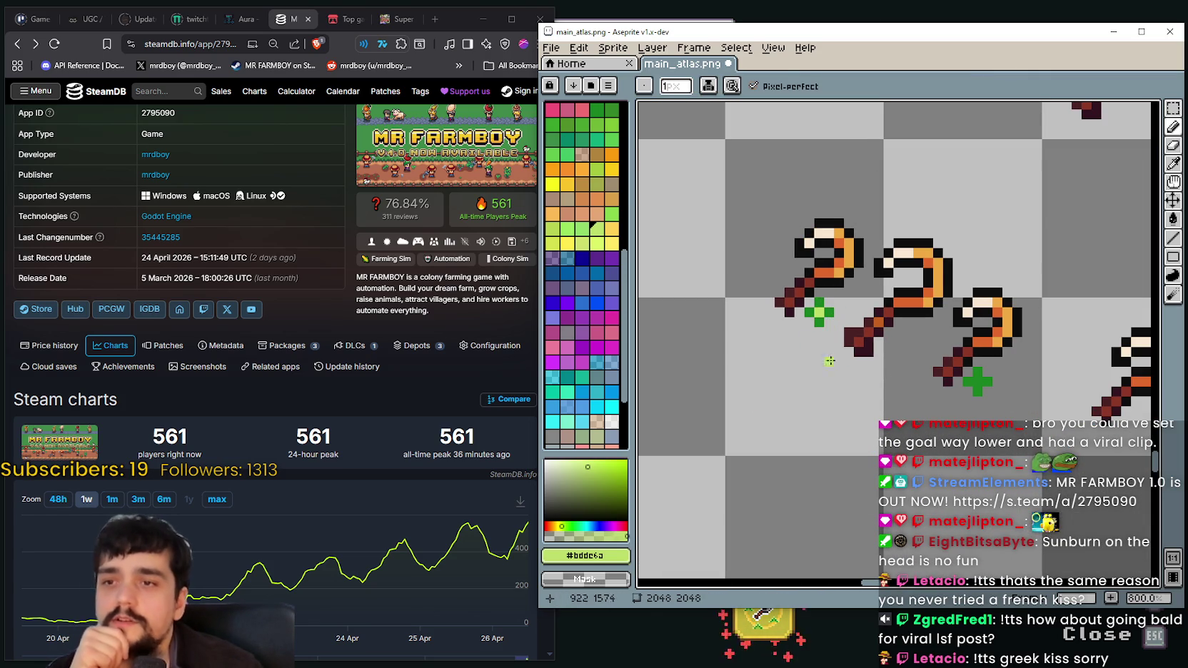
left_click_drag(917, 401, 791, 425)
scroll(852, 401, "up", 3)
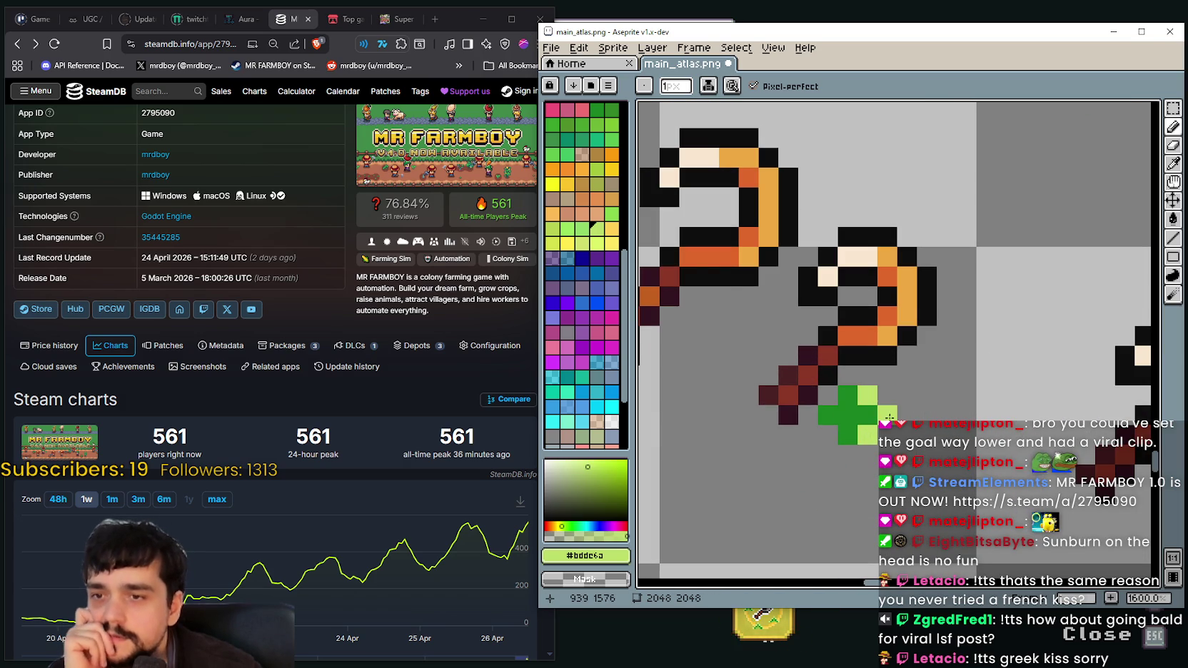
scroll(832, 492, "down", 4)
scroll(763, 471, "up", 1)
scroll(873, 408, "up", 2)
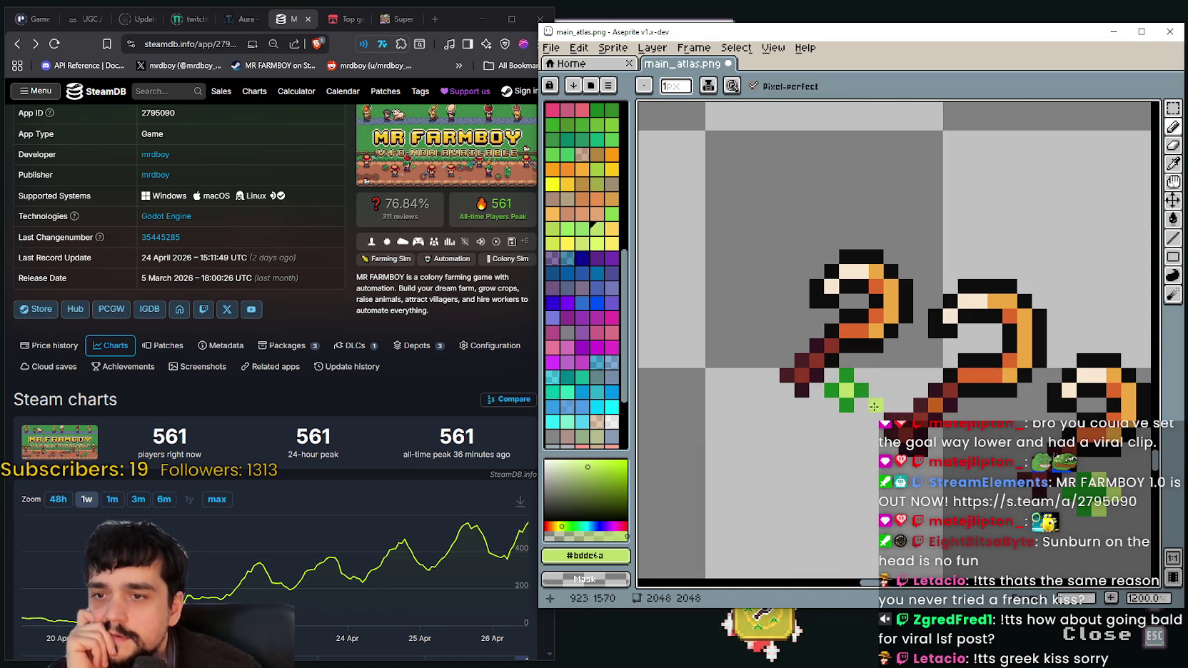
scroll(862, 421, "down", 1)
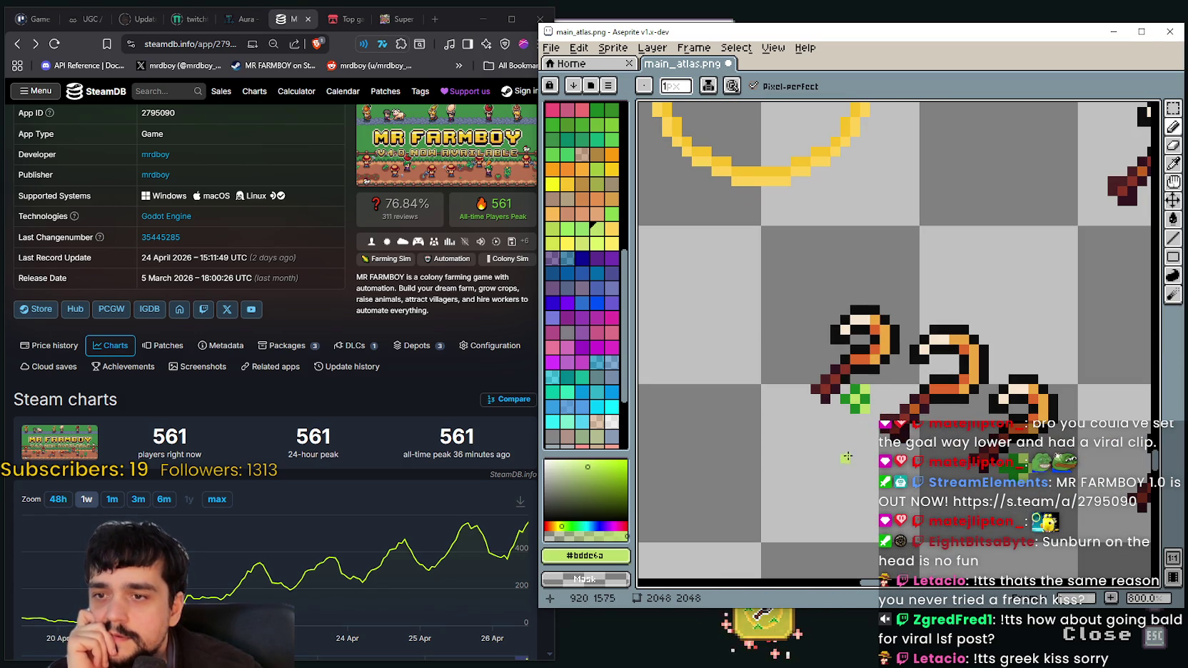
left_click_drag(910, 435, 868, 405)
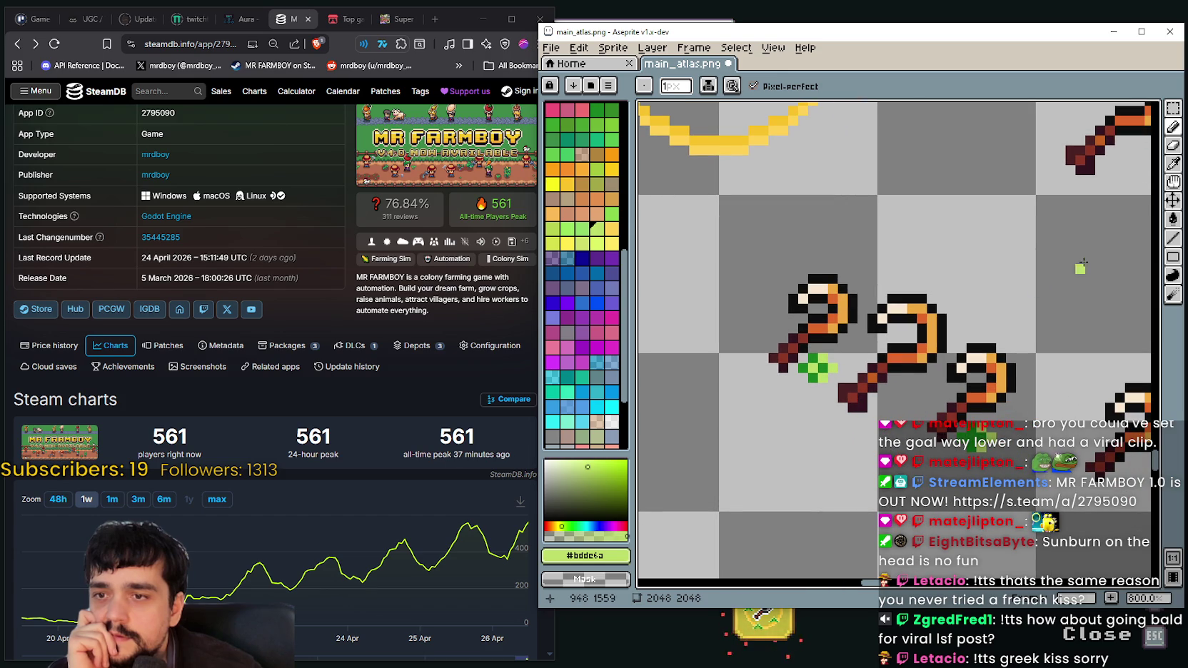
- Eyedrop the dark green #1a8321 from the badge and go back to the Pencil
left_click(1172, 169)
scroll(823, 373, "up", 4)
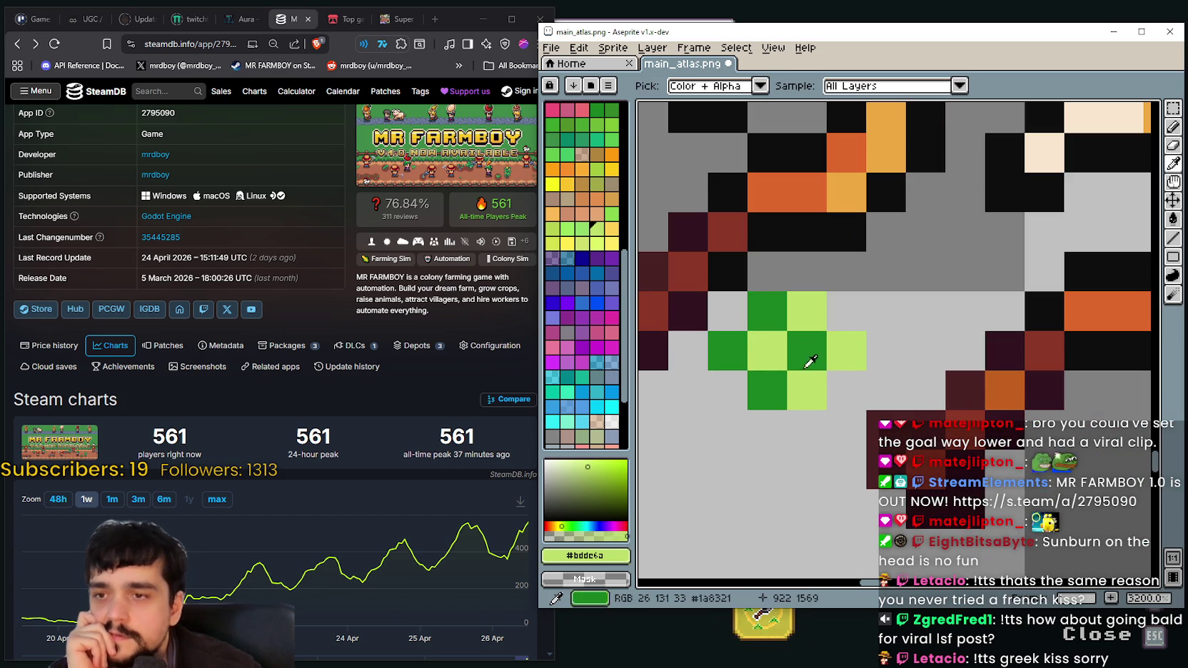
left_click(810, 357)
left_click(1172, 127)
scroll(856, 513, "down", 3)
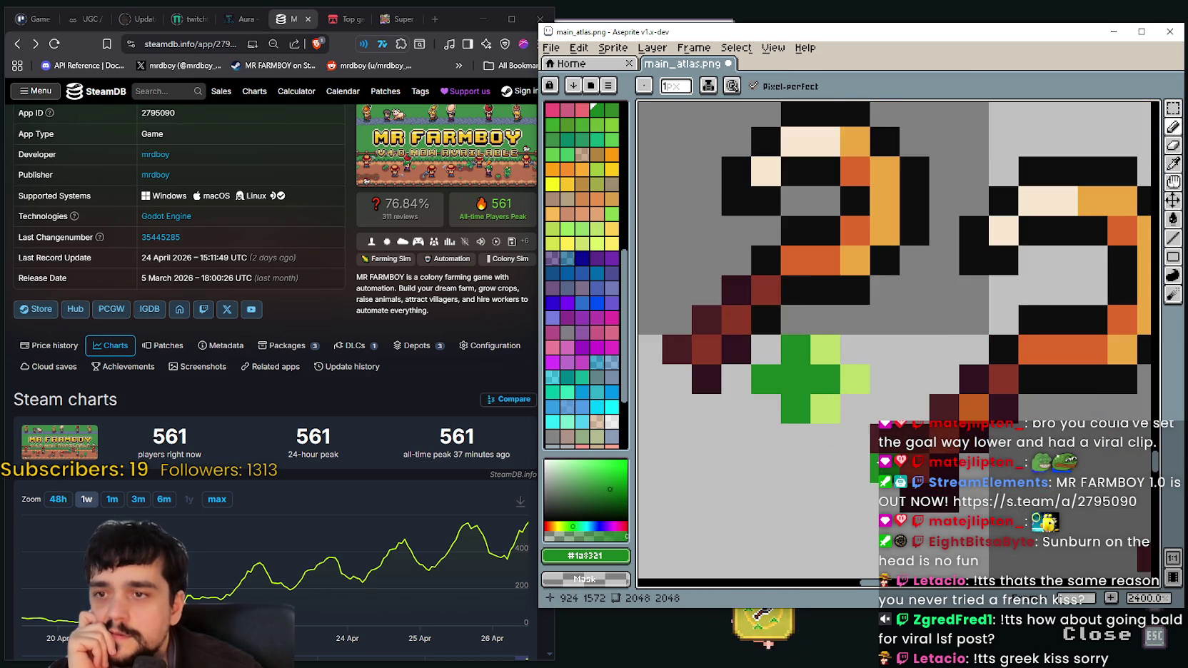
scroll(856, 513, "down", 1)
scroll(857, 513, "down", 1)
mouse_move(856, 512)
left_mouse_down()
mouse_move(735, 489)
mouse_move(734, 519)
mouse_move(797, 443)
left_mouse_up()
scroll(803, 432, "down", 1)
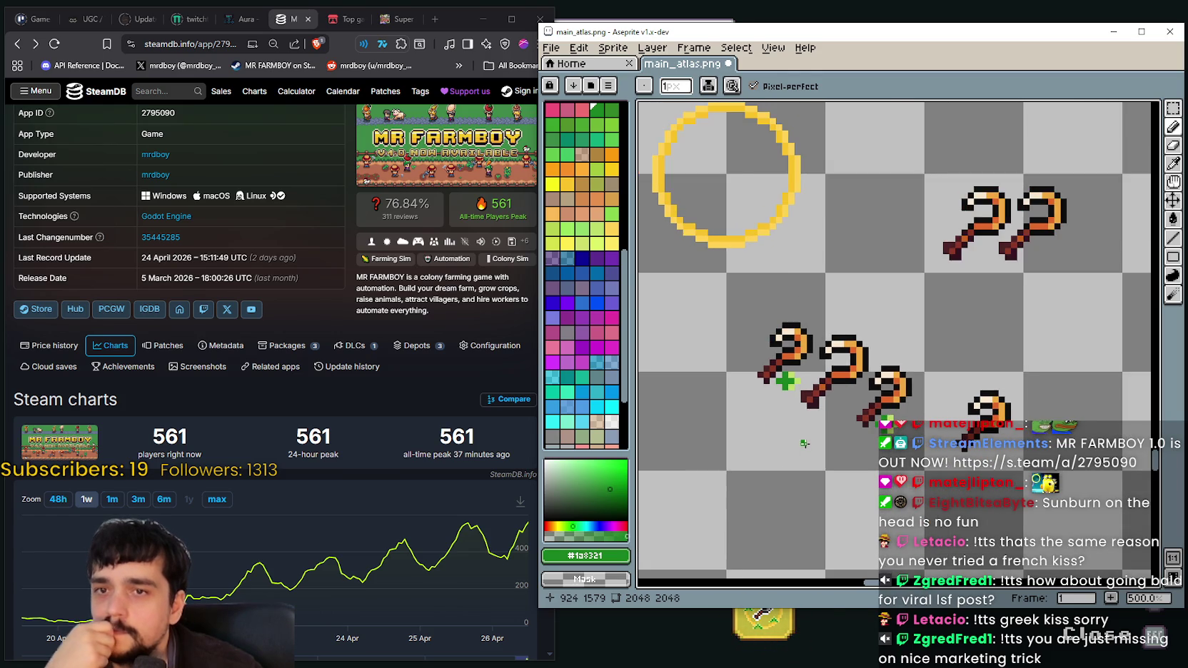
scroll(804, 431, "down", 1)
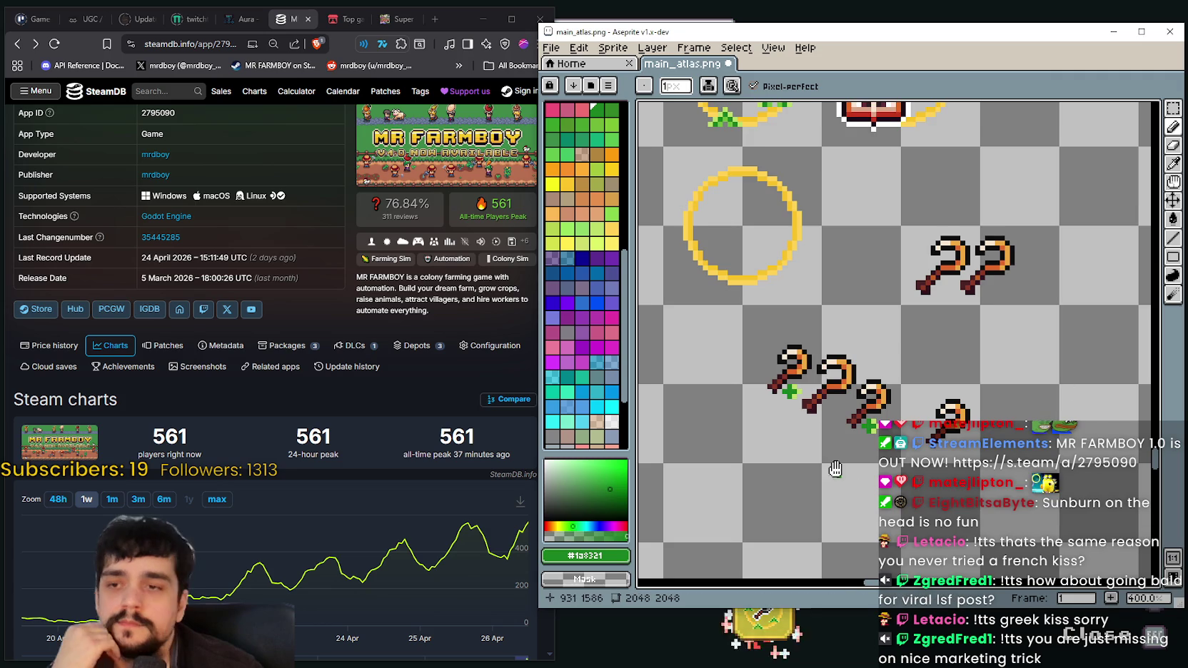
scroll(892, 342, "down", 1)
- Try rectangle selections around the badged sickles and the middle sickle, then clear them
key("m")
left_click_drag(706, 255, 862, 398)
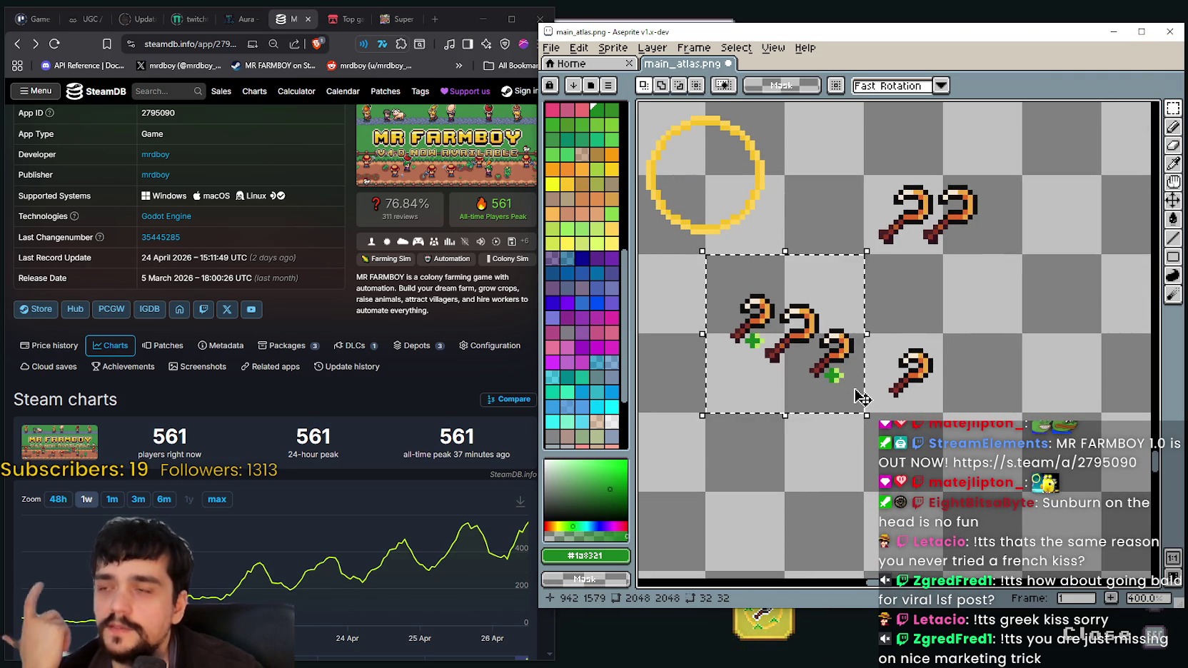
scroll(854, 385, "up", 1)
scroll(853, 385, "down", 1)
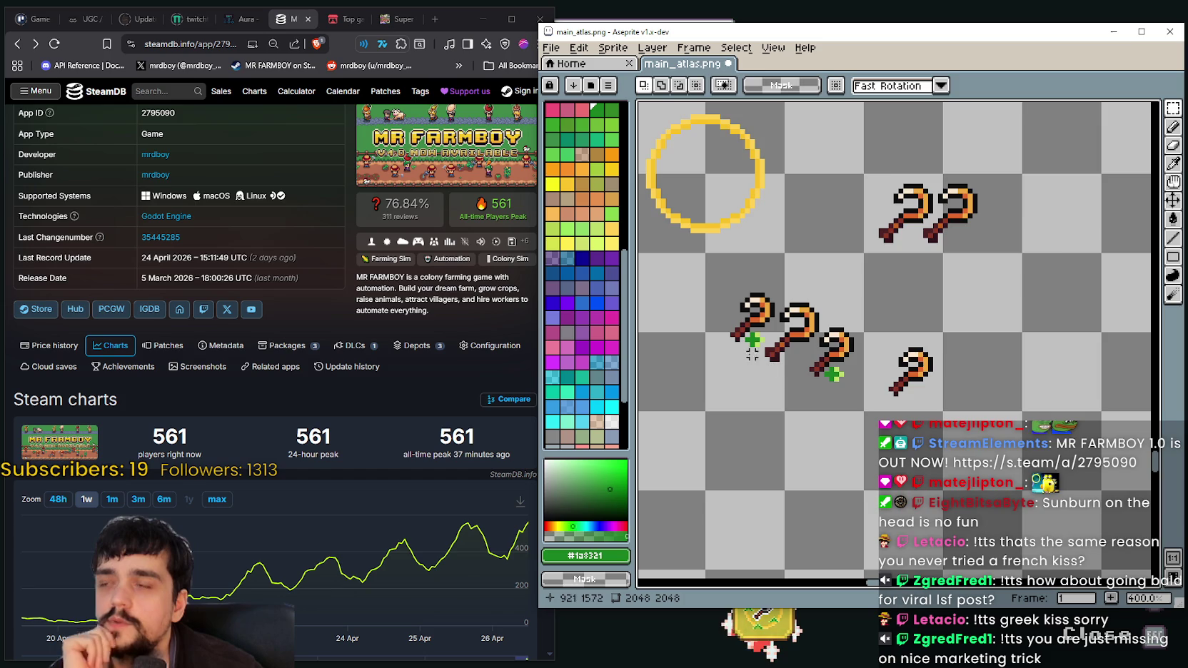
scroll(849, 371, "up", 1)
scroll(831, 314, "up", 1)
scroll(820, 281, "up", 1)
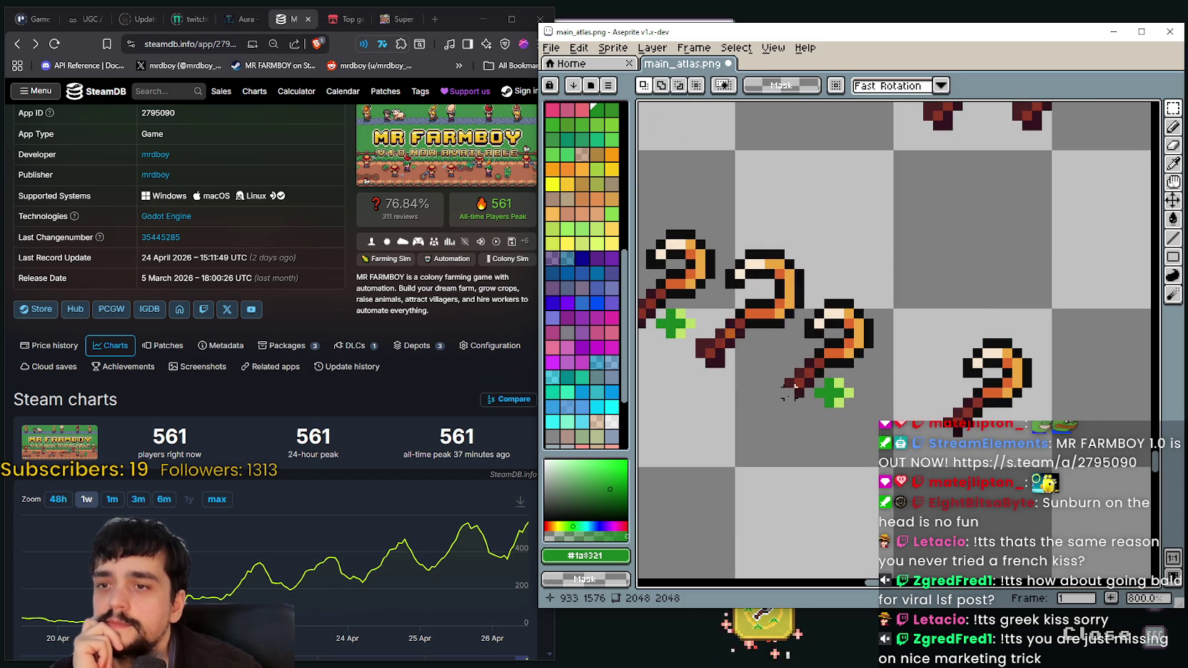
left_click_drag(783, 408, 886, 315)
left_click(750, 442)
scroll(828, 491, "down", 1)
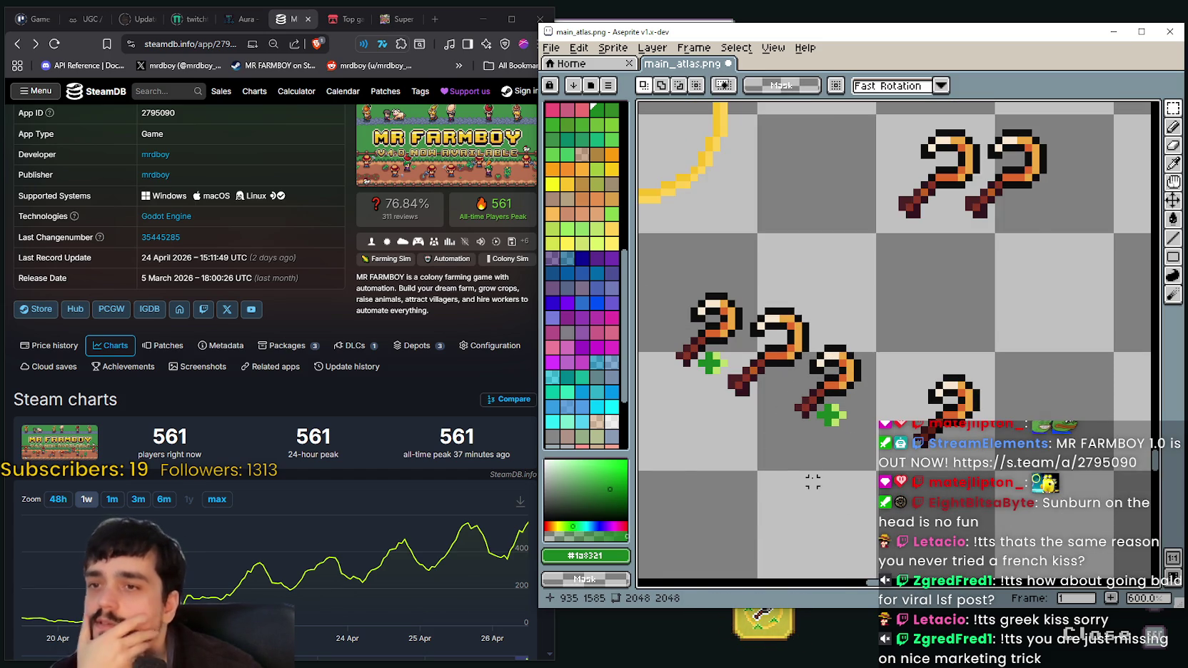
scroll(840, 359, "down", 1)
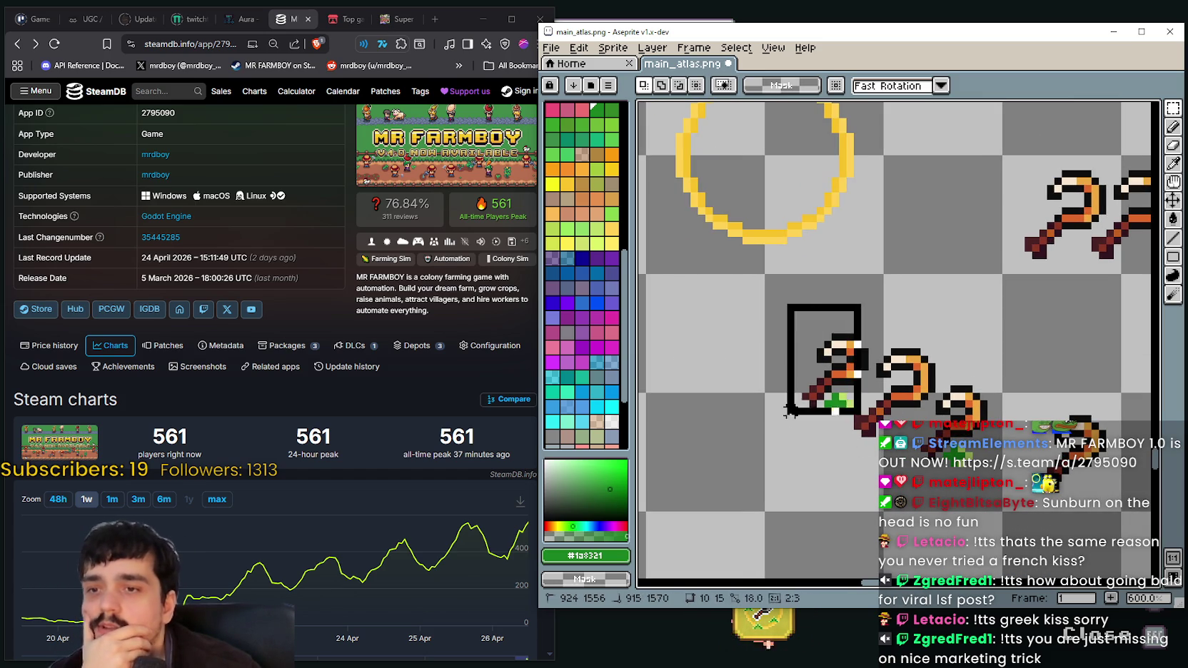
- Move the first badged sickle down and left into a new spot and deselect
left_click_drag(760, 299, 867, 408)
scroll(877, 428, "up", 1)
scroll(885, 435, "down", 1)
scroll(892, 343, "right", 2)
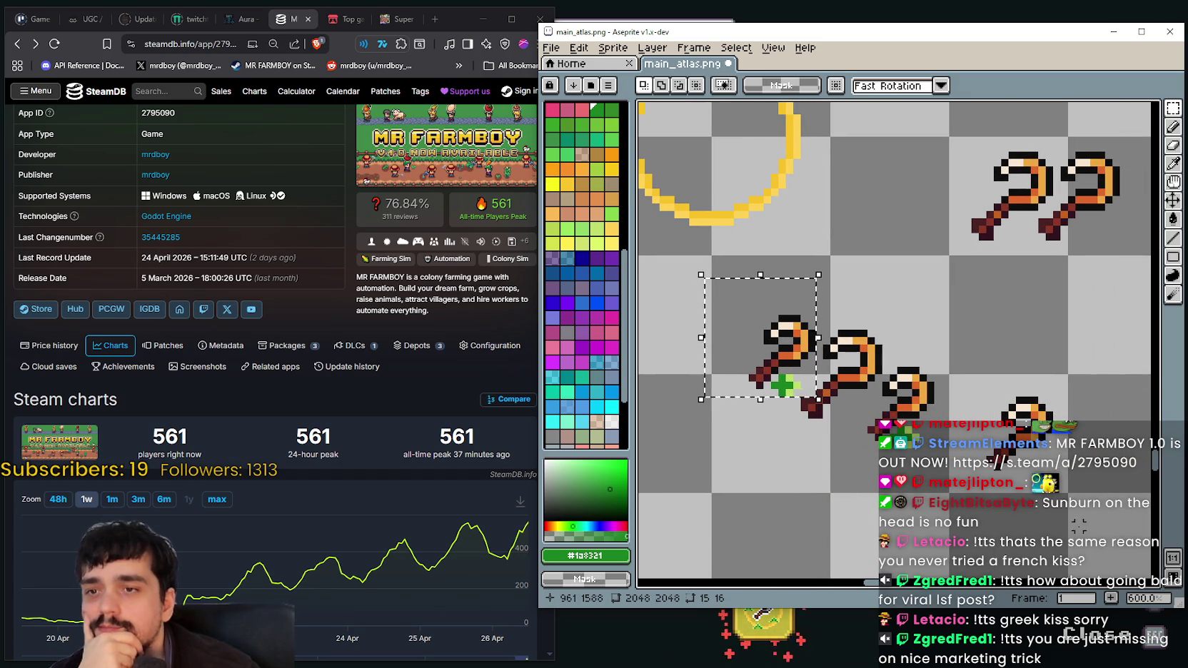
left_click_drag(888, 402, 950, 409)
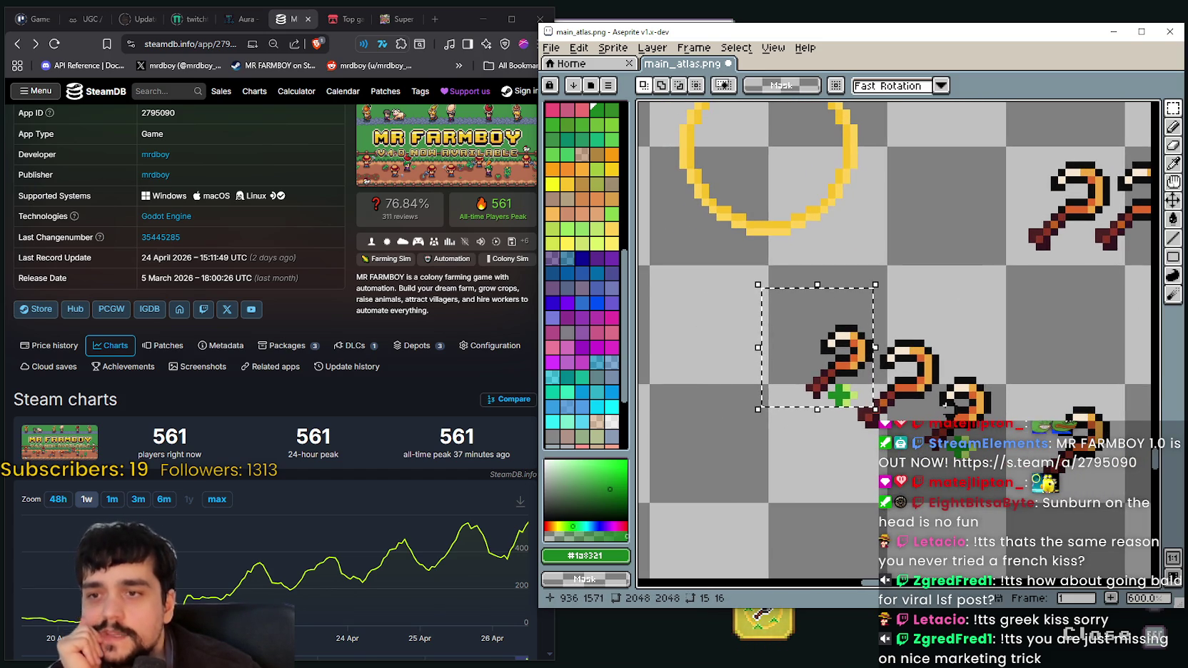
mouse_move(855, 374)
left_mouse_down()
mouse_move(831, 396)
mouse_move(850, 401)
left_mouse_up()
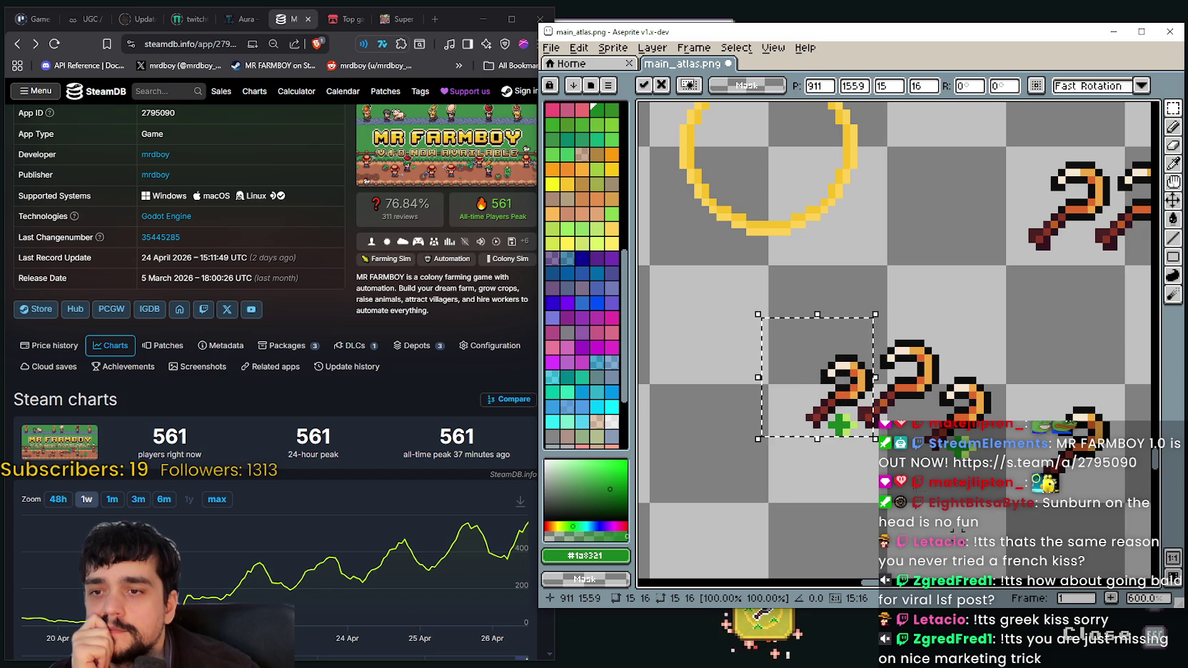
left_click(961, 485)
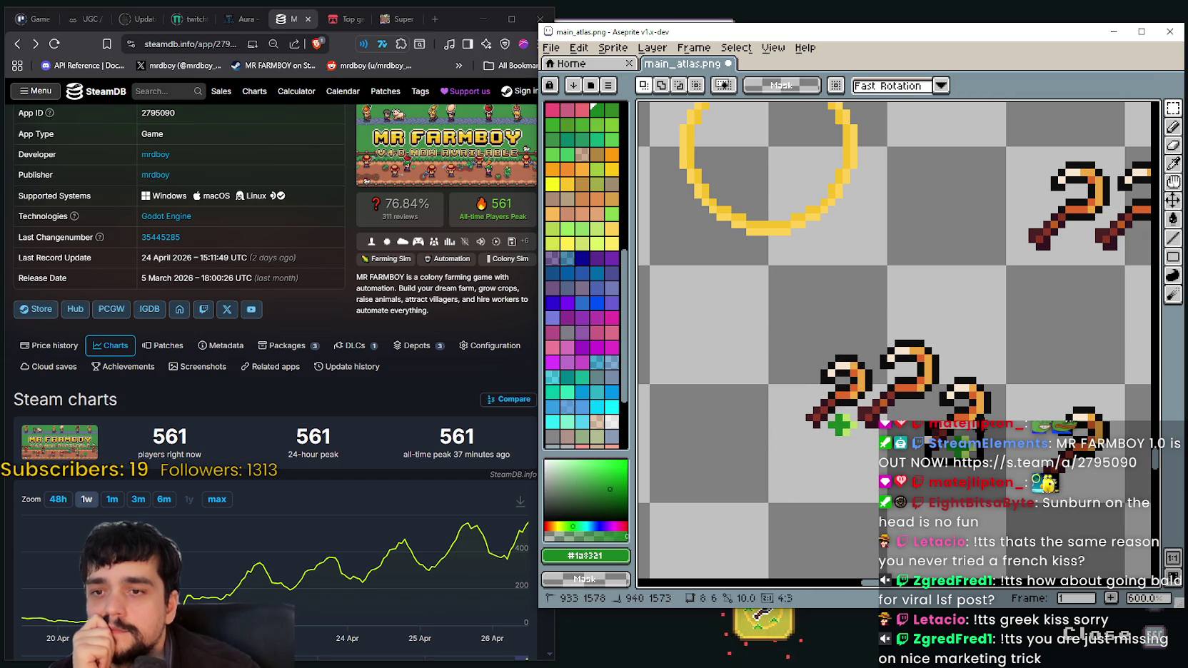
- Reselect the third sickle, clear it, then marquee the first sickle with its badge
mouse_move(875, 460)
left_mouse_down()
mouse_move(887, 471)
mouse_move(1016, 402)
mouse_move(1016, 389)
left_mouse_up()
left_click_drag(912, 466, 1008, 394)
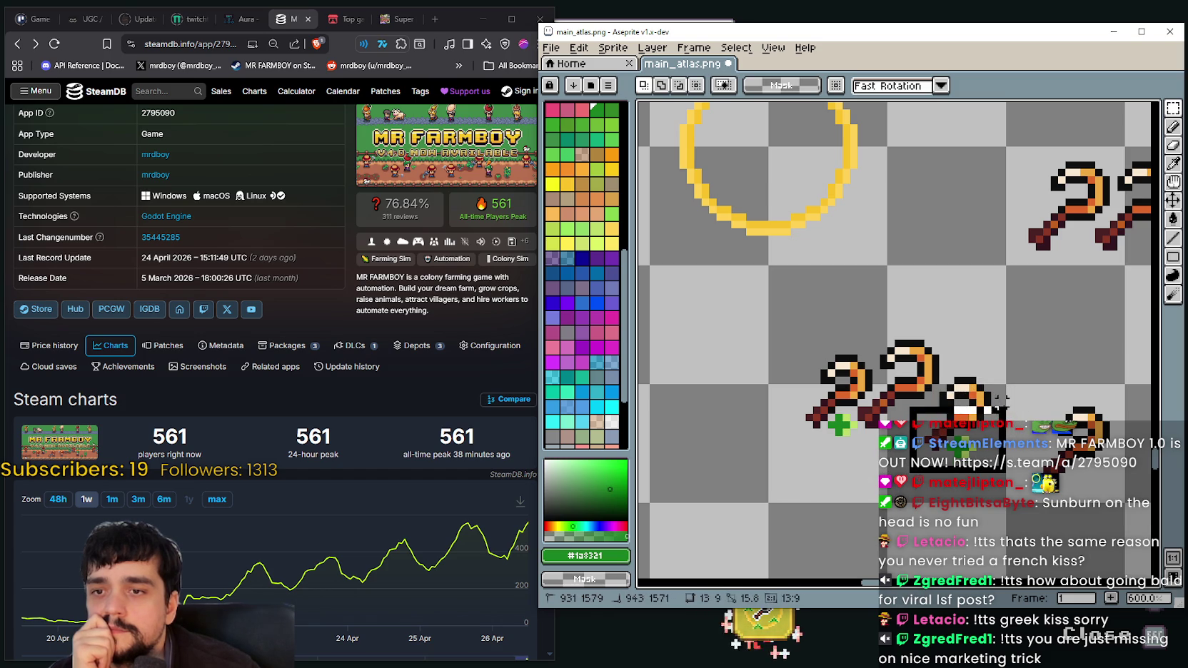
left_click(830, 472)
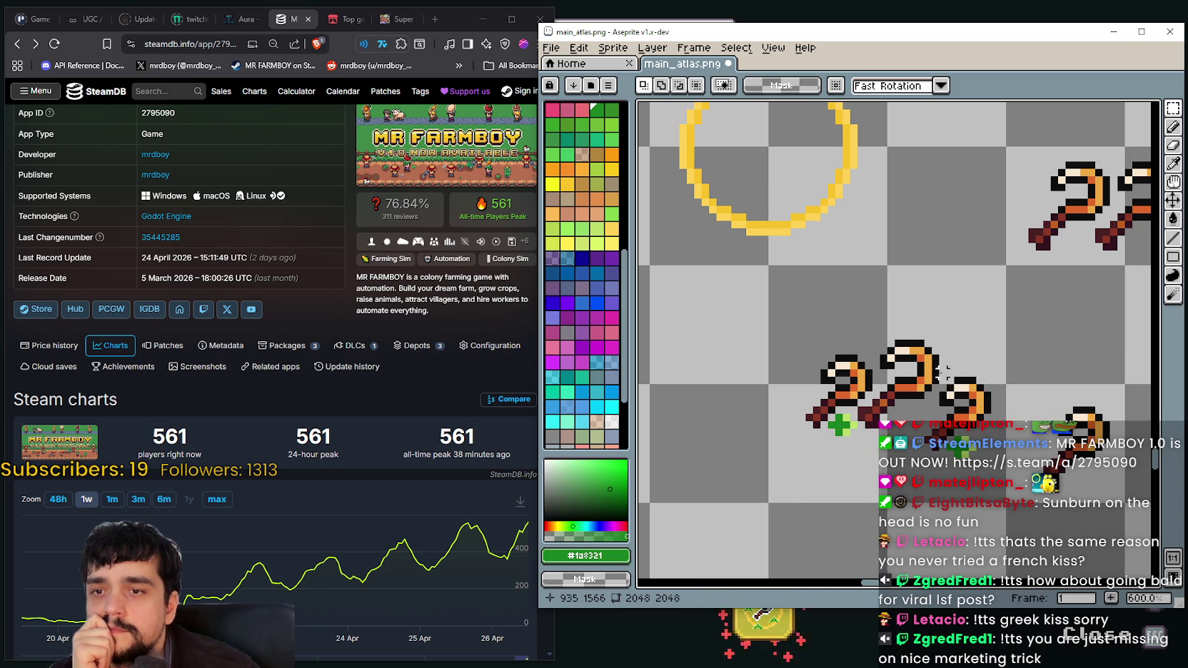
left_click_drag(929, 375, 1007, 468)
- Undo the last selection and the two previous sickle moves
key("ctrl+z")
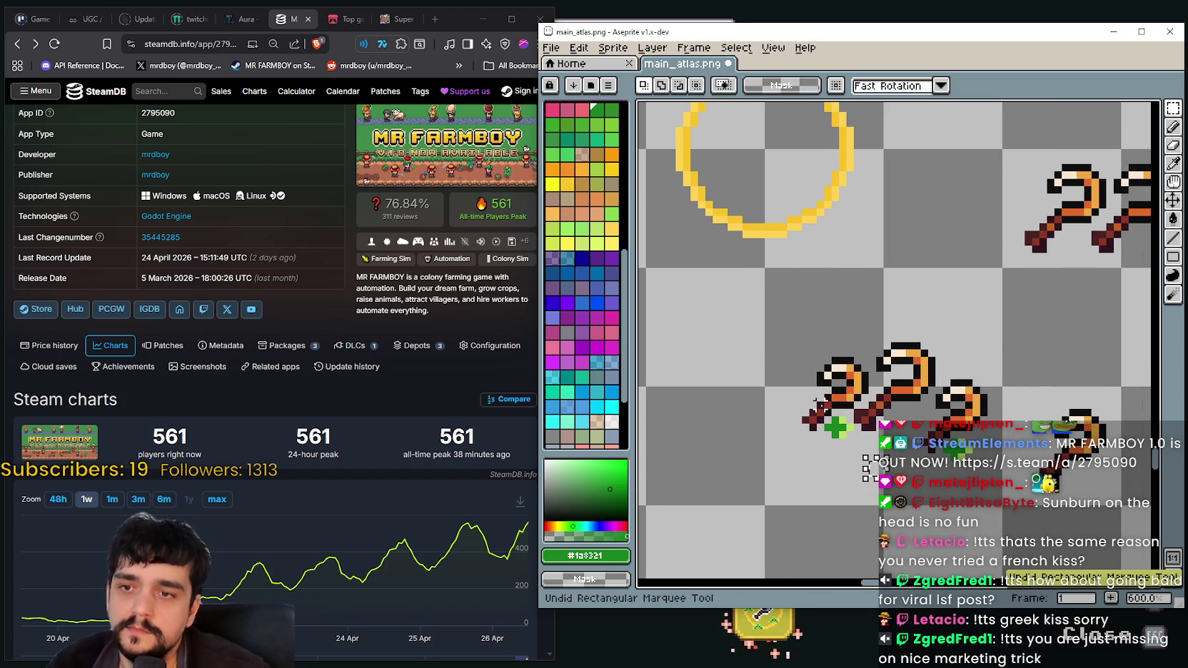
key("ctrl+z")
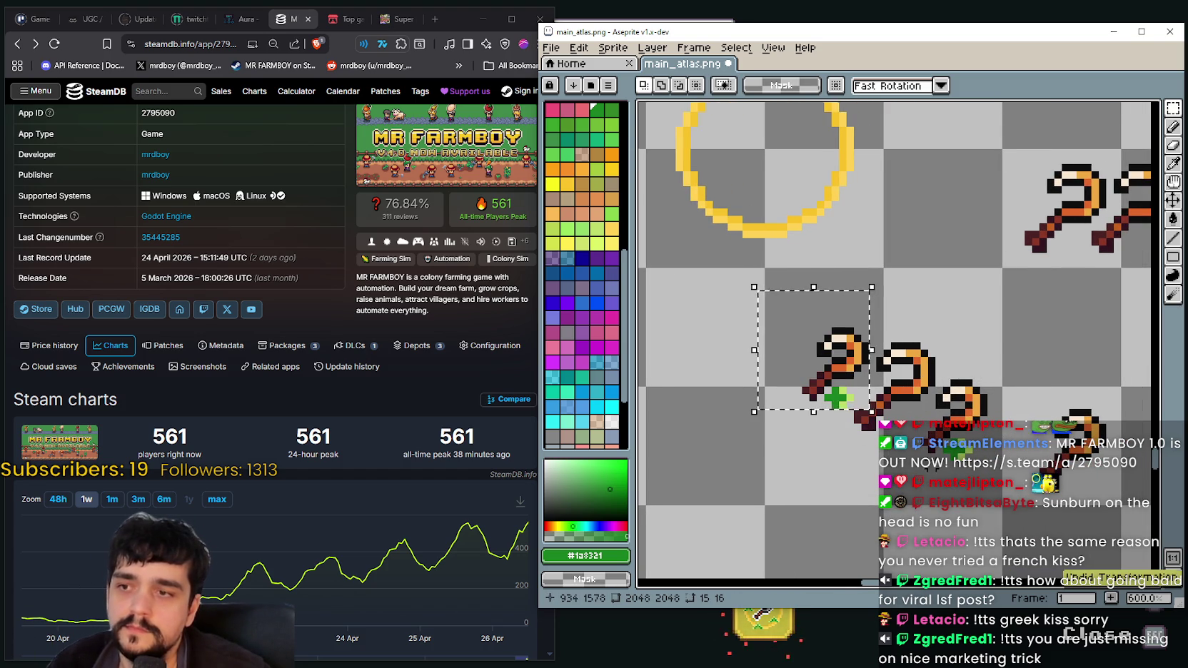
key("ctrl+z")
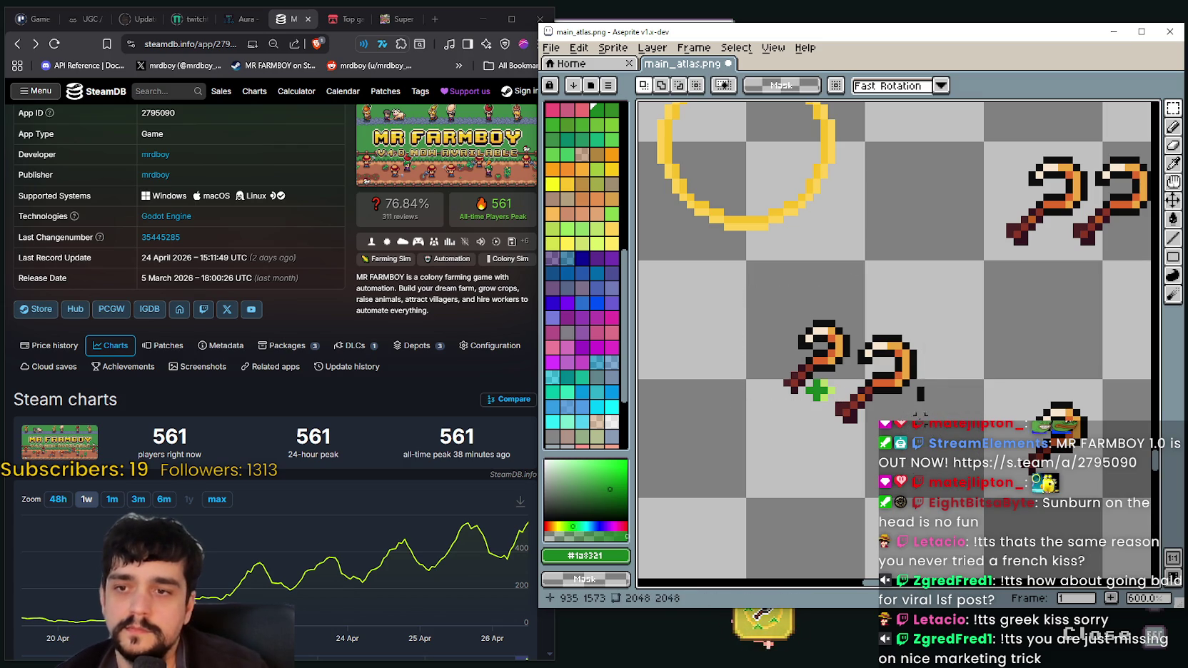
- Paste the badged sickle below the middle sickle and commit it
key("ctrl+v")
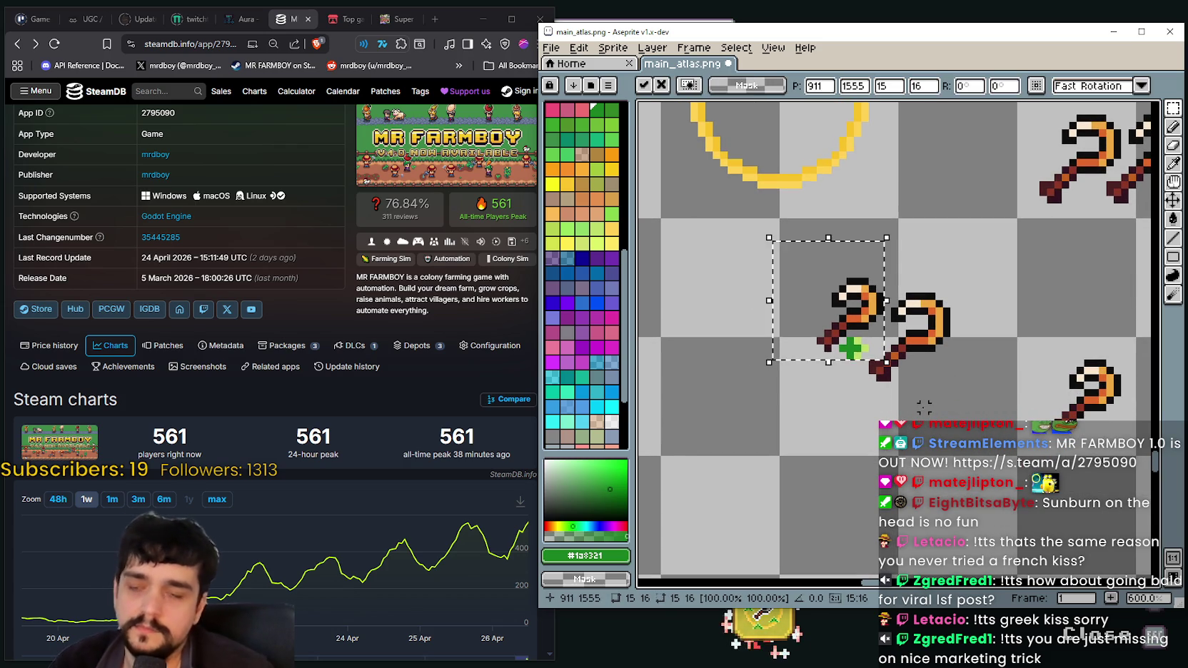
mouse_move(879, 352)
left_mouse_down()
mouse_move(987, 386)
mouse_move(936, 414)
left_mouse_up()
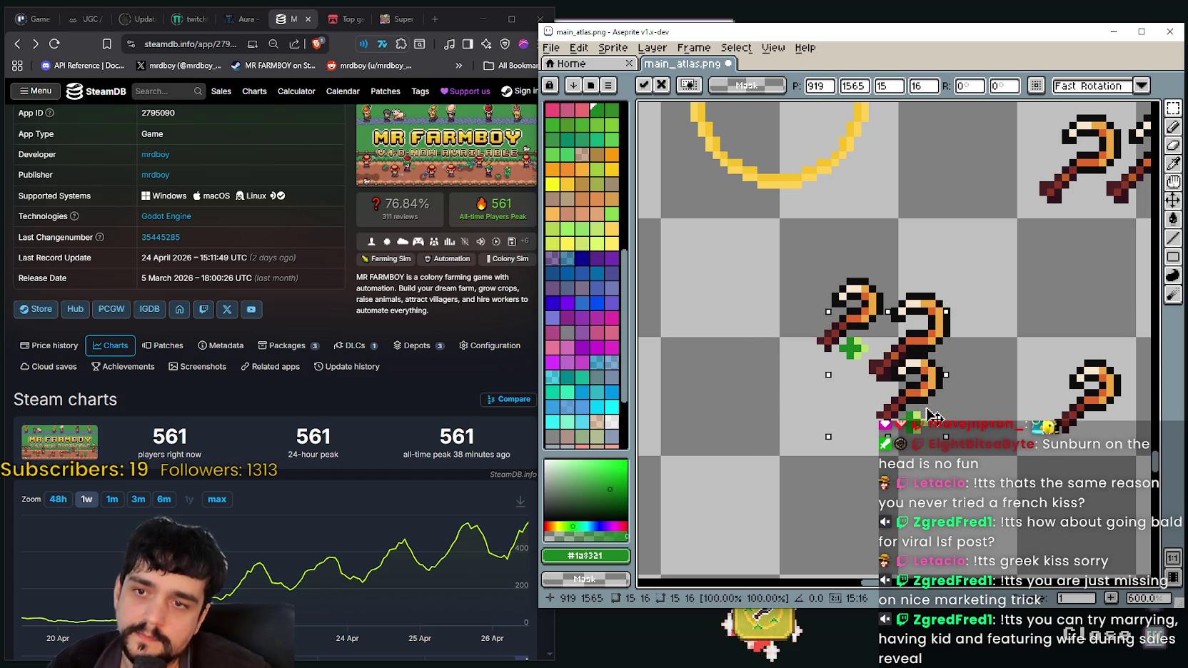
left_click_drag(929, 410, 931, 415)
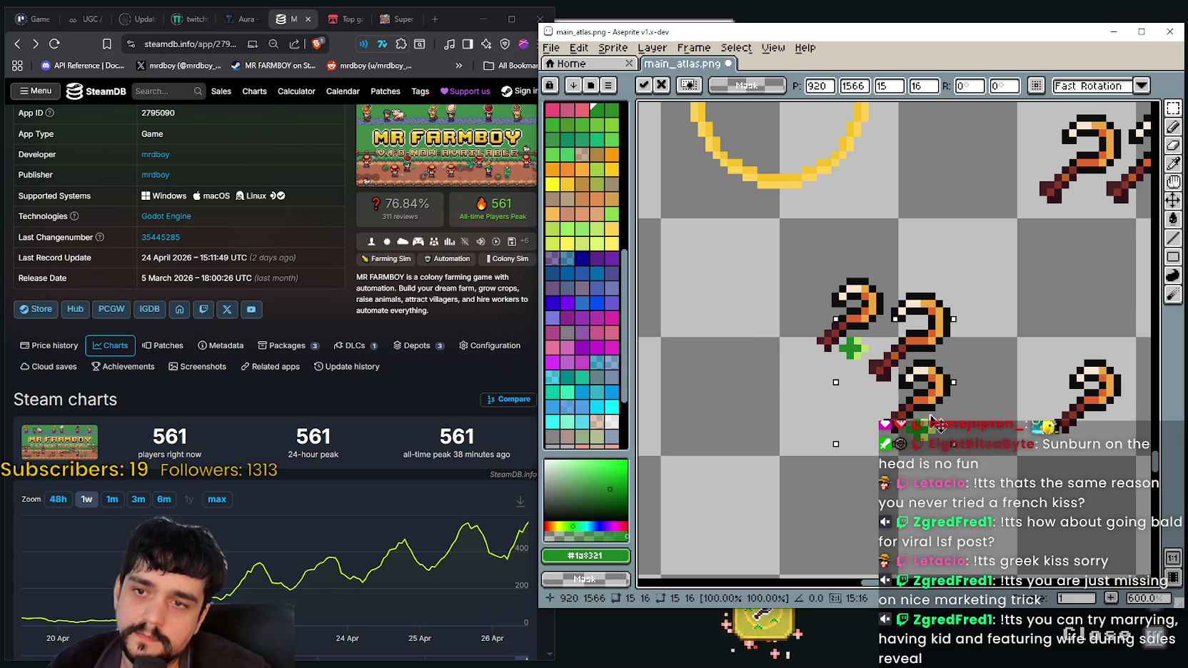
left_click(842, 336)
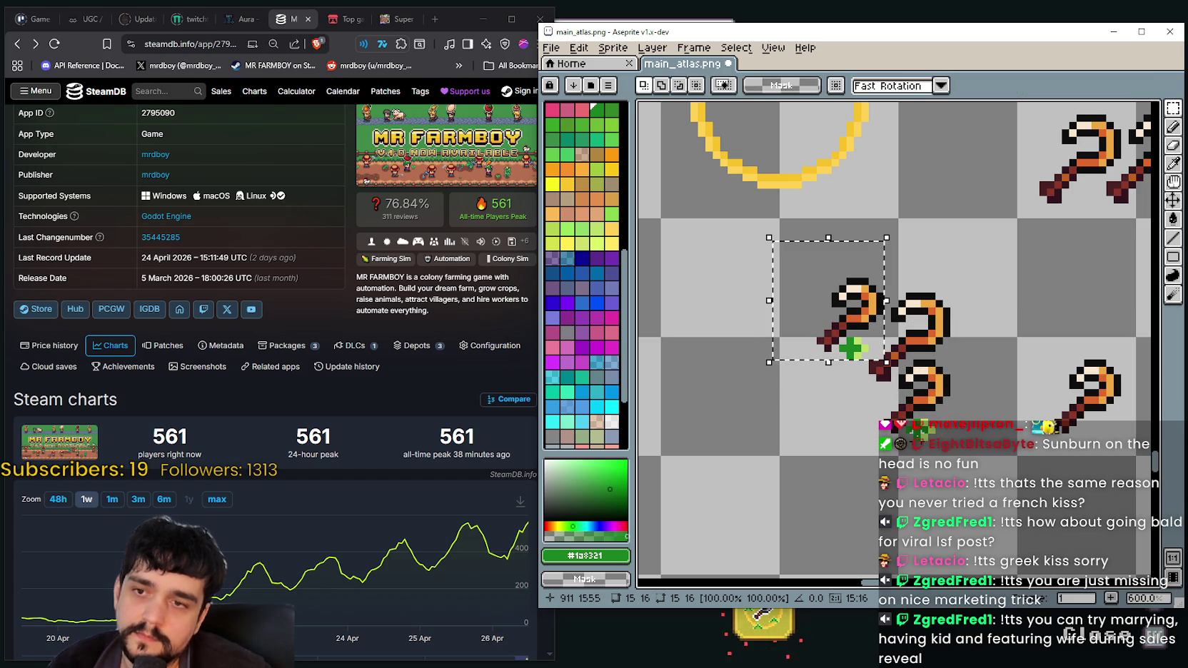
- Drag another copy of the badged sickle to the right and drop it
left_click_drag(842, 336, 969, 352)
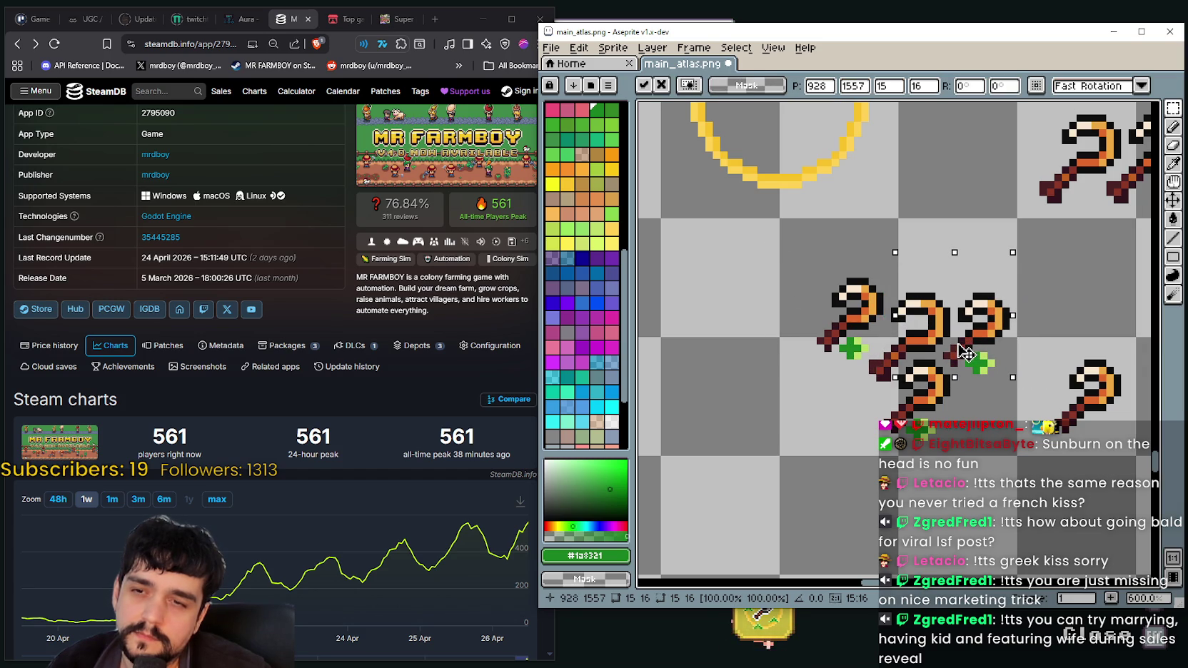
left_click(799, 403)
left_click_drag(810, 392, 763, 347)
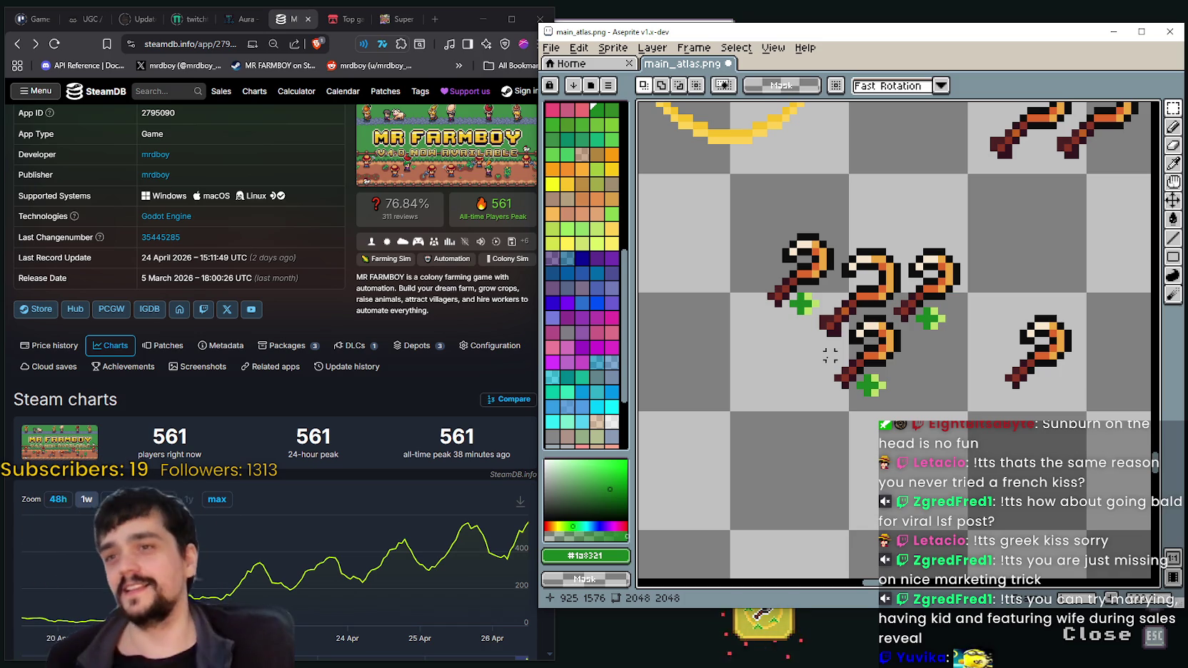
scroll(830, 355, "down", 1)
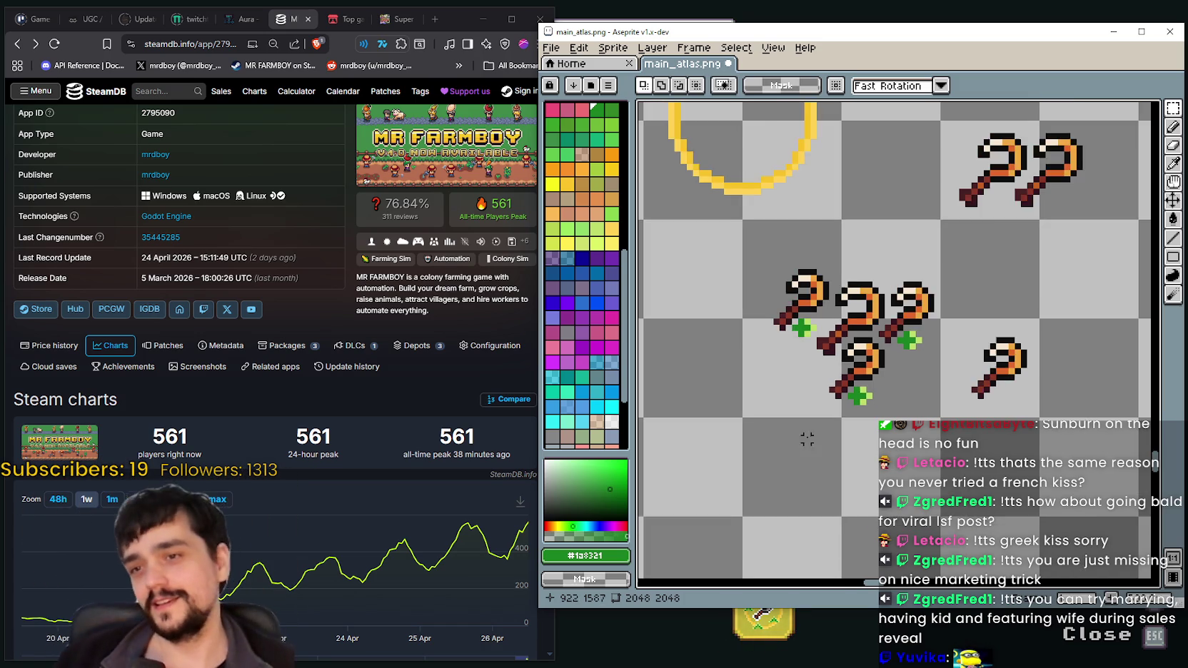
- Select the four-sickle cluster and move it up into the gold ring
scroll(807, 328, "down", 1)
scroll(790, 298, "up", 1)
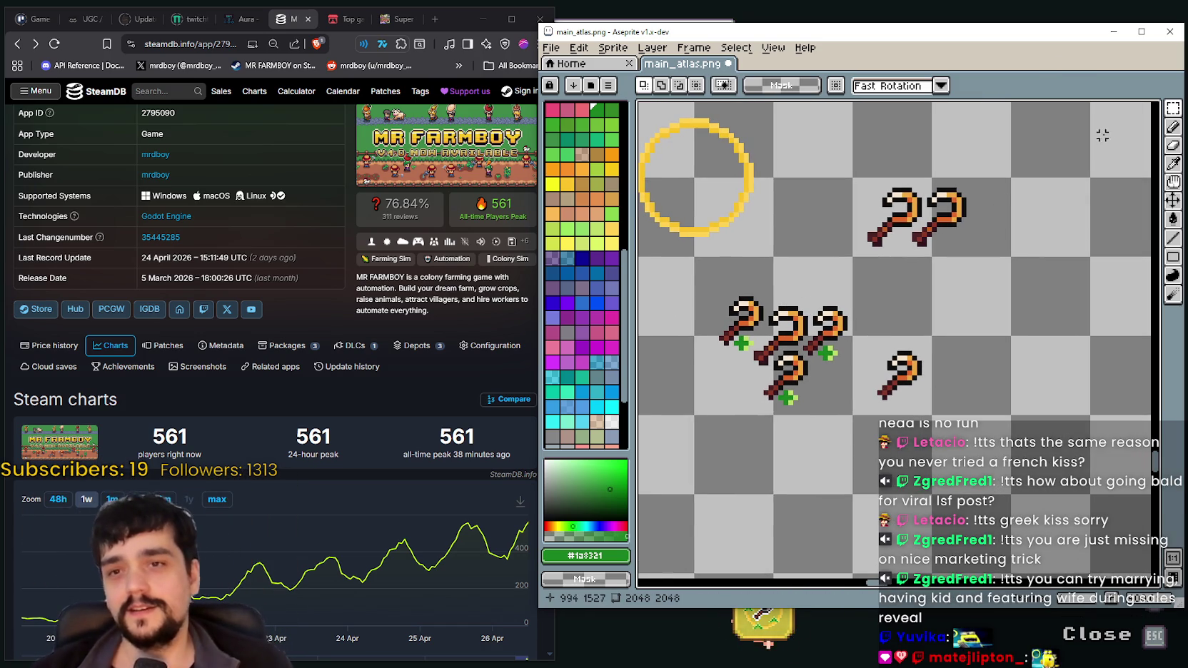
scroll(733, 391, "right", 2)
scroll(714, 357, "up", 1)
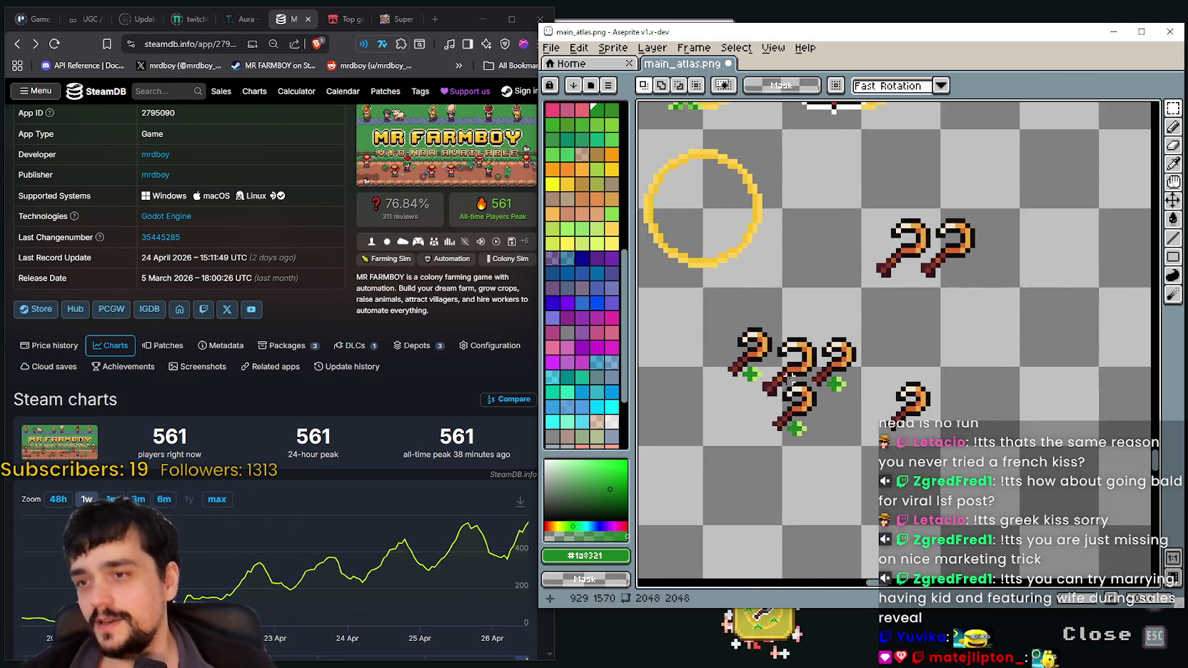
scroll(690, 314, "up", 1)
left_click_drag(711, 314, 901, 480)
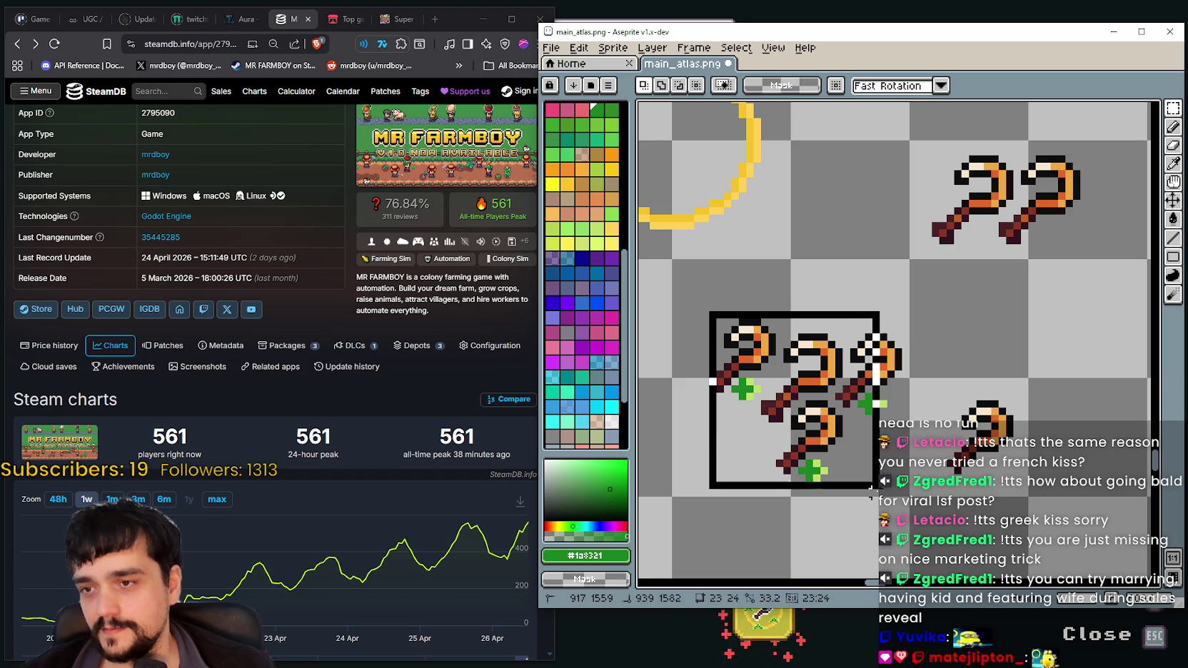
scroll(892, 464, "down", 1)
scroll(889, 456, "down", 1)
left_click_drag(886, 450, 824, 311)
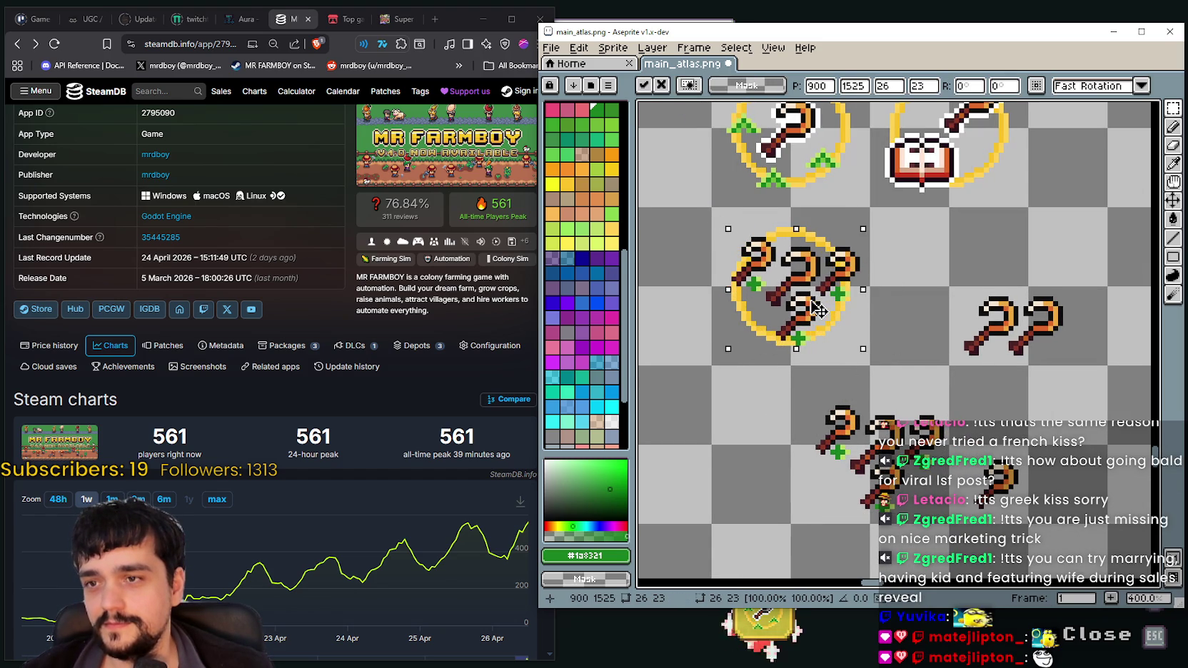
left_click_drag(824, 312, 816, 305)
scroll(818, 300, "up", 1)
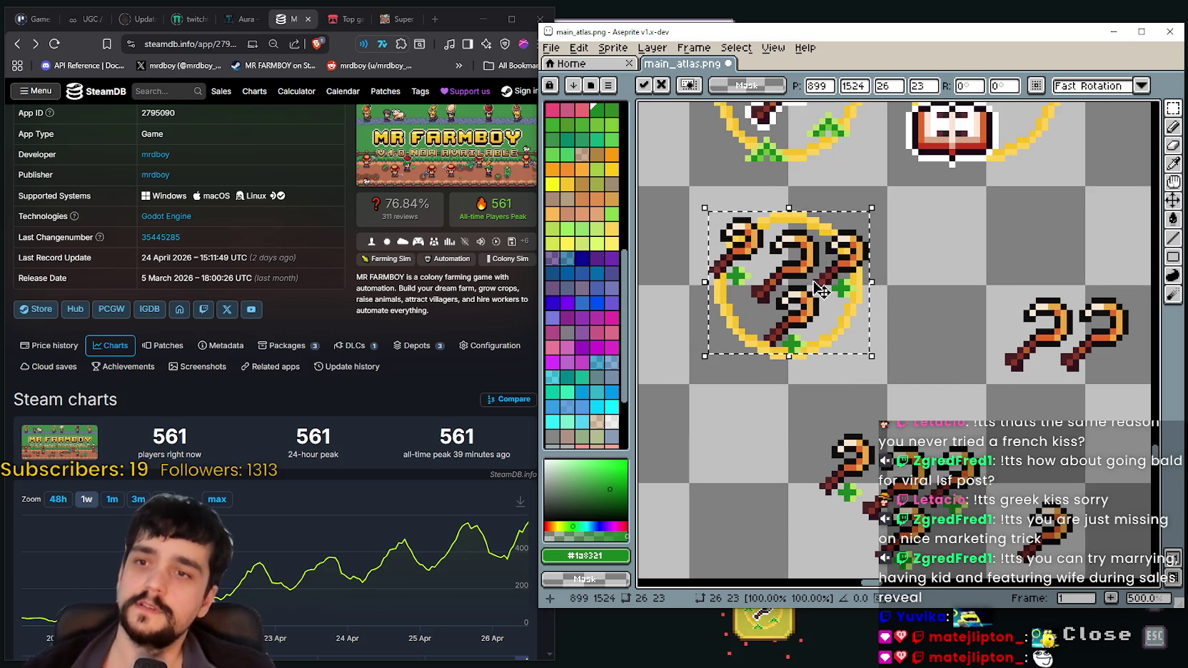
scroll(828, 257, "up", 1)
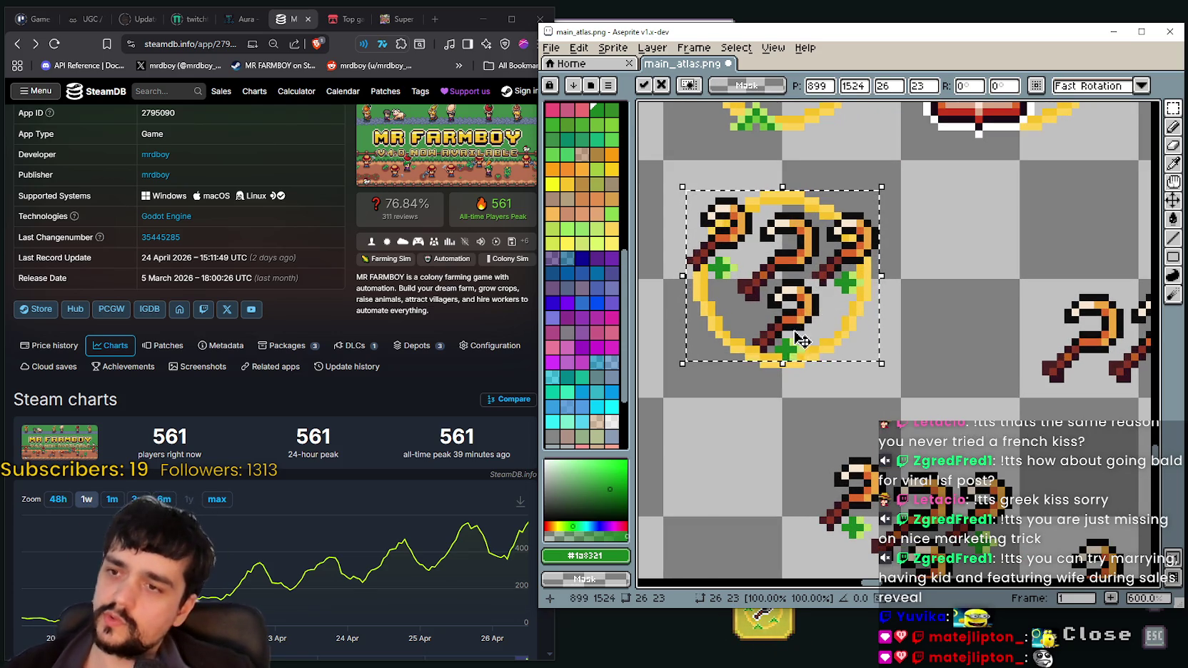
- Fine-tune the cluster's centring with one-pixel nudges down, left, down and right
left_click_drag(813, 330, 812, 343)
scroll(813, 346, "down", 2)
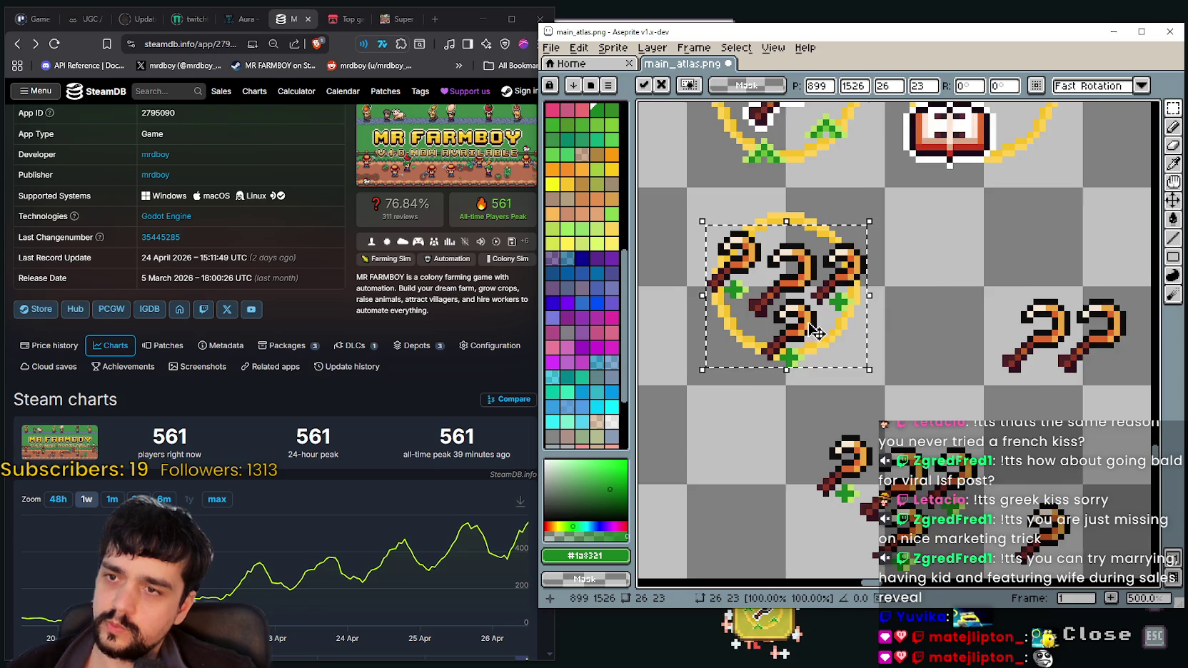
scroll(815, 360, "down", 1)
scroll(818, 376, "up", 1)
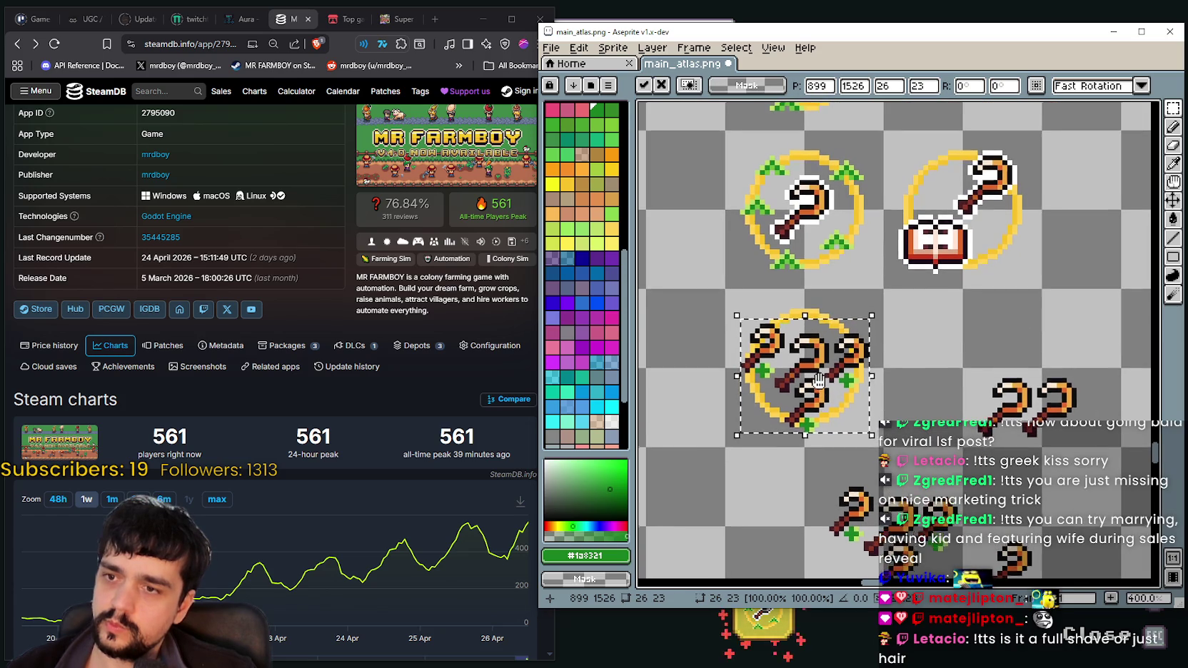
left_click_drag(817, 376, 822, 386)
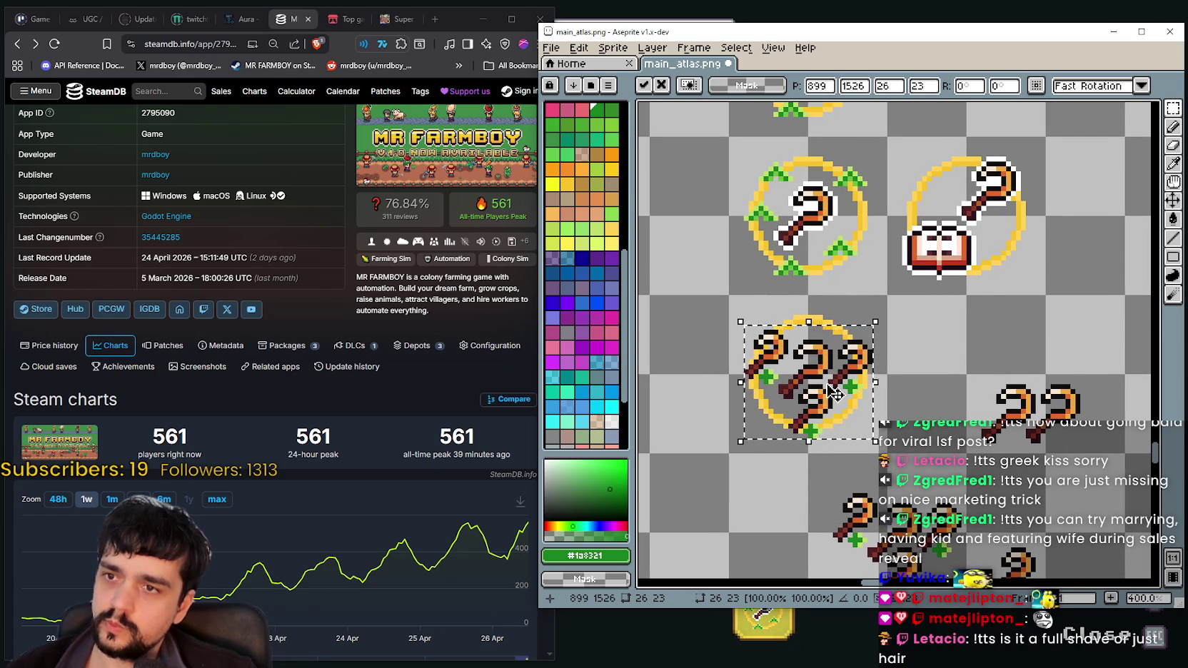
scroll(811, 411, "up", 1)
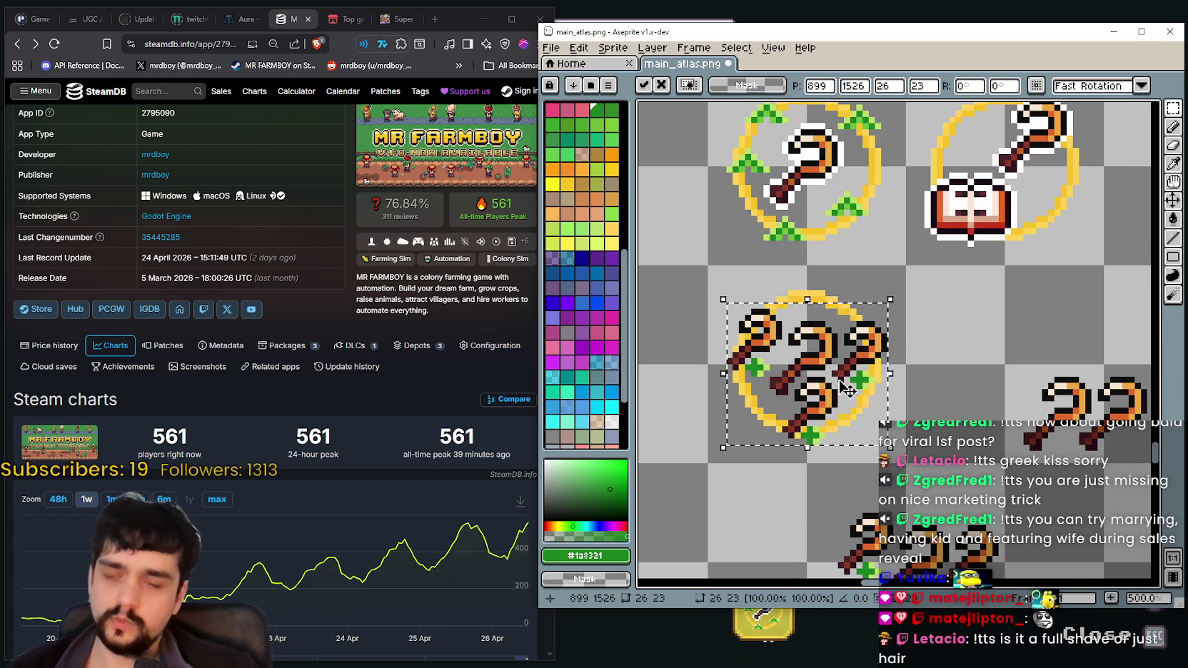
key("Left")
key("Down")
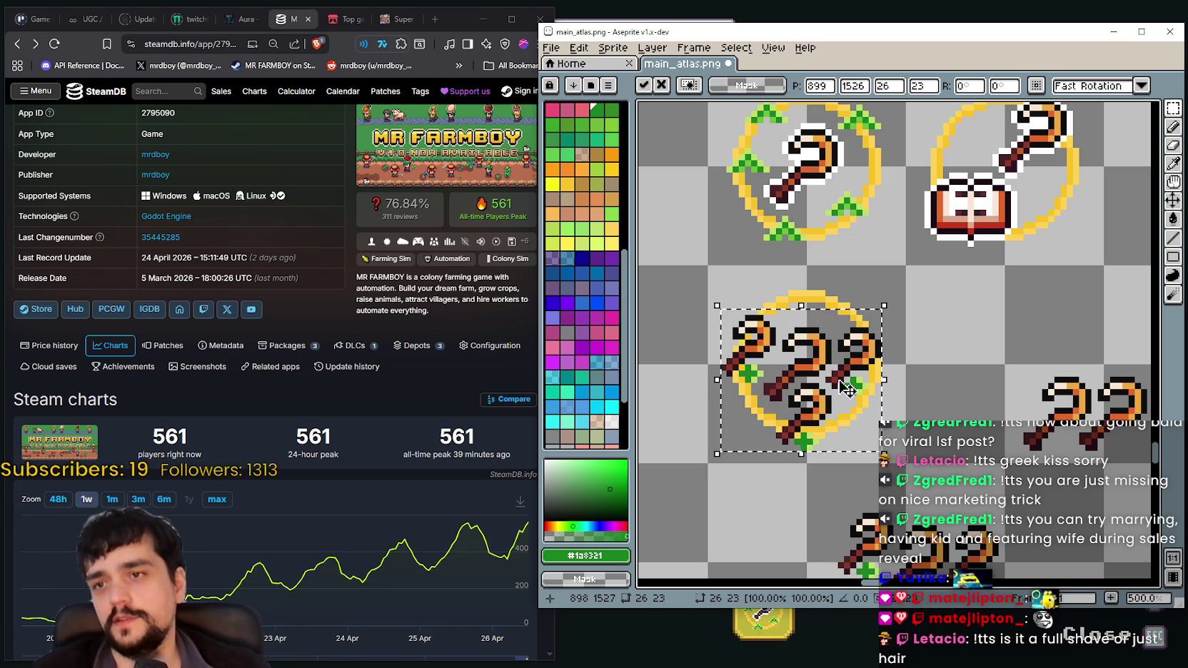
key("Right")
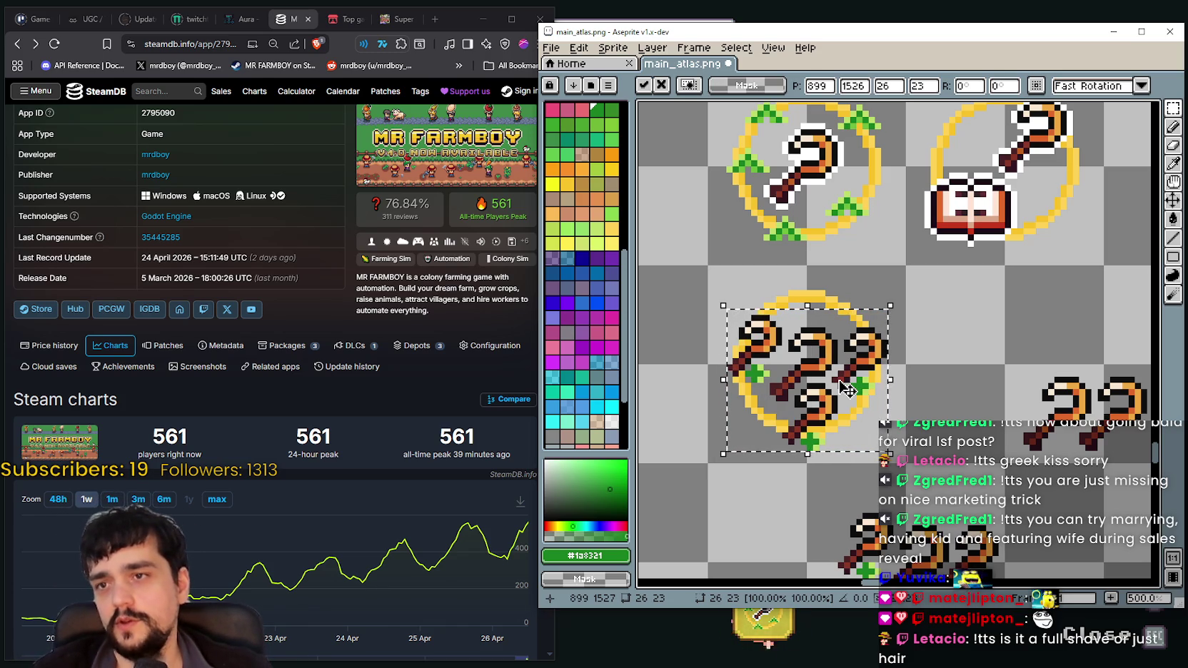